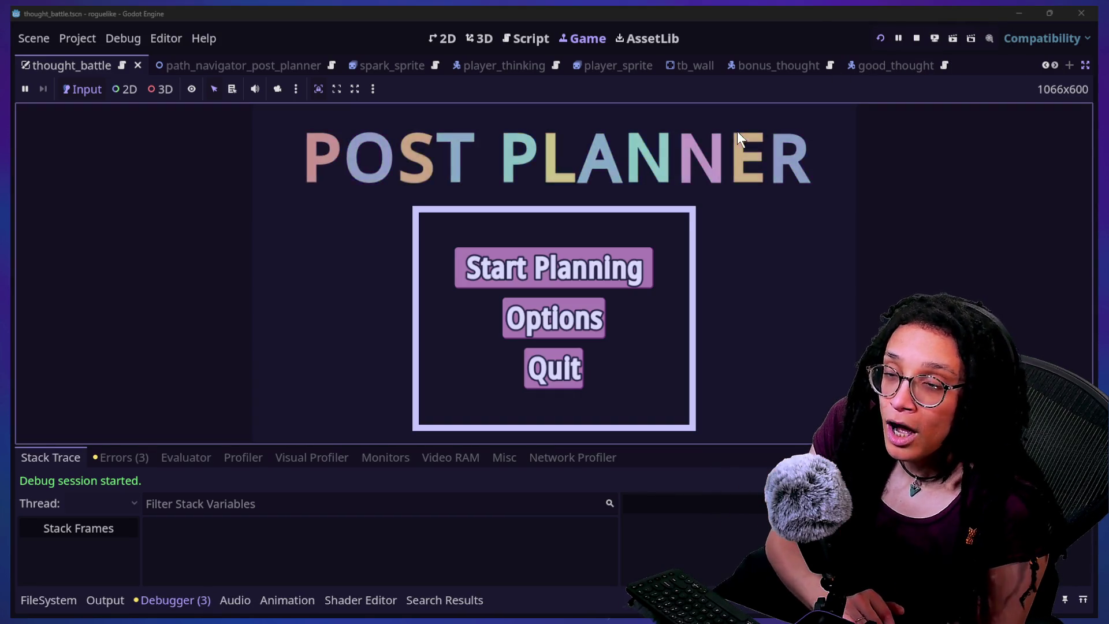
Step: Start a Mewsky planning run and select the breakpoint statement on line 95 once execution stops
left_click(549, 275)
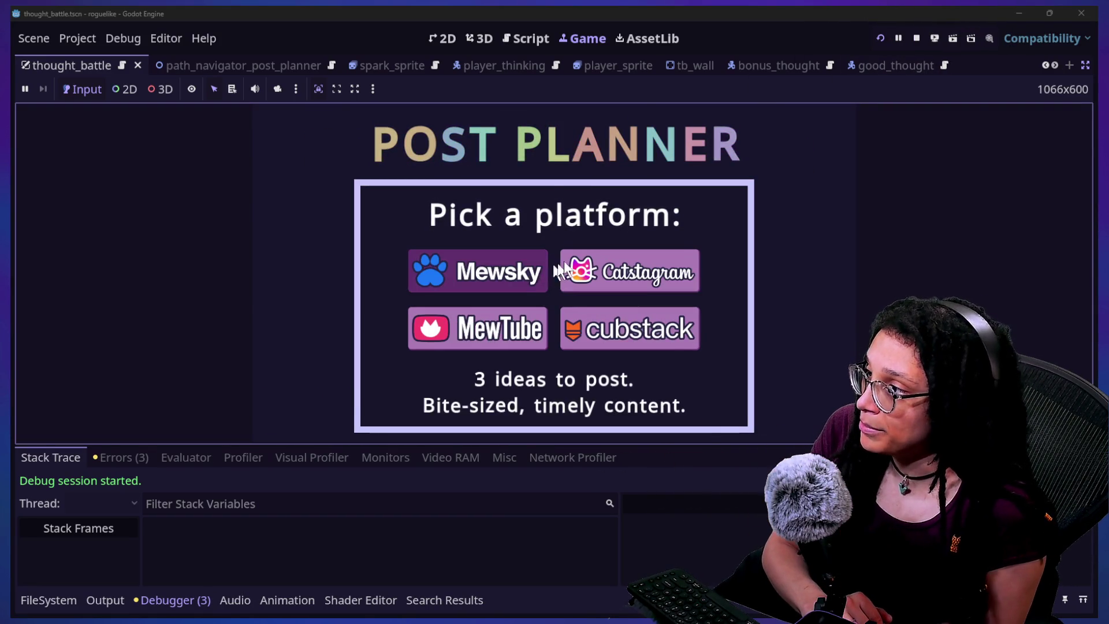
left_click(546, 269)
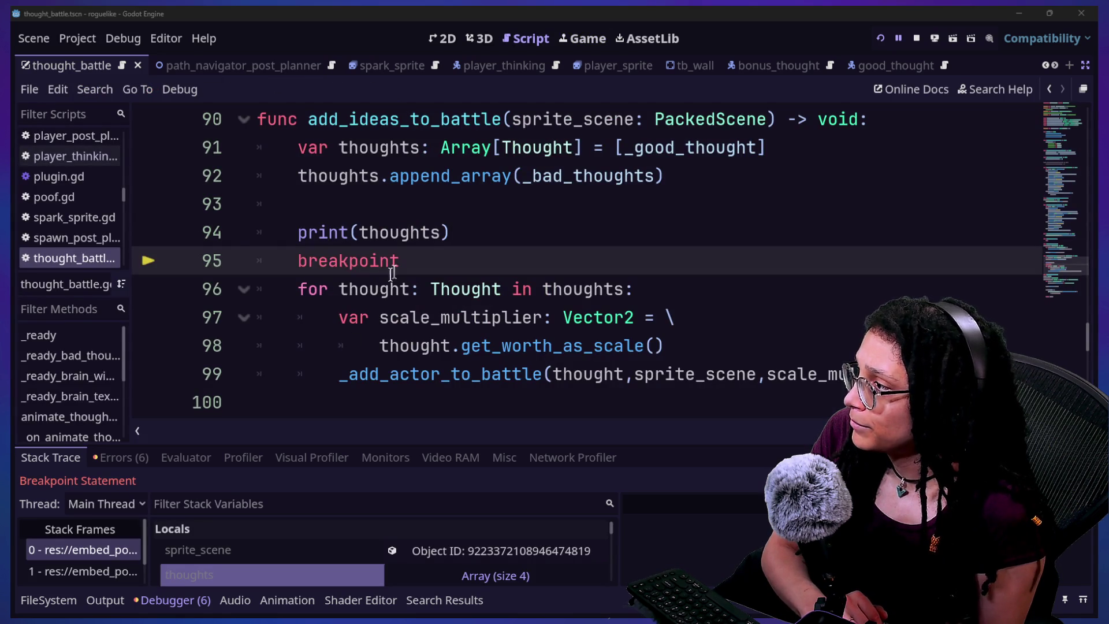
double_click(392, 272)
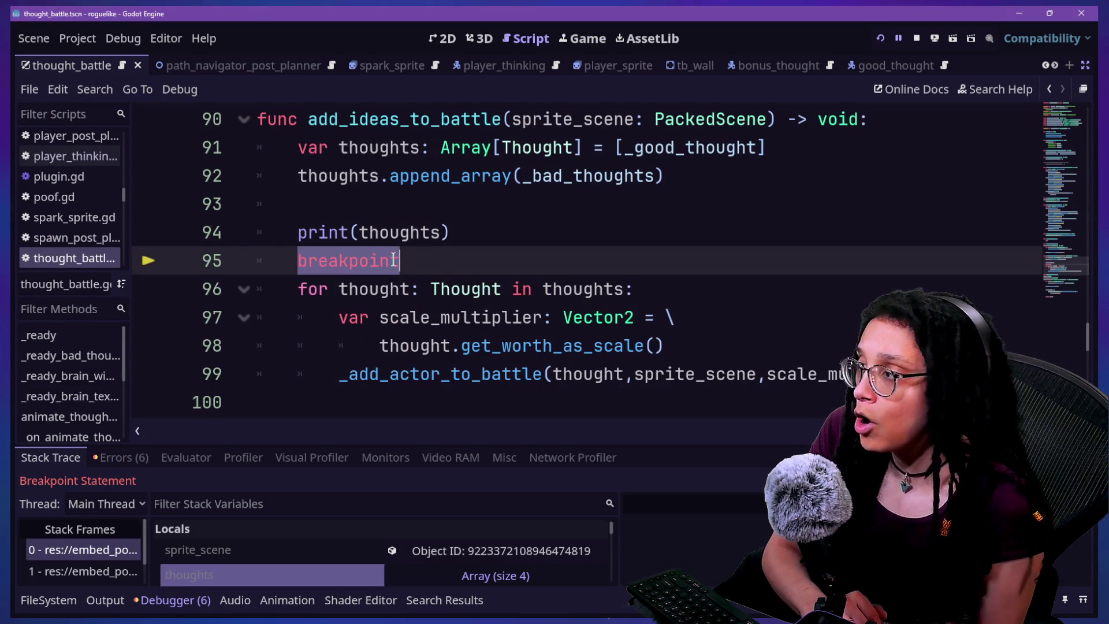
Step: Delete the breakpoint and print(thoughts) lines, then check the printed GoodThought entry in the output log
key("BackSpace")
key("BackSpace")
triple_click(475, 239)
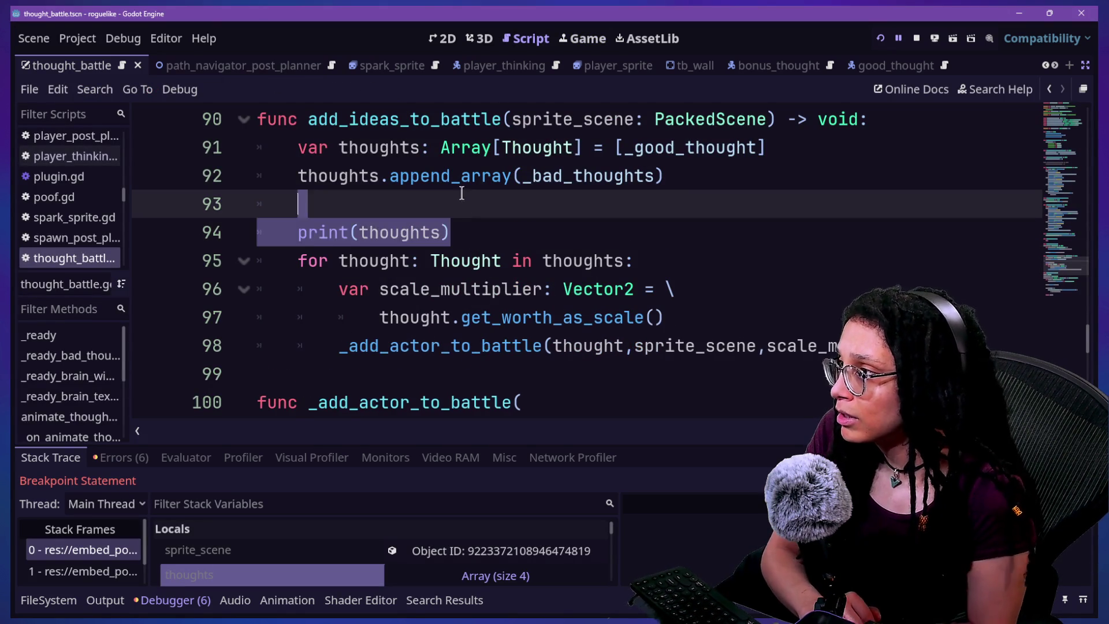
key("BackSpace")
left_click(116, 599)
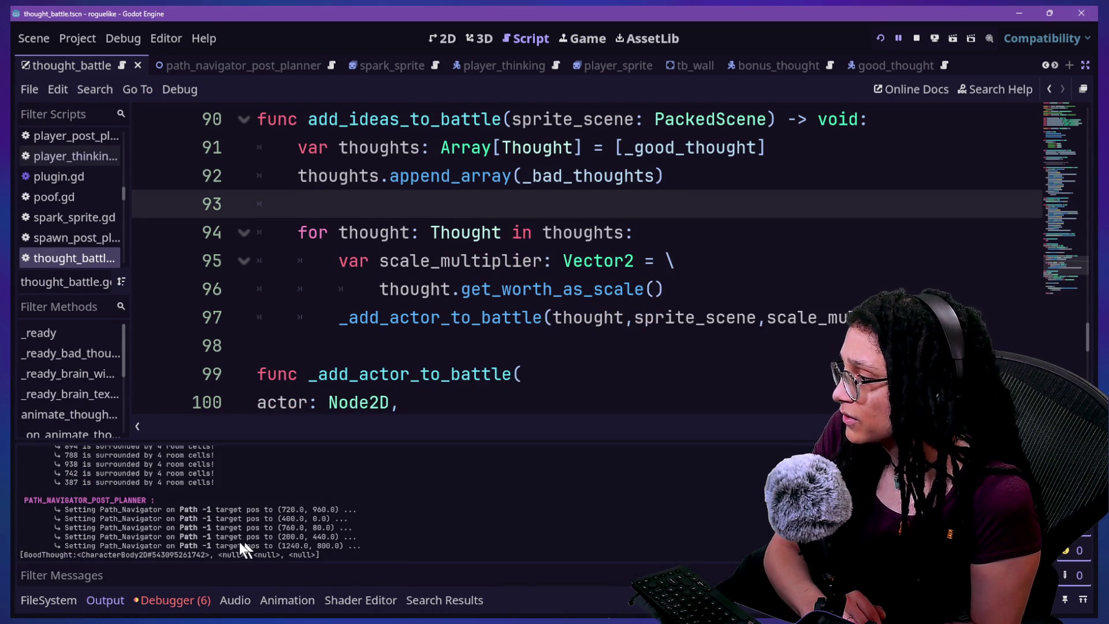
left_click_drag(211, 556, 338, 550)
left_click(352, 550)
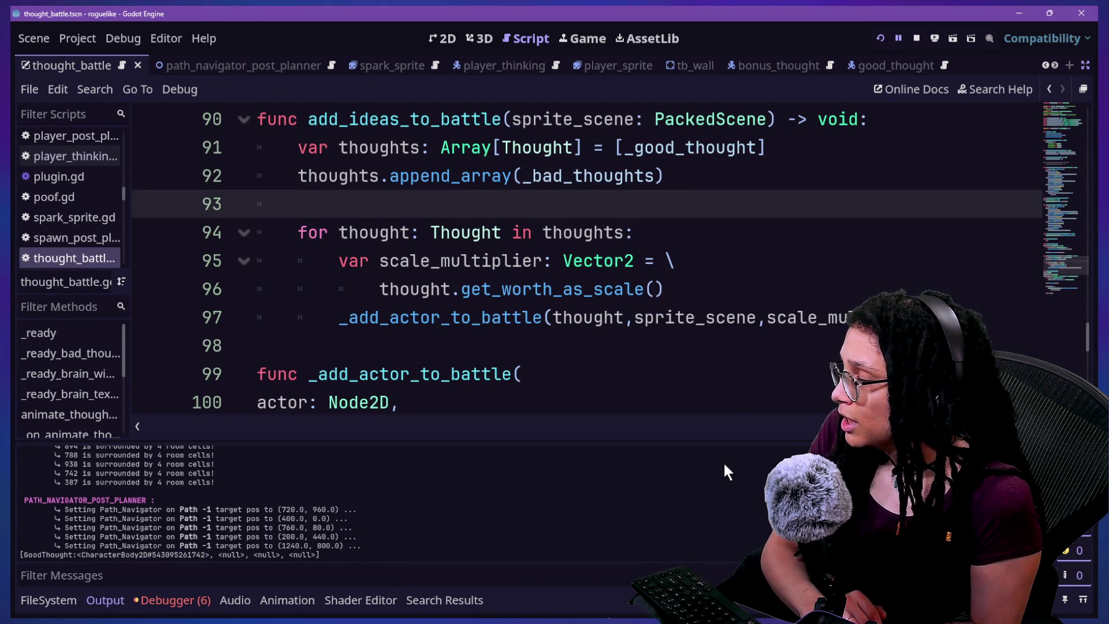
Step: Review the _ready functions and select the 'as Thought' cast on line 24
left_click(751, 185)
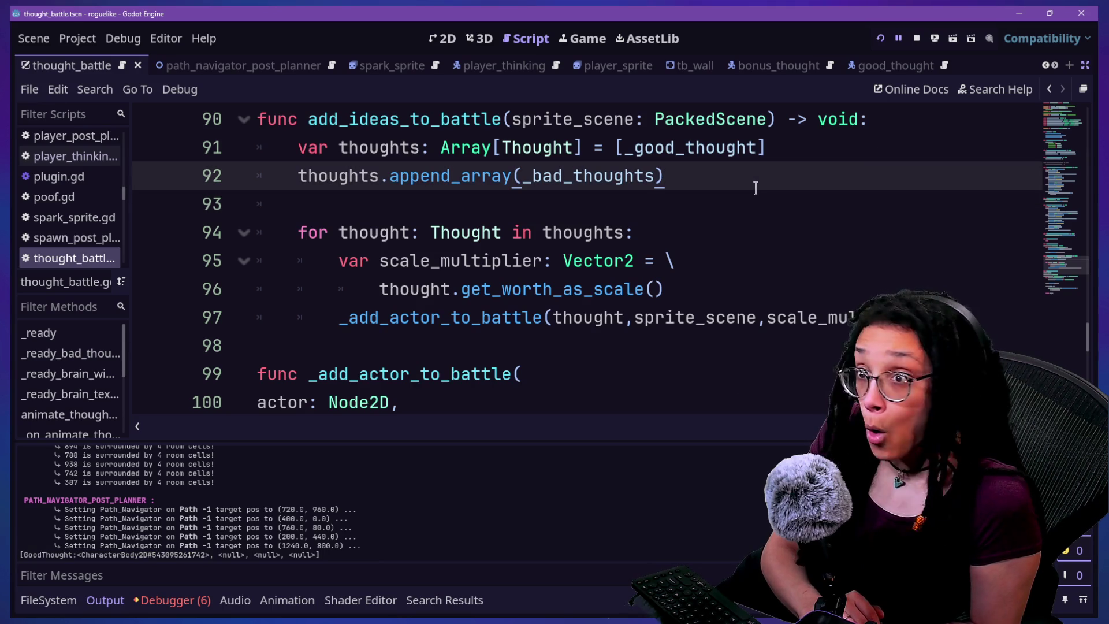
left_click(756, 202)
scroll(759, 193, "up", 20)
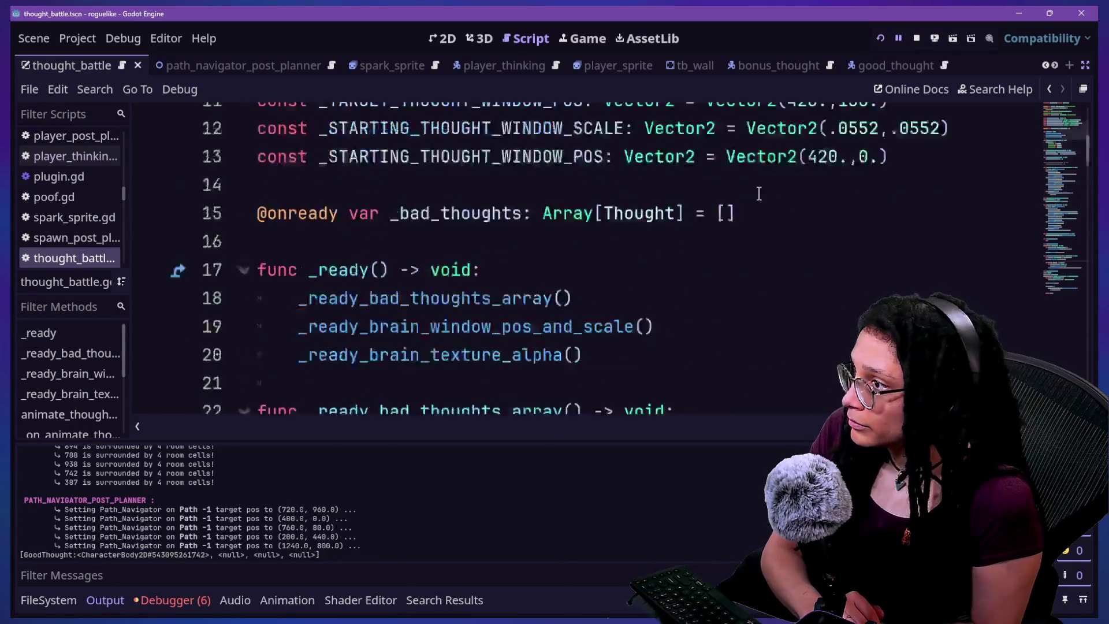
scroll(759, 194, "down", 4)
scroll(760, 193, "down", 4)
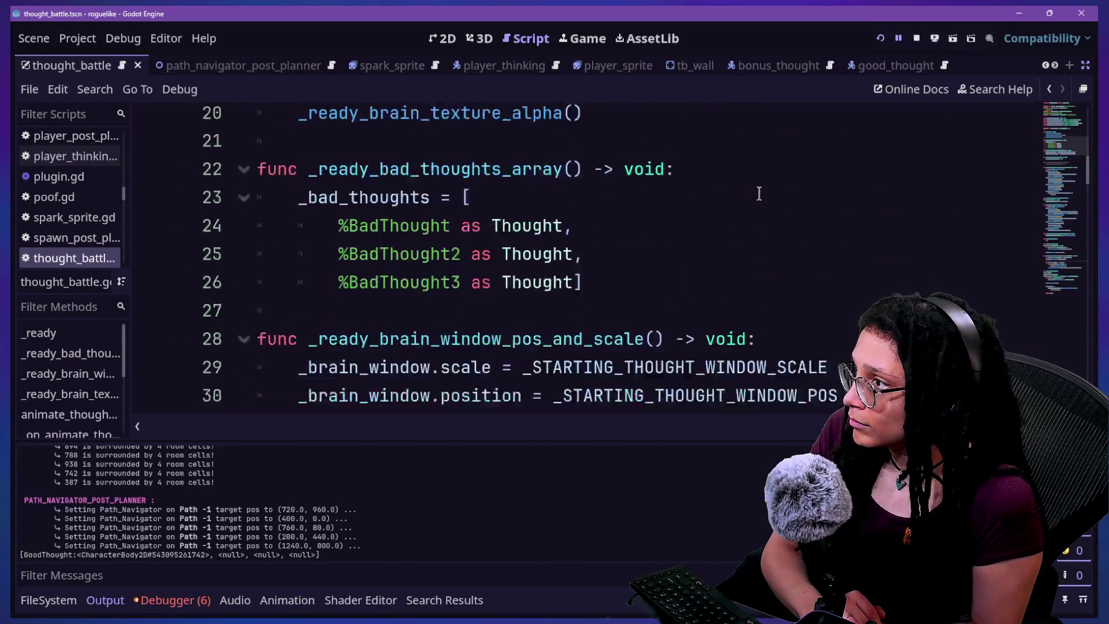
scroll(760, 194, "up", 2)
left_click_drag(453, 290, 563, 291)
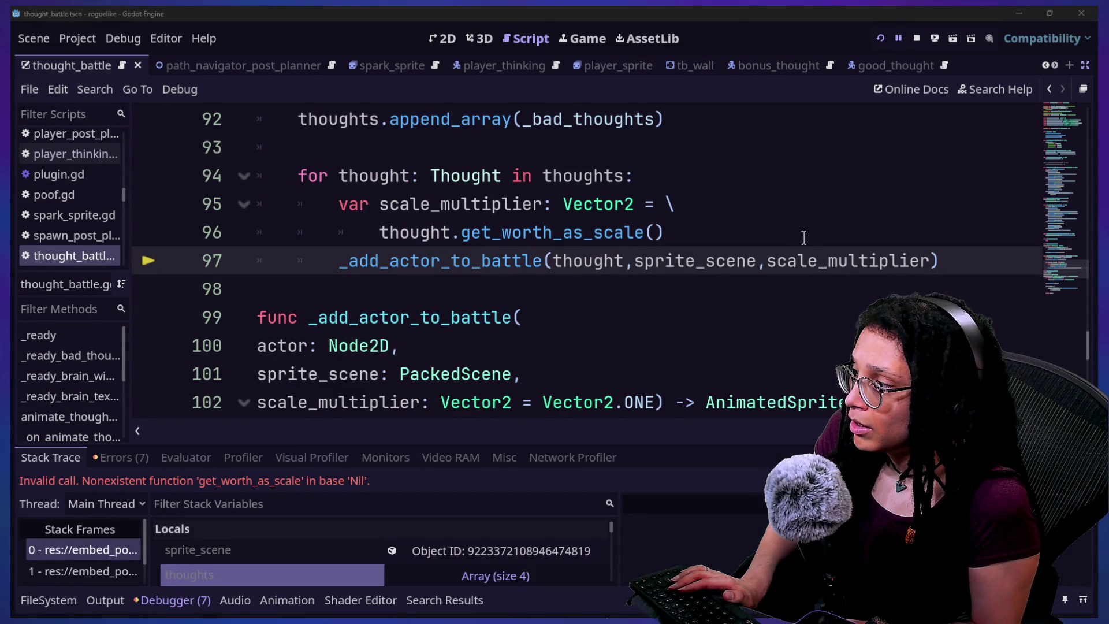
Step: Leave distraction-free mode, set BadThought, BadThought2 and BadThought3 to Access as Unique Name, then save and rerun
left_click(1084, 63)
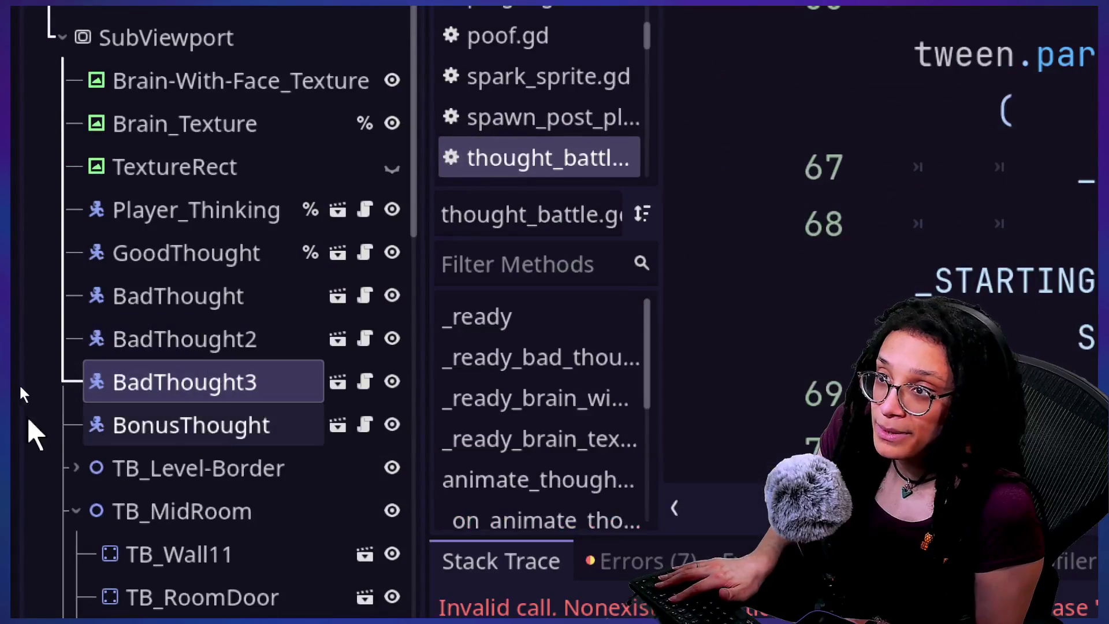
left_click(152, 297, "shift")
right_click(157, 304)
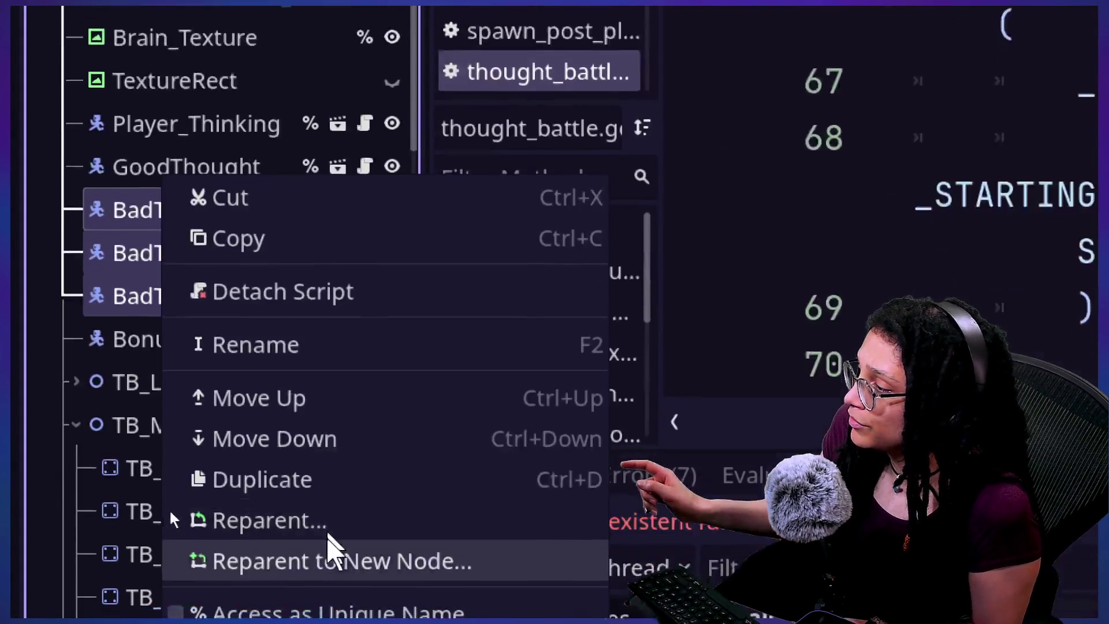
left_click(334, 531)
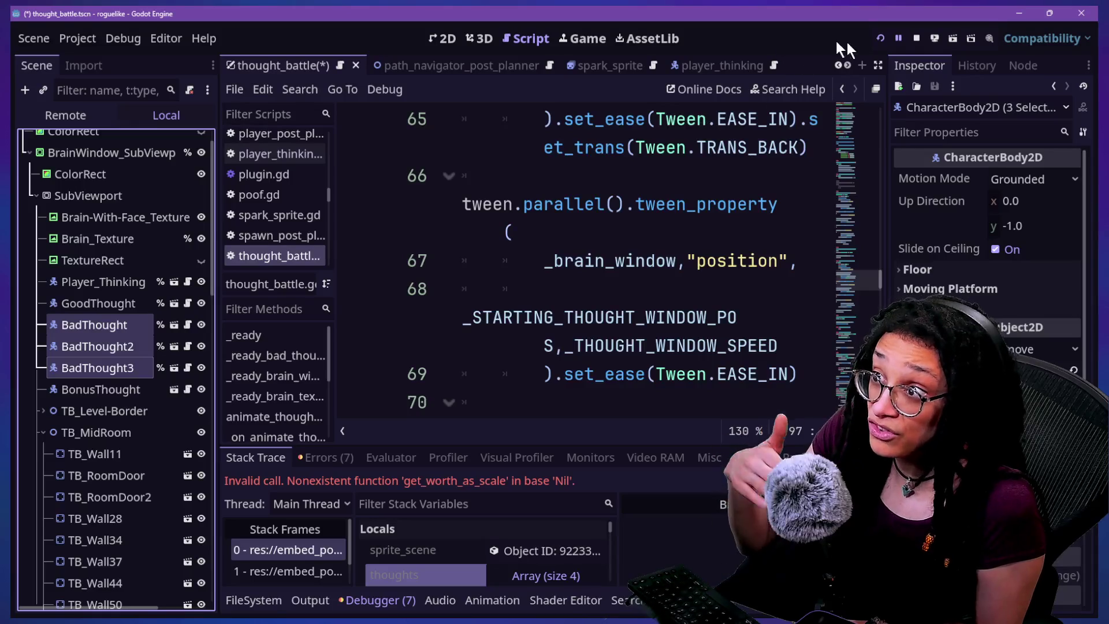
left_click(883, 41)
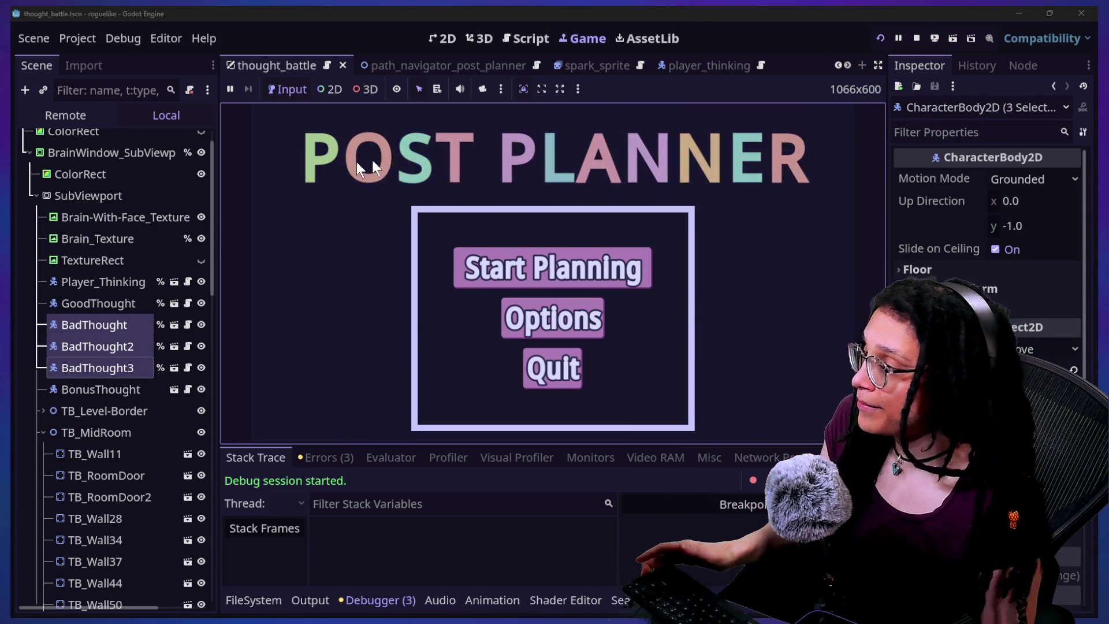
Step: Start planning in the running game and choose Catstagram as the platform
left_click(555, 267)
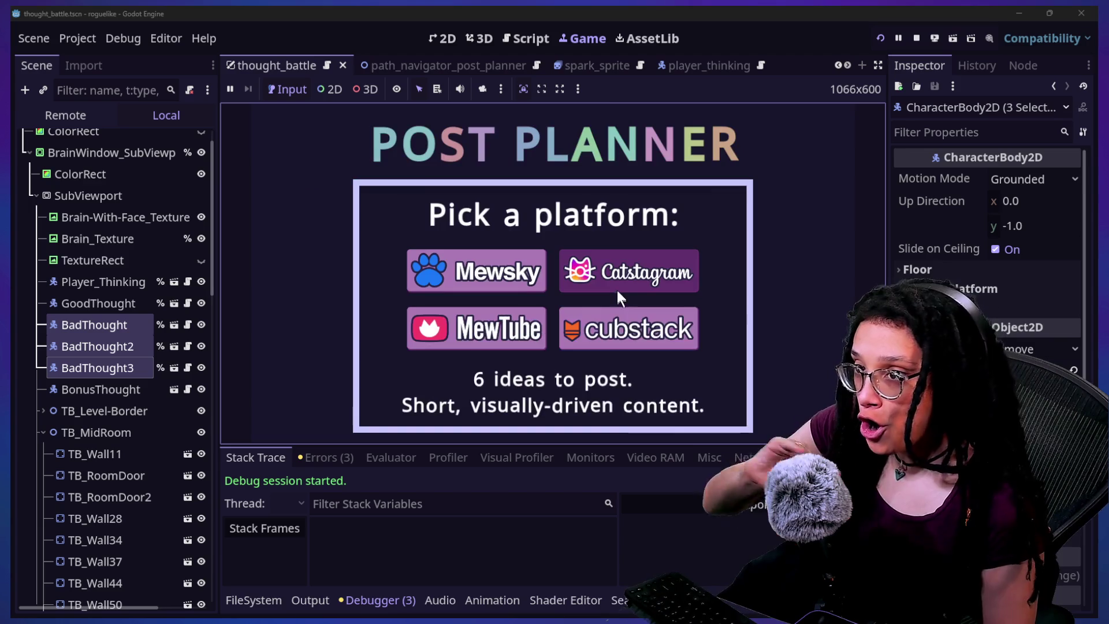
left_click(616, 286)
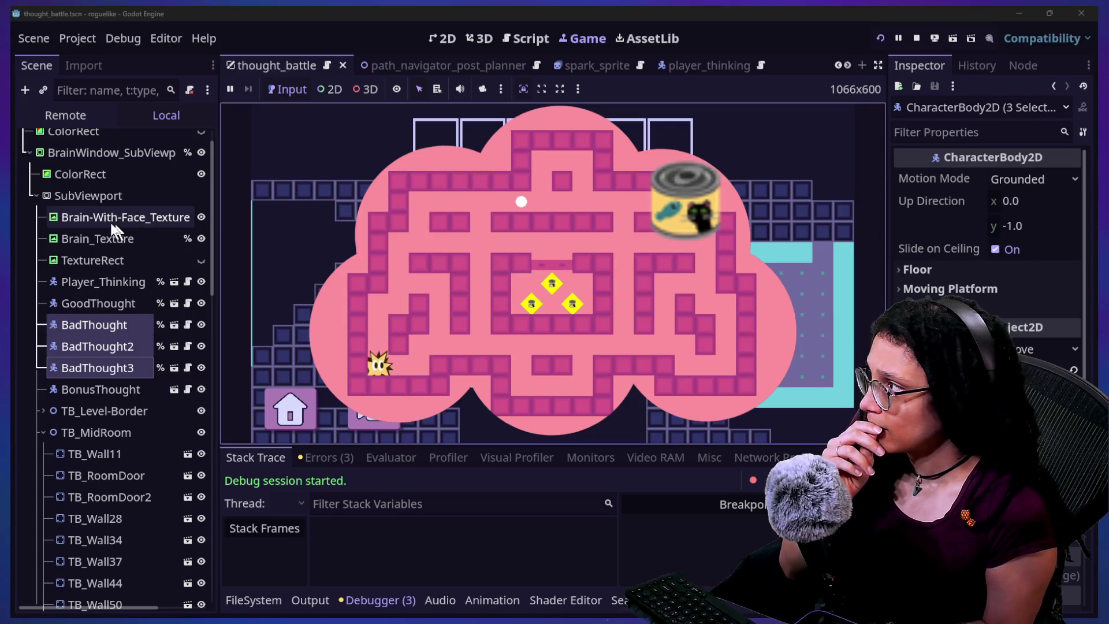
Step: In the Remote scene tree, expand Main and SubViewport and select BadThought's AnimatedSprite2D
left_click(58, 116)
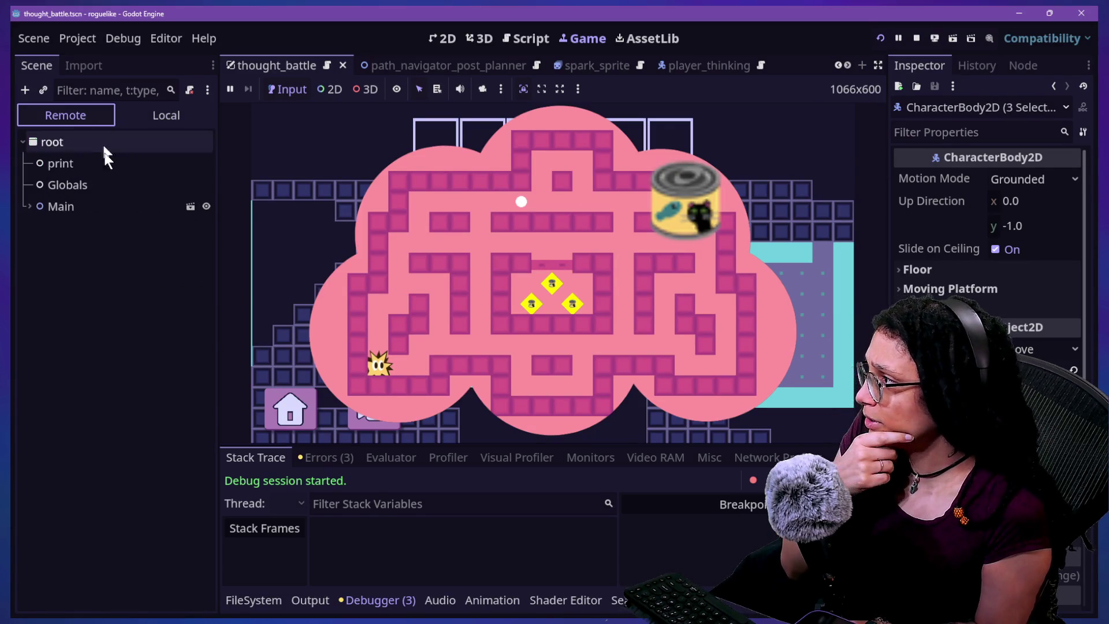
left_click(36, 207)
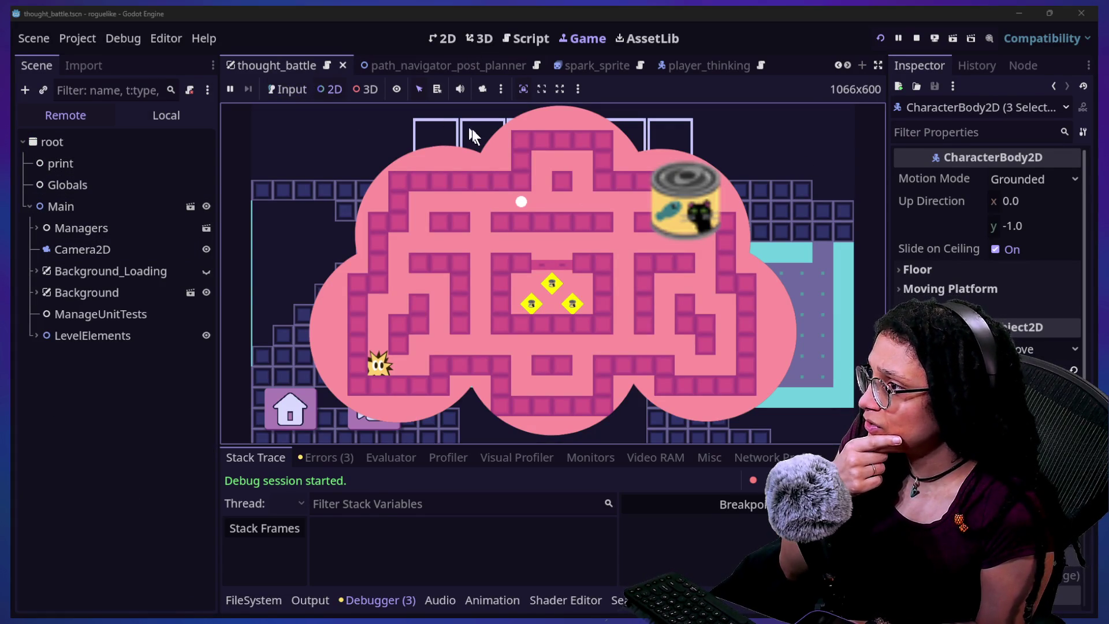
left_click(551, 283)
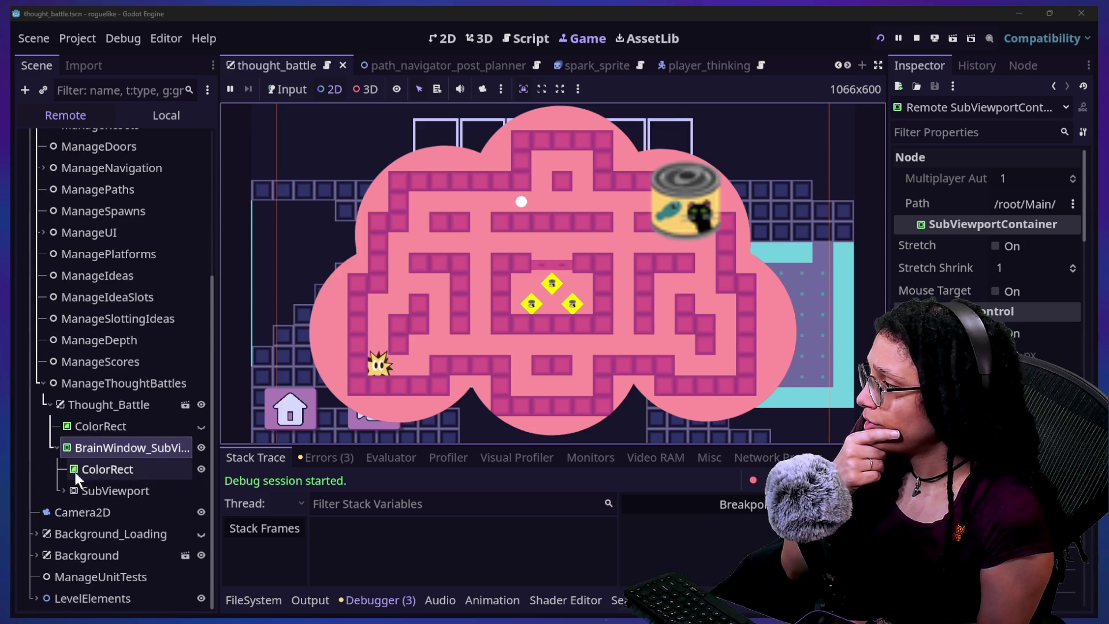
left_click(64, 490)
scroll(65, 491, "down", 5)
left_click(100, 340)
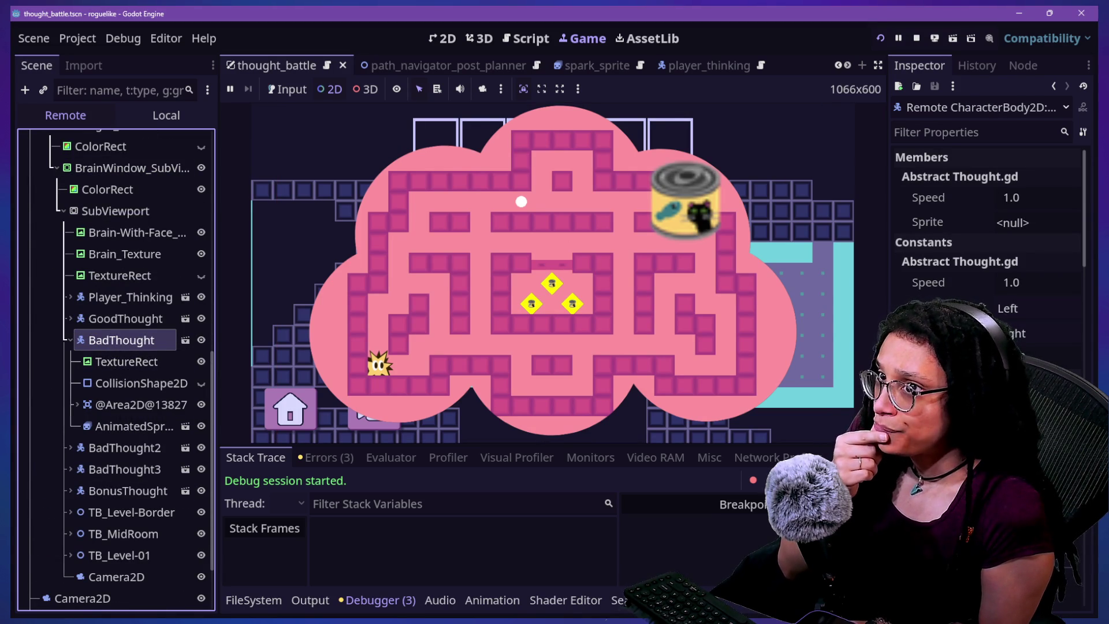
left_click(766, 253)
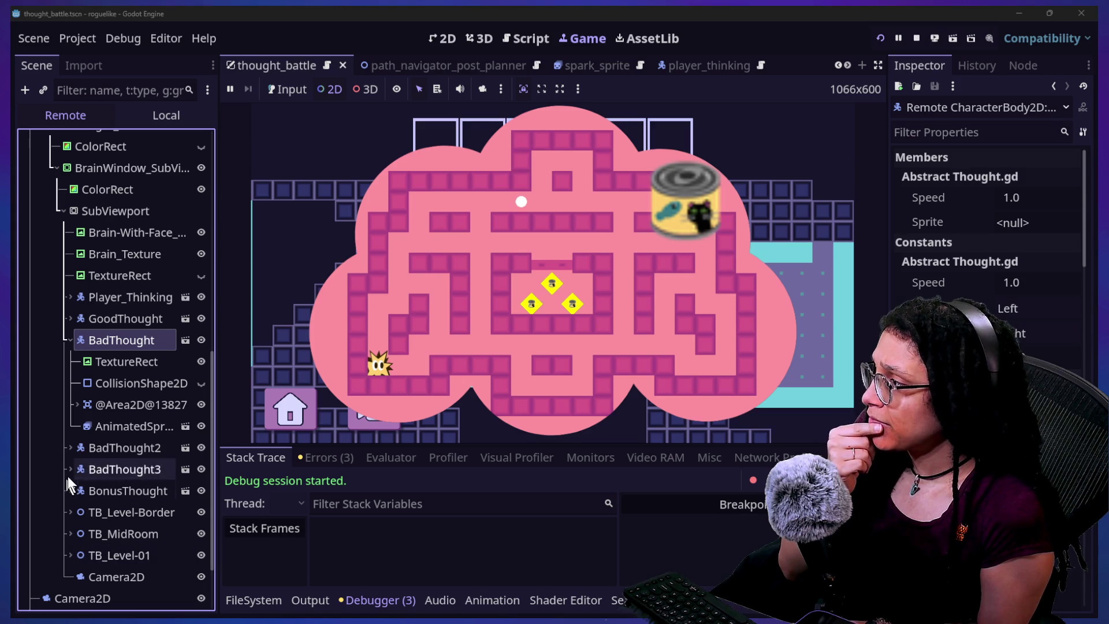
left_click(89, 427)
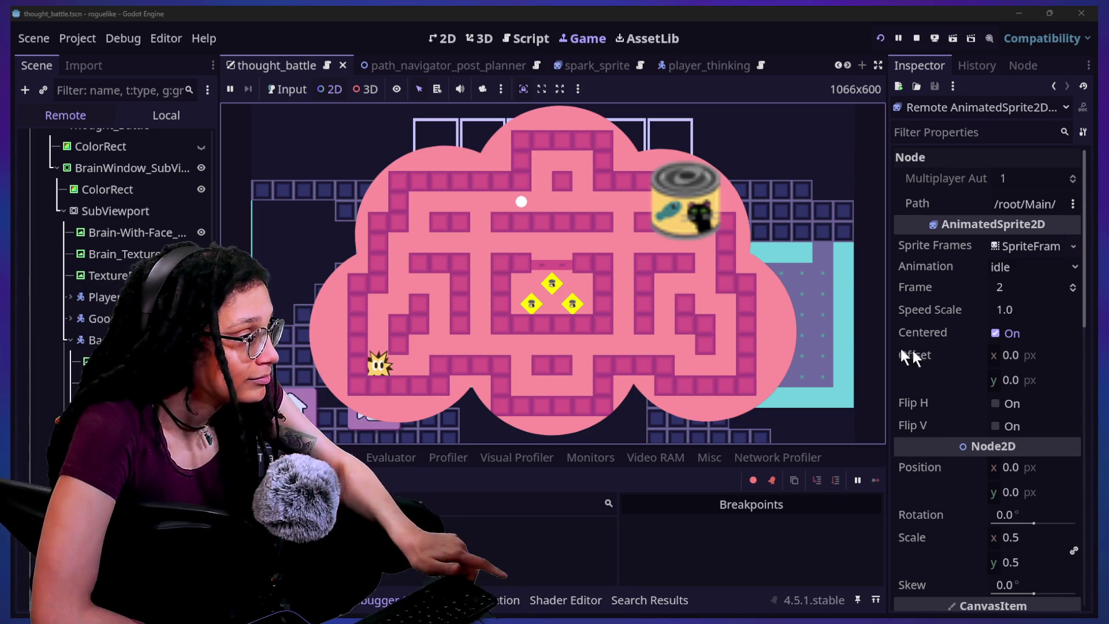
Step: Scroll the Inspector down to the sprite's CanvasItem visibility and layering properties
scroll(932, 406, "down", 5)
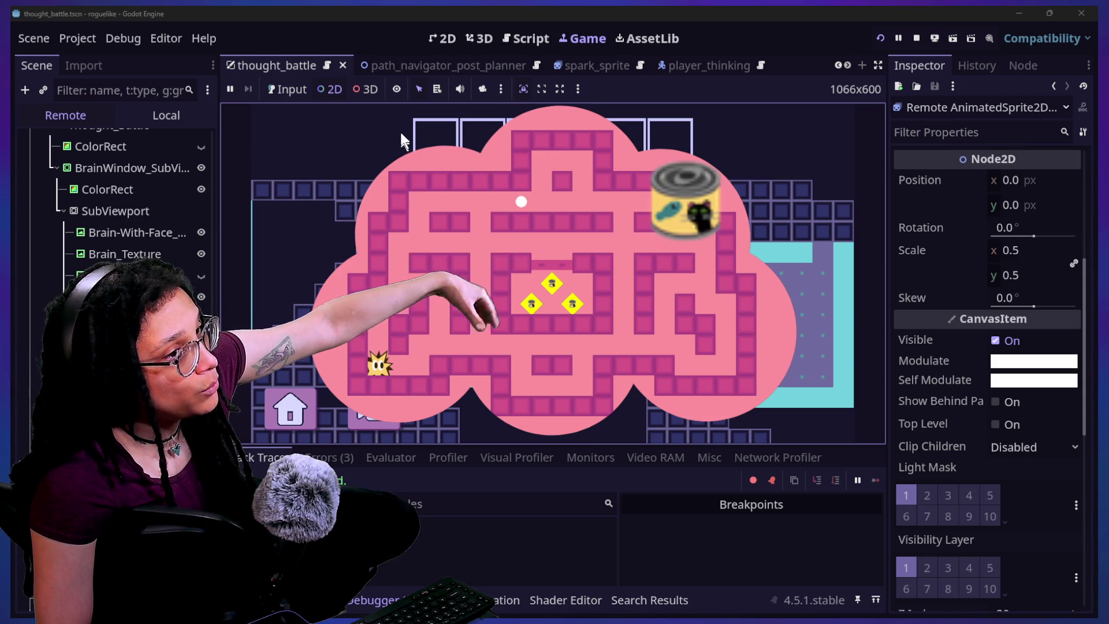
left_click(527, 39)
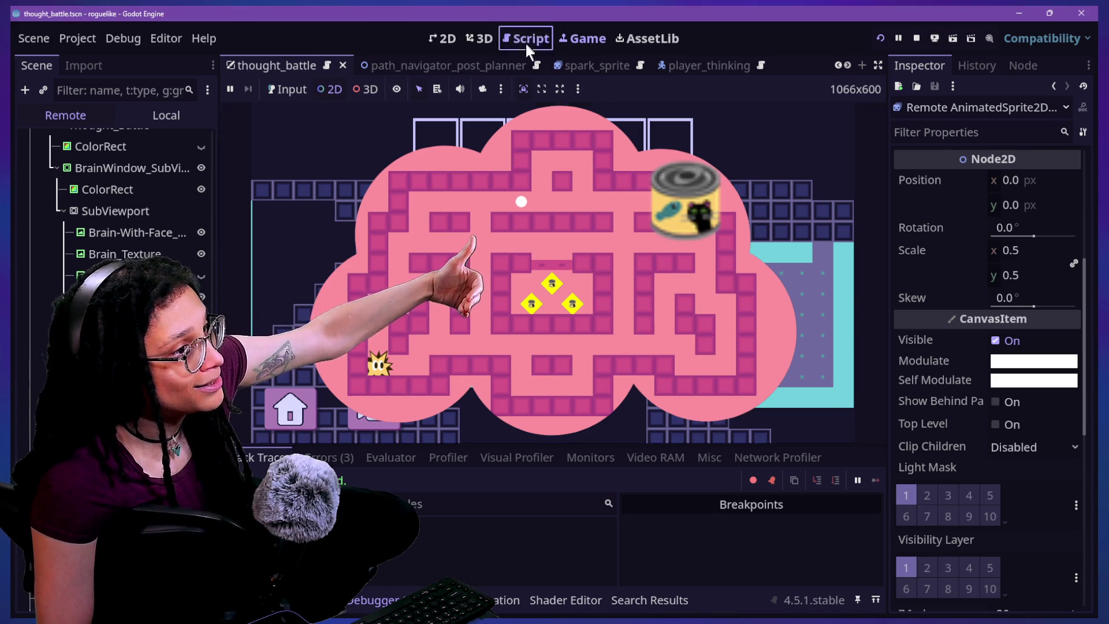
Step: Switch to distraction-free editing and restart the game in a debug session with F5
left_click(692, 247)
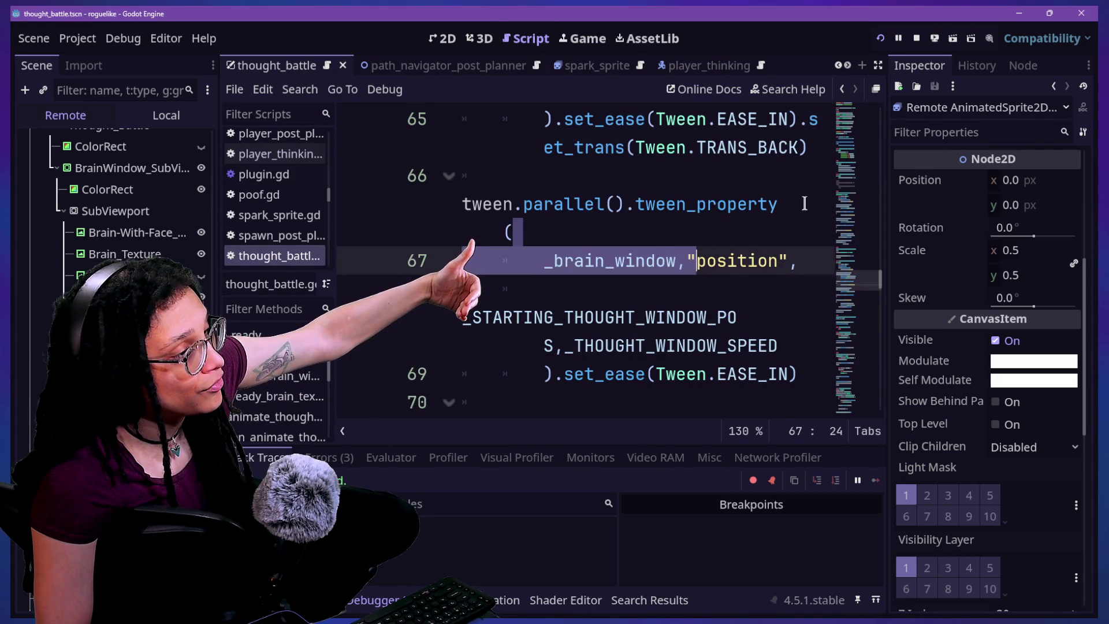
key("Left")
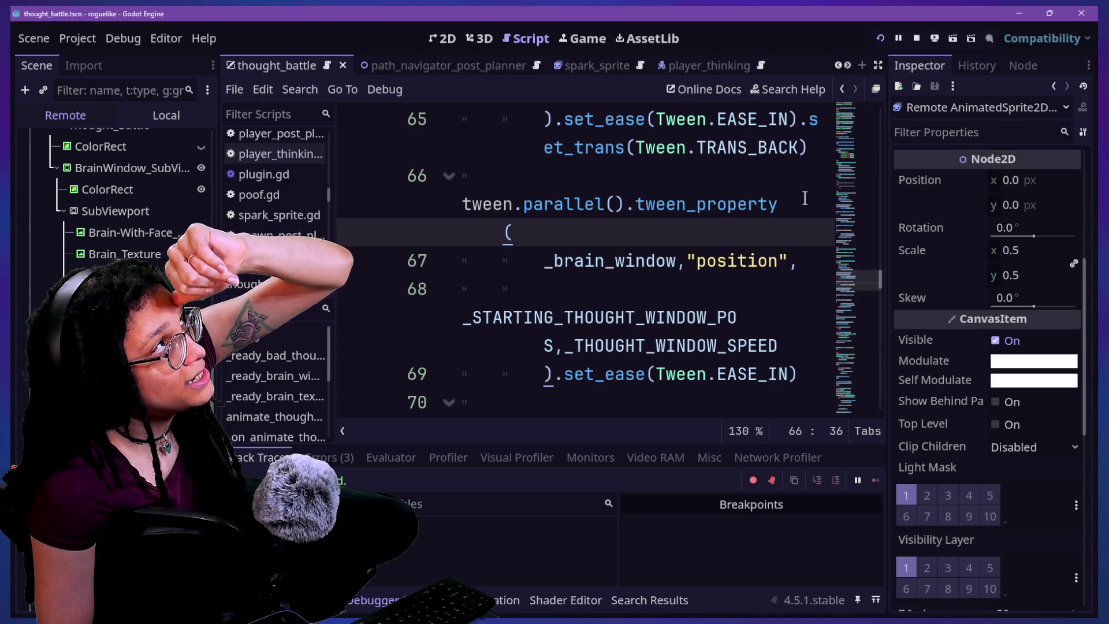
key("ctrl+shift+F11")
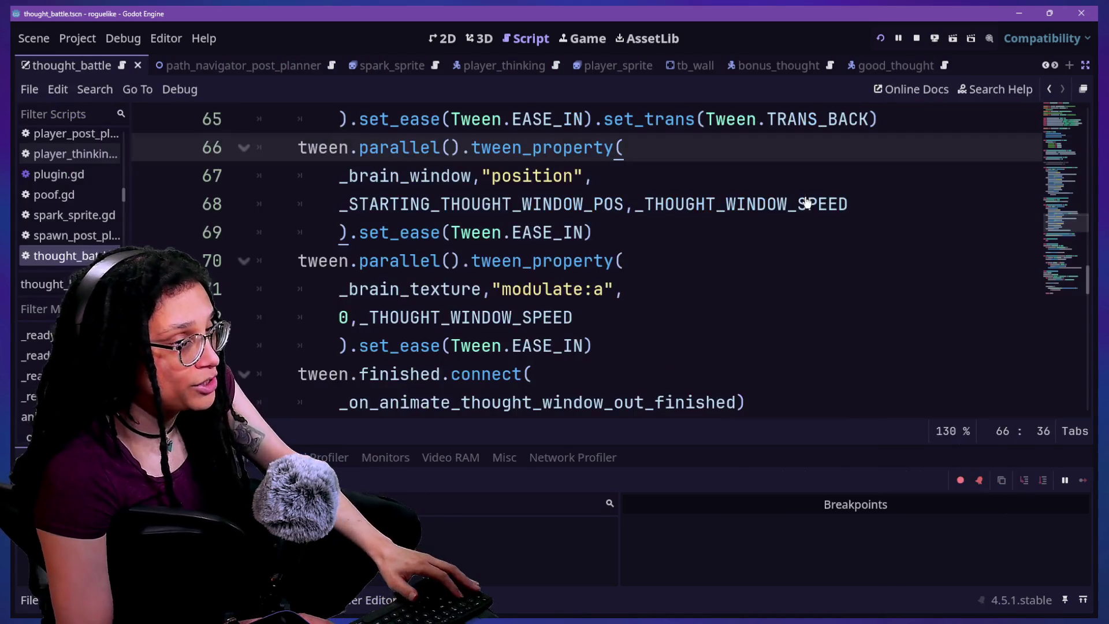
key("F5")
scroll(811, 169, "up", 9)
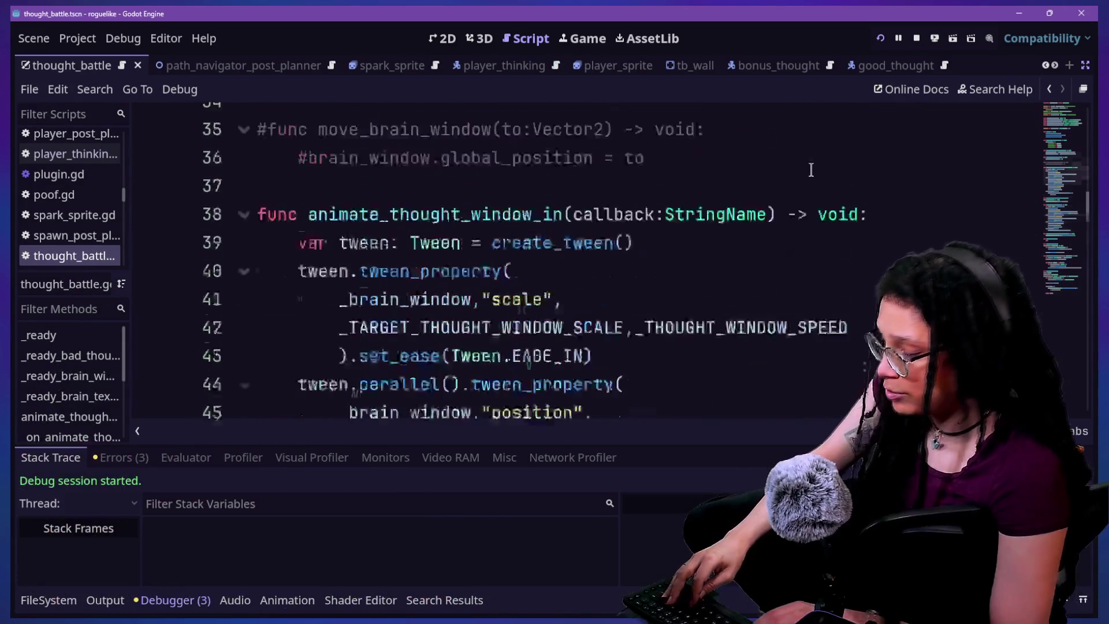
scroll(811, 170, "up", 9)
Step: Open Abstract_thought.gd through Quick Open by searching 'abs'
key("shift+alt+o")
key("Down")
key("Down")
type("thought.")
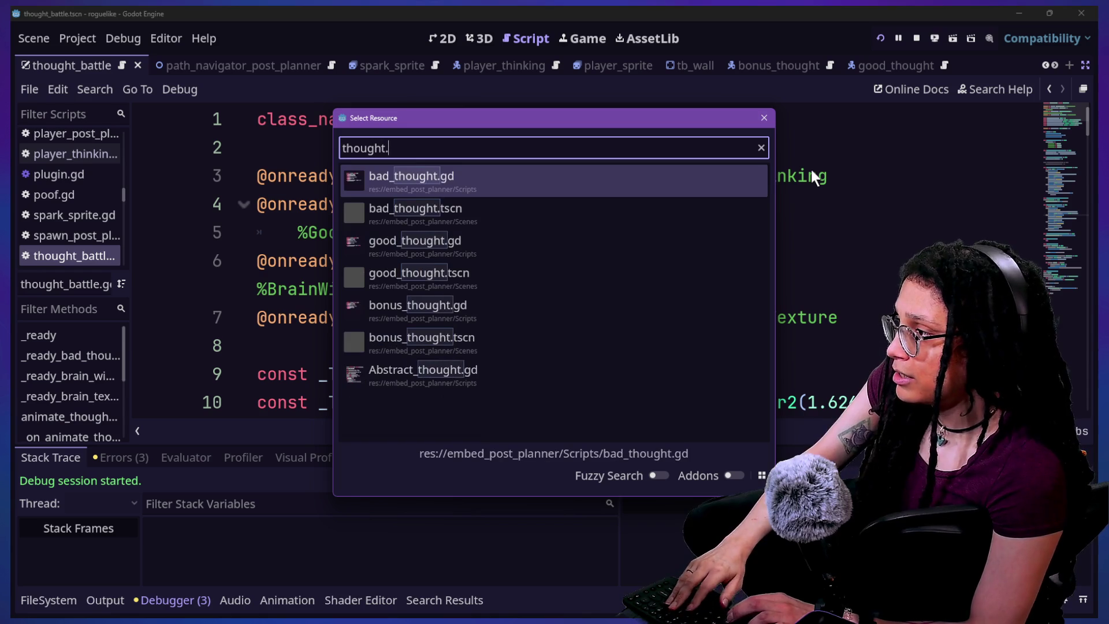
key("ctrl+a")
type("abs")
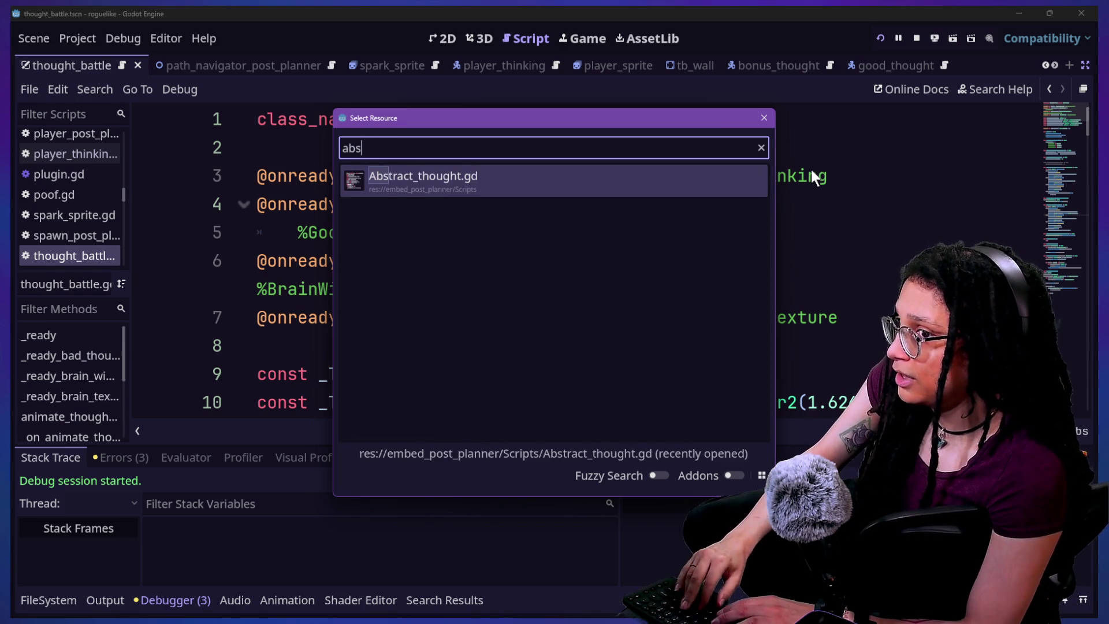
key("Return")
left_click(496, 327)
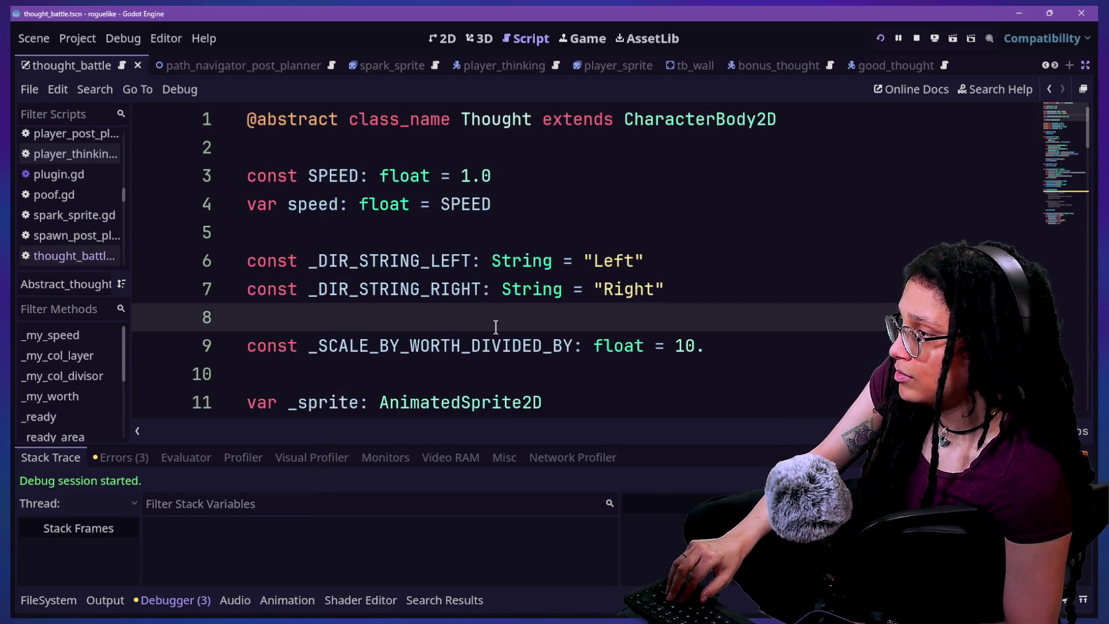
Step: Review the top constants, collapse the Debugger, place the caret on the line 9 divisor, and save
left_click(469, 259)
left_click(466, 236)
key("Down")
key("Up")
key("Up")
key("Down")
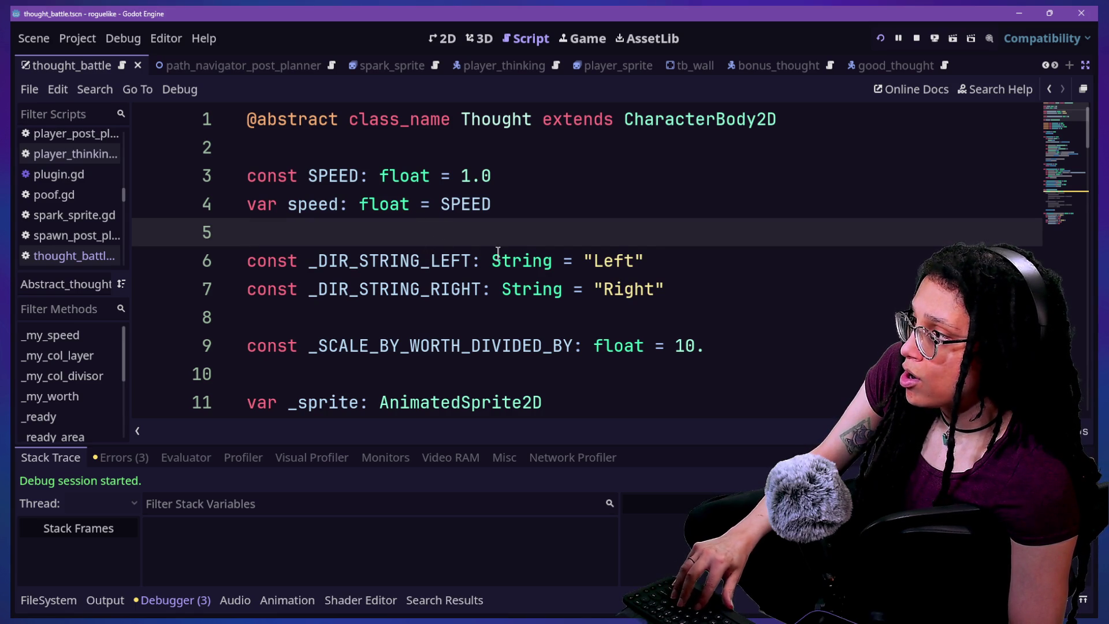
scroll(498, 252, "down", 3)
key("ctrl+j")
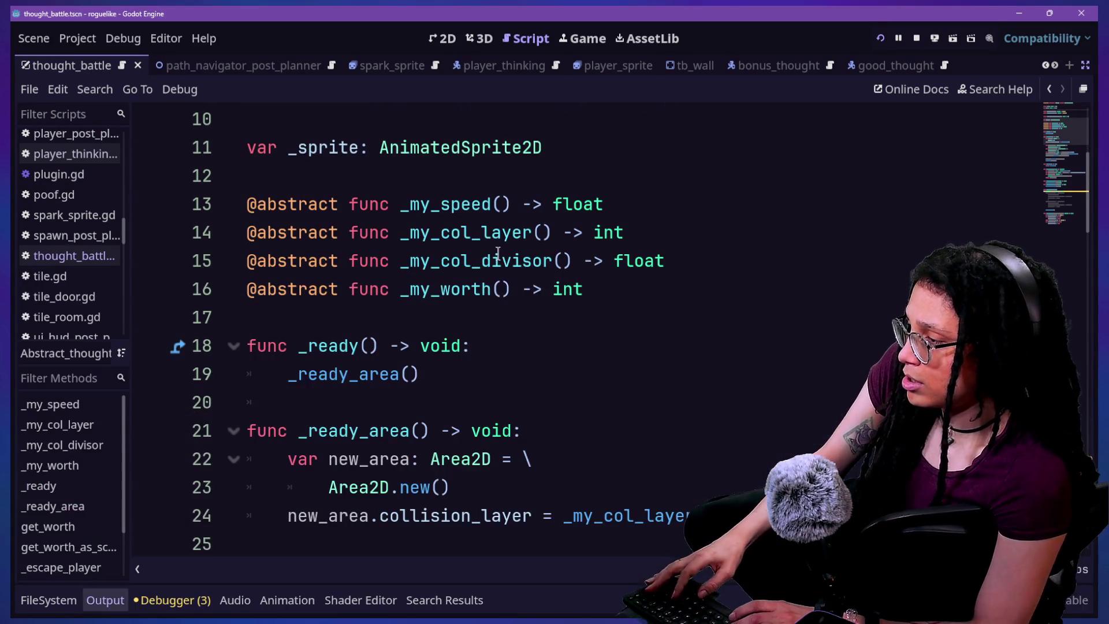
scroll(391, 305, "down", 9)
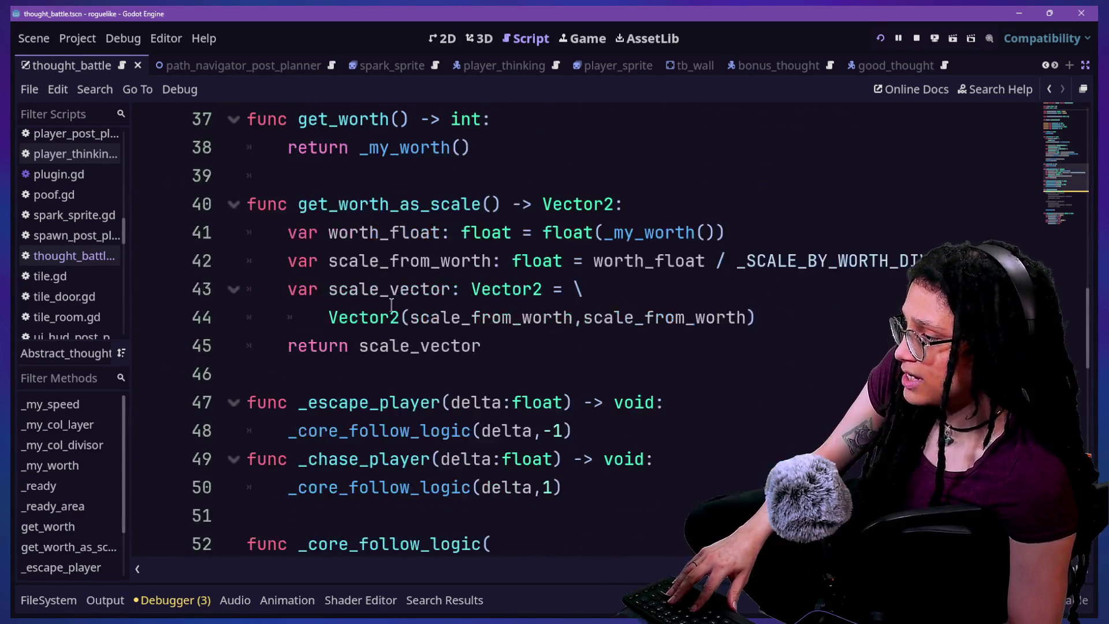
scroll(514, 133, "up", 12)
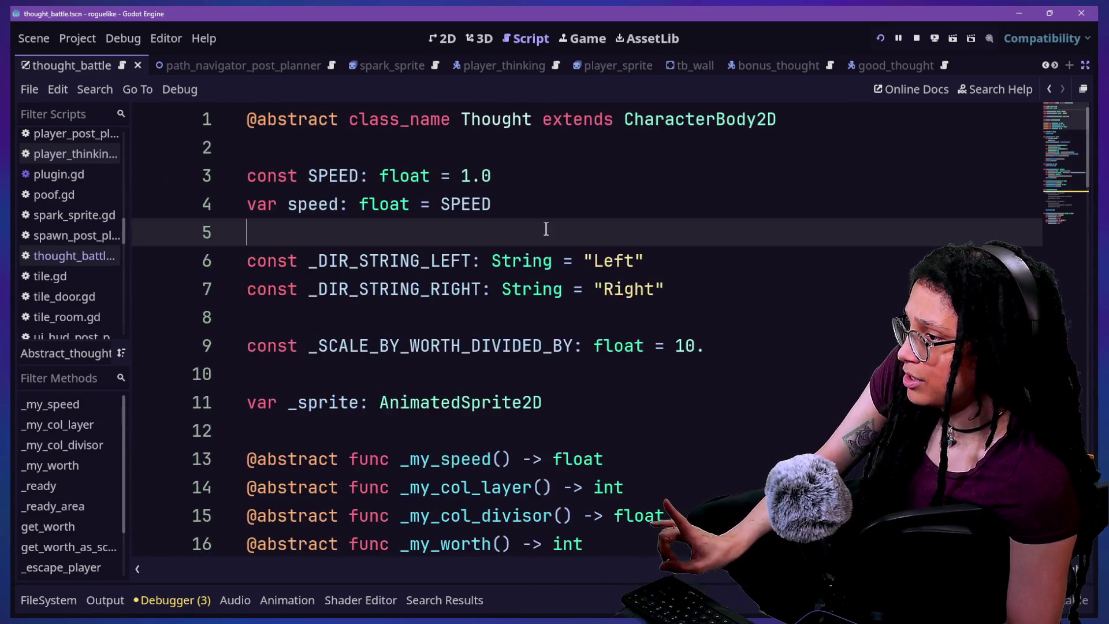
left_click(684, 342)
key("ctrl+s")
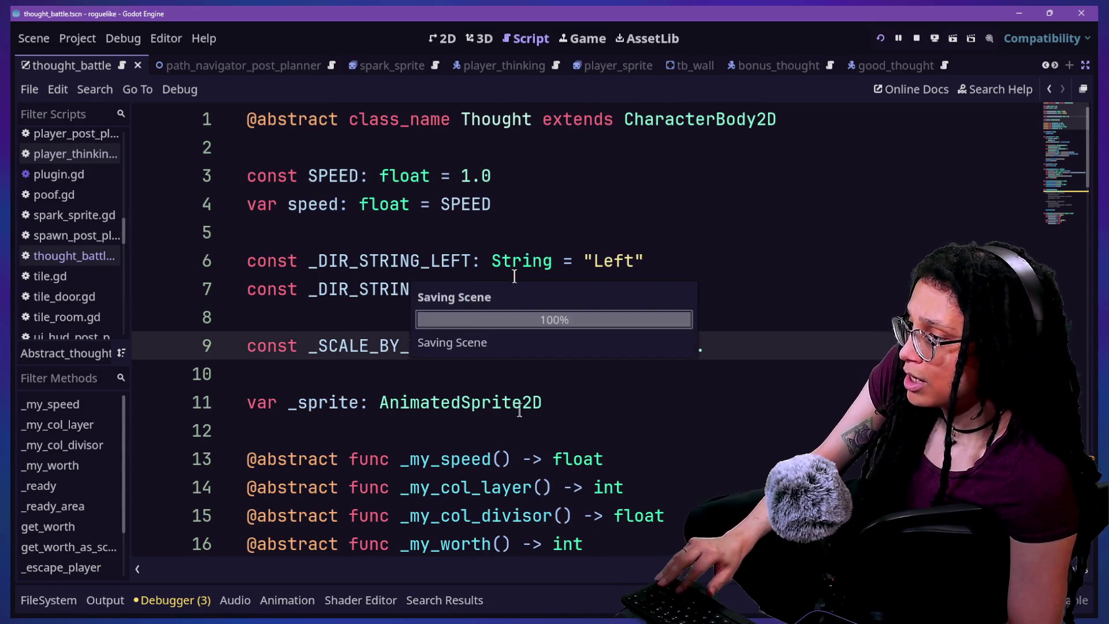
Step: Open thought_battle.gd through Quick Open and scroll to the sprite scale code
scroll(525, 434, "down", 1)
key("shift+alt+o")
key("Down")
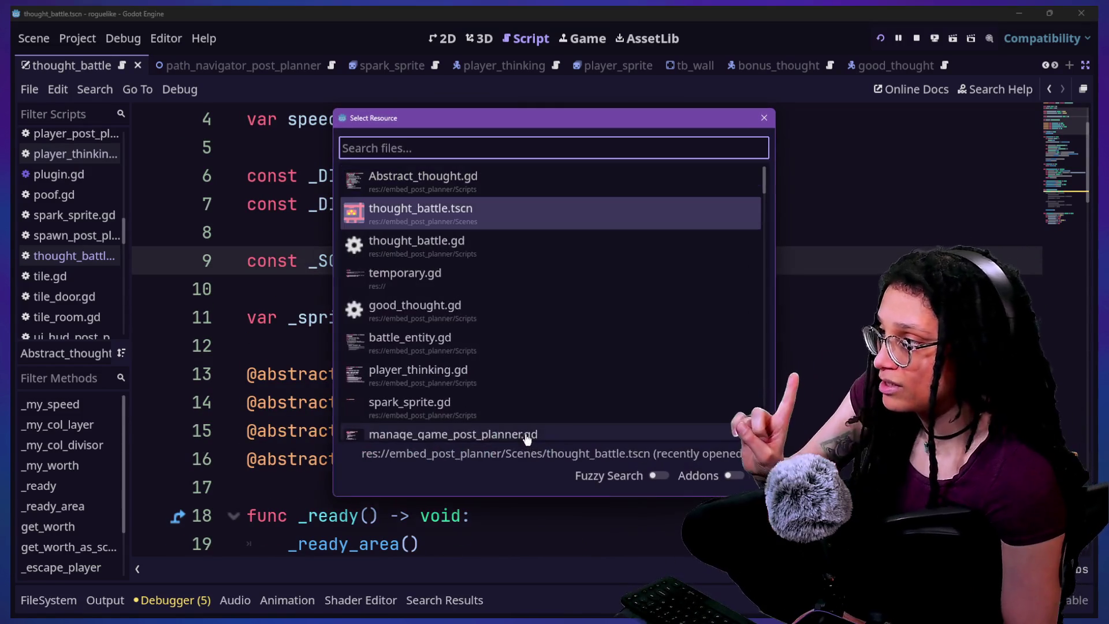
key("Down")
key("Down")
key("Down")
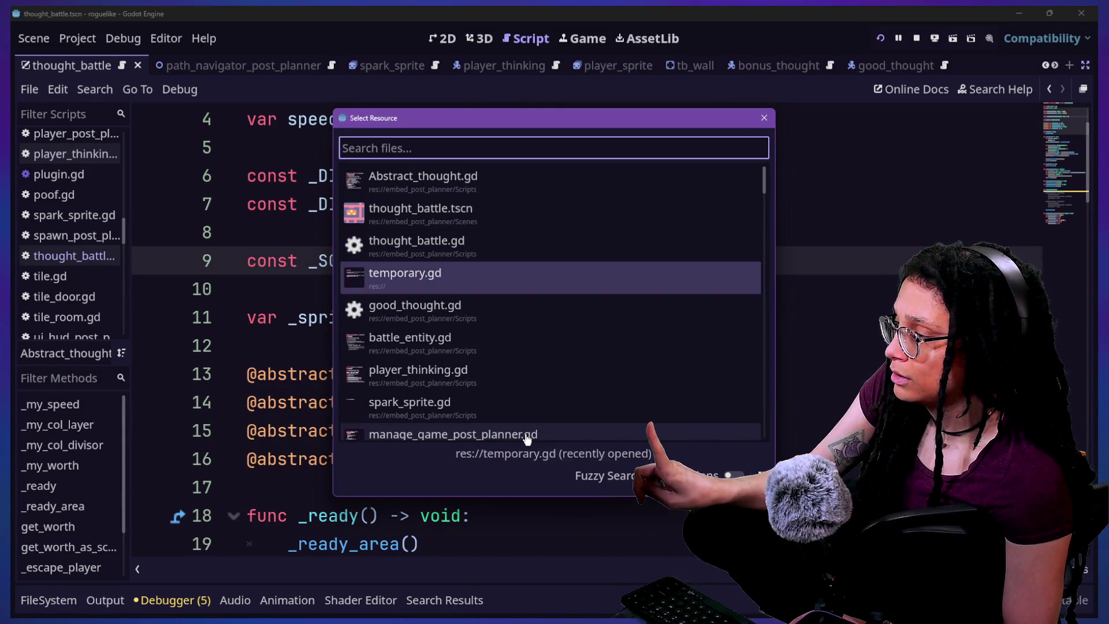
key("Up")
key("Up")
key("Return")
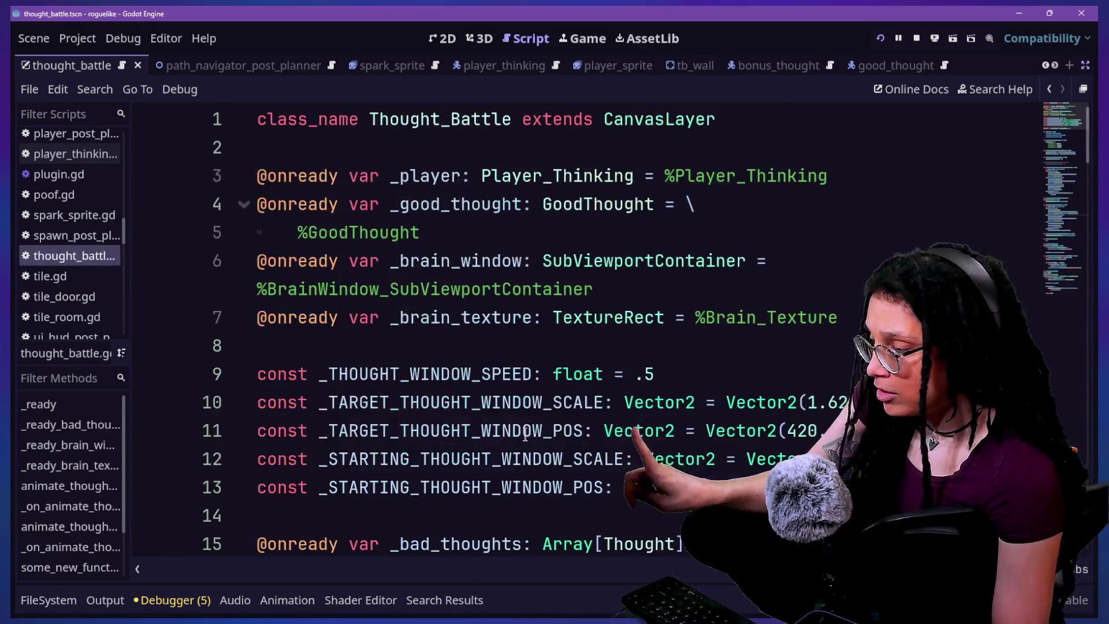
scroll(581, 332, "down", 20)
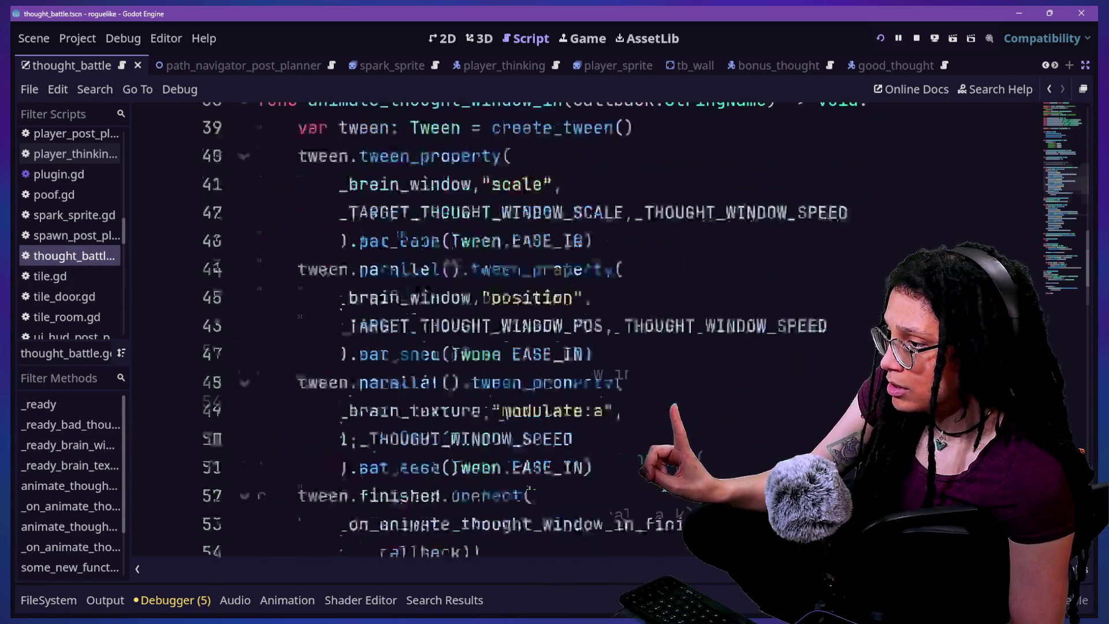
scroll(664, 485, "up", 6)
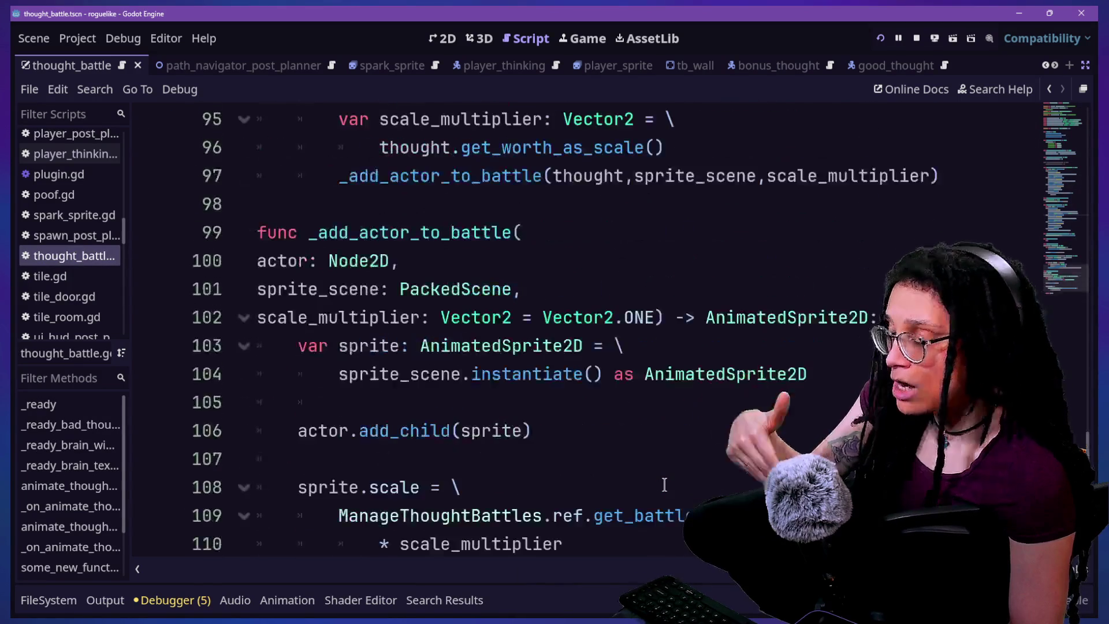
scroll(665, 485, "up", 3)
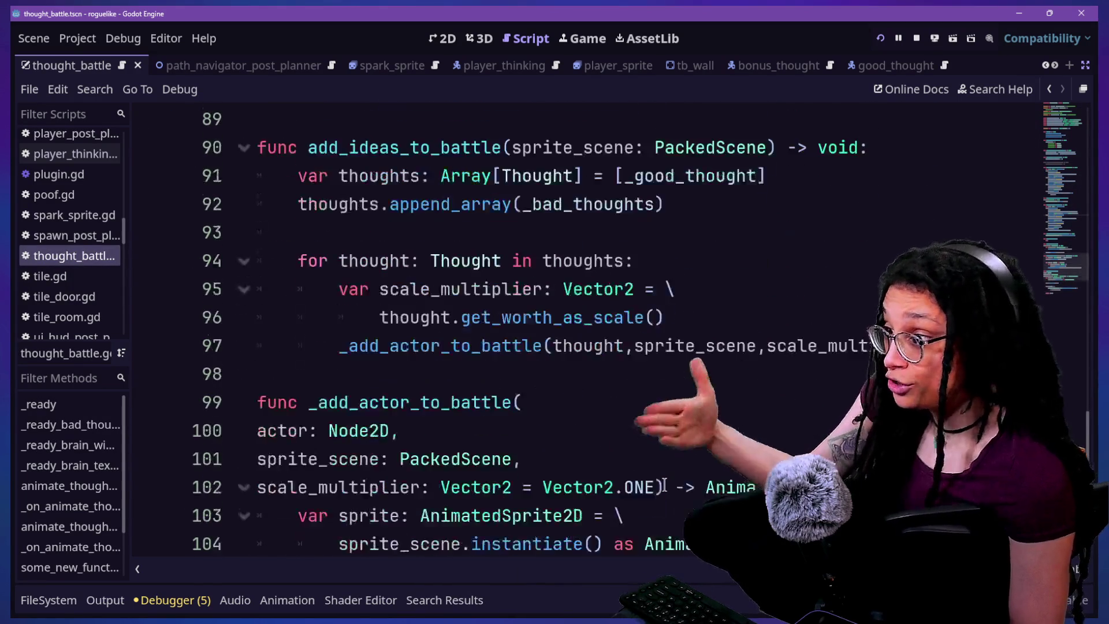
scroll(664, 484, "down", 2)
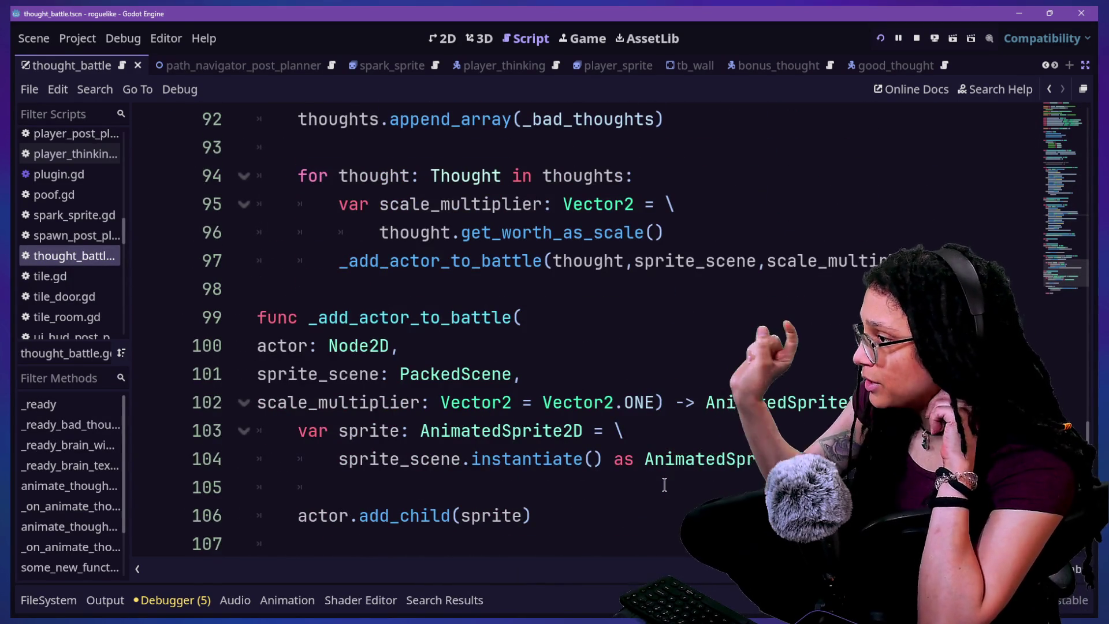
scroll(664, 485, "down", 4)
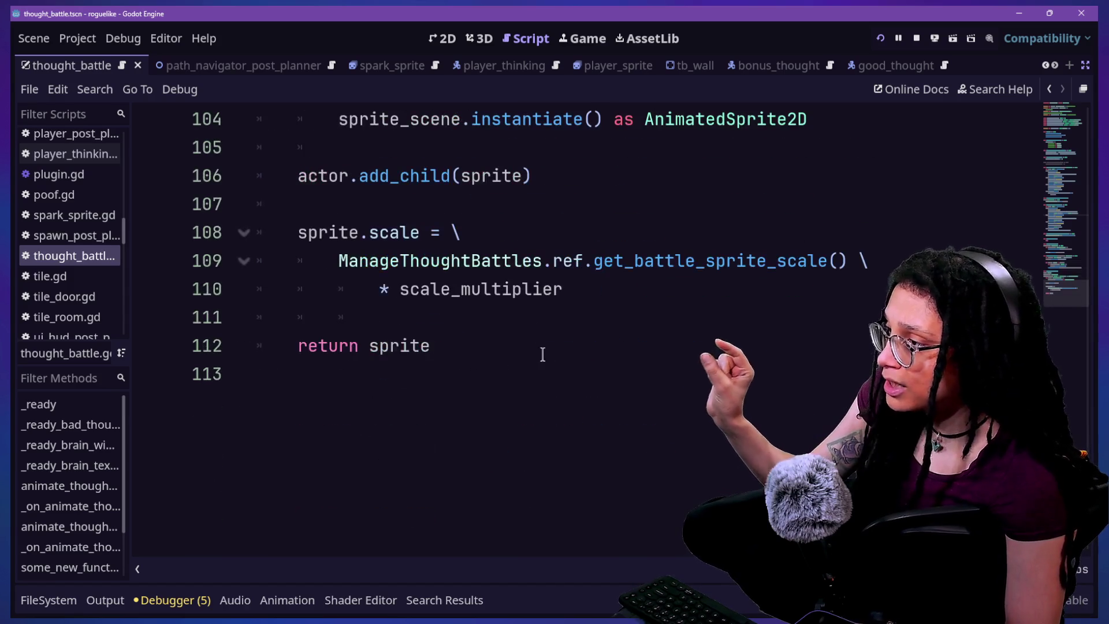
Step: Replace '*' with '+' in the line 110 sprite scale expression and relaunch the game
left_click(388, 289)
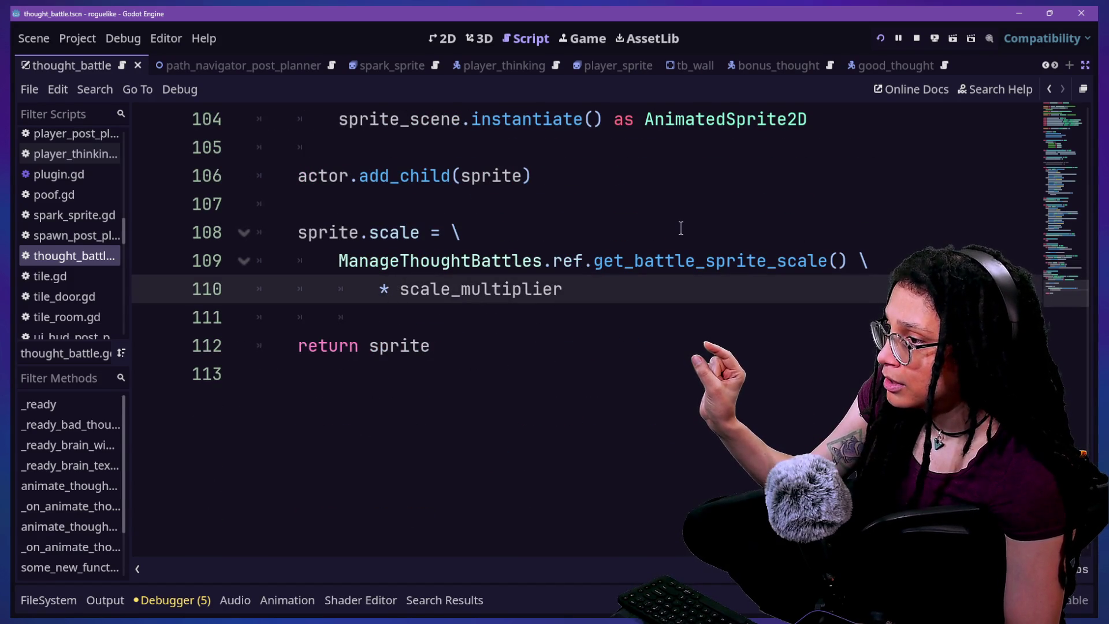
key("BackSpace")
type("+")
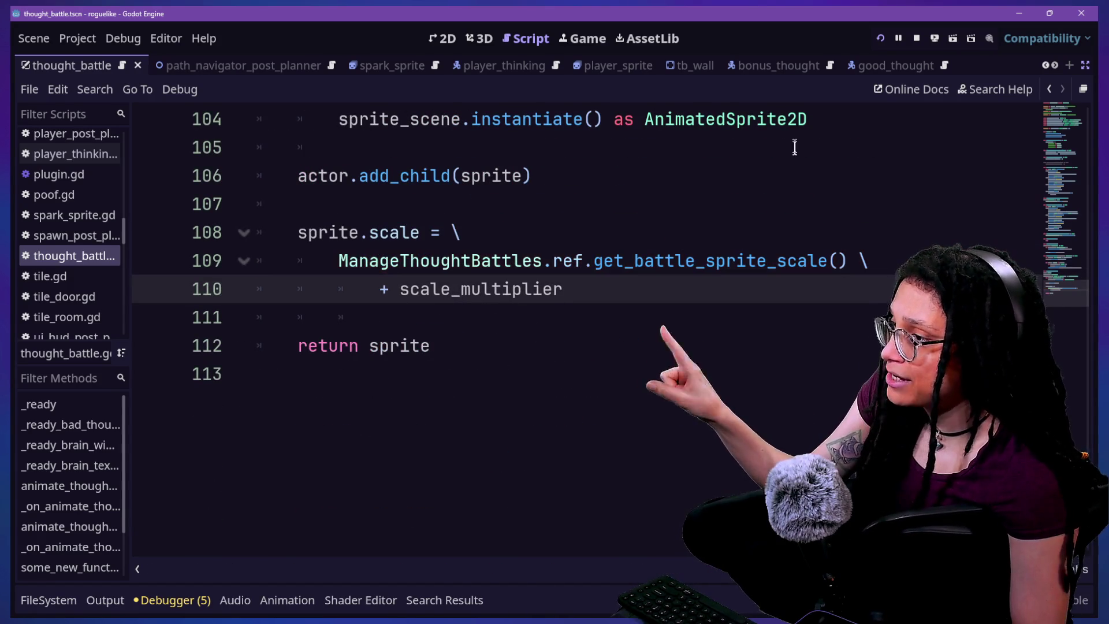
left_click_drag(603, 260, 469, 232)
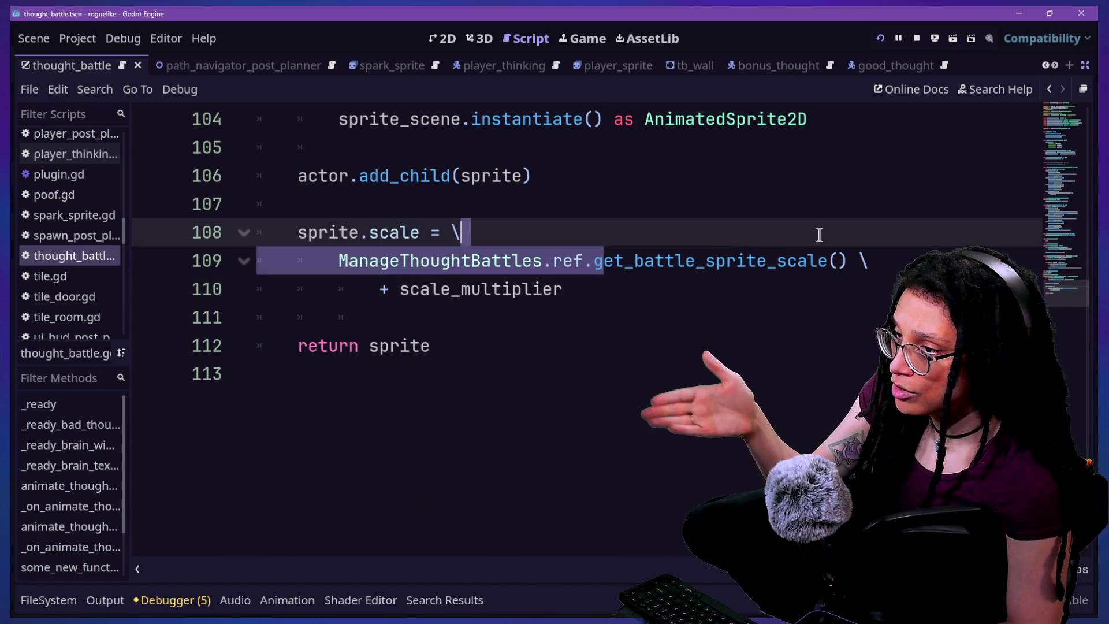
left_click(876, 37)
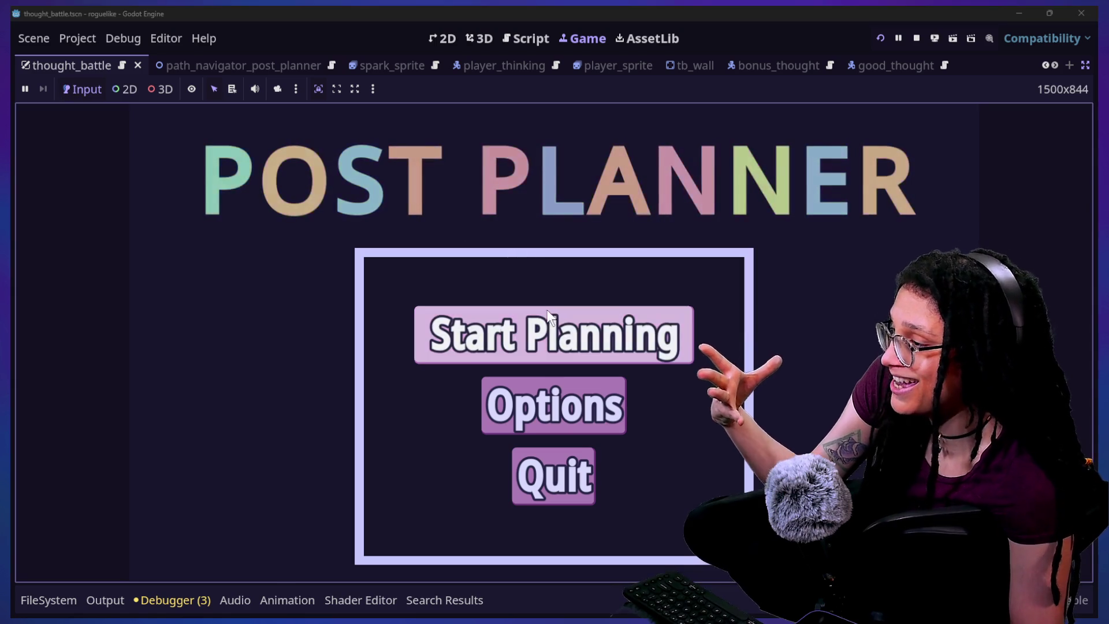
Step: Start planning, pick a platform, toggle 2D picking and game input, and walk the player out of the room
left_click(552, 320)
left_click(583, 344)
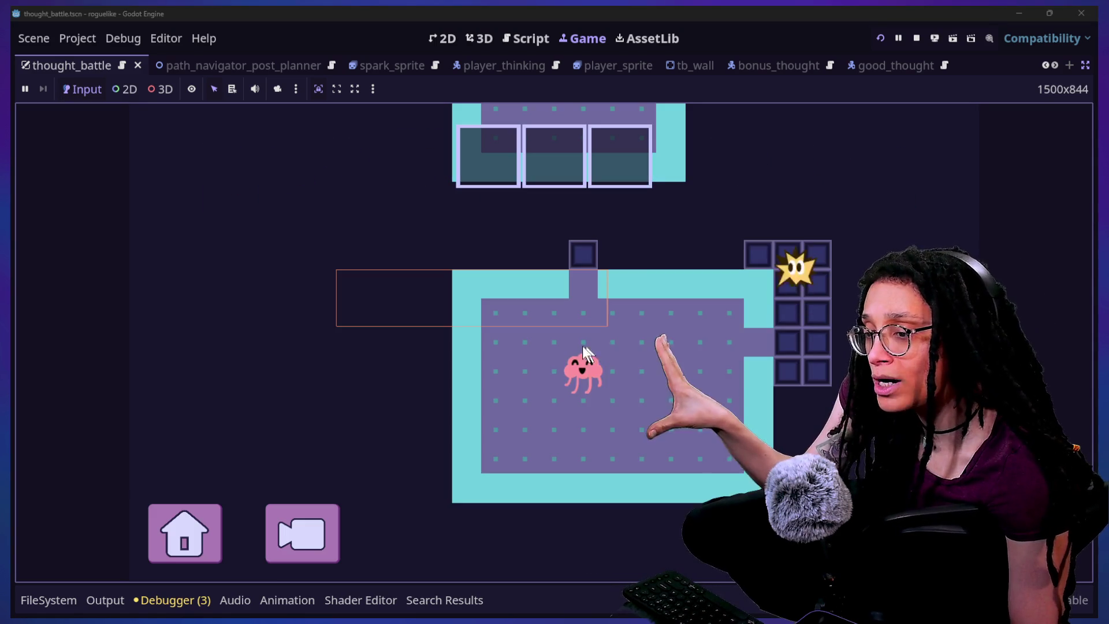
left_click(123, 90)
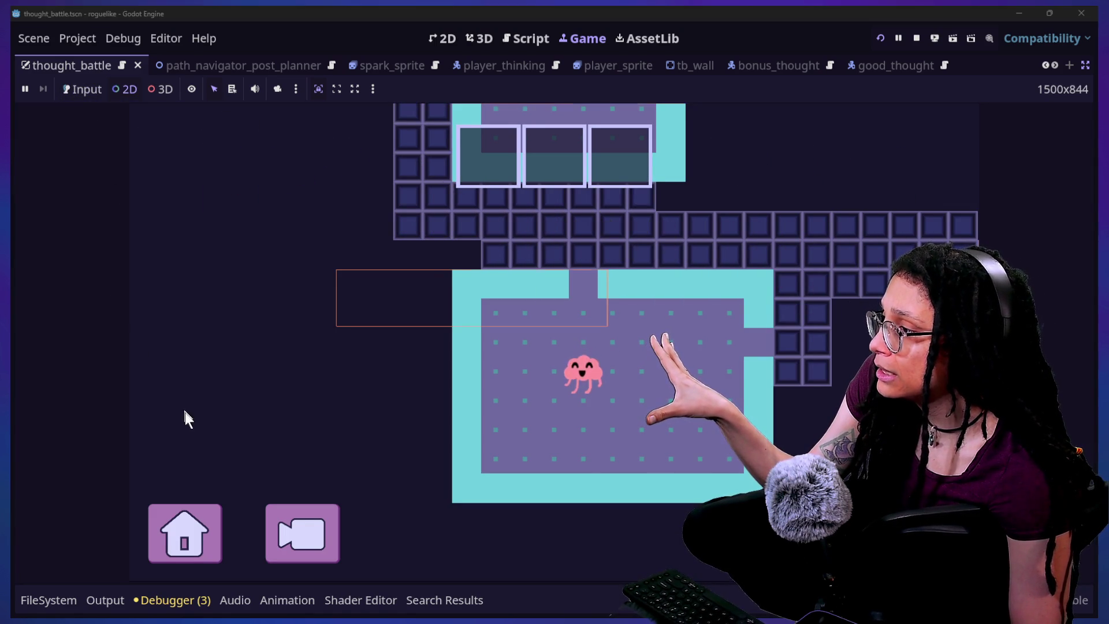
left_click(80, 89)
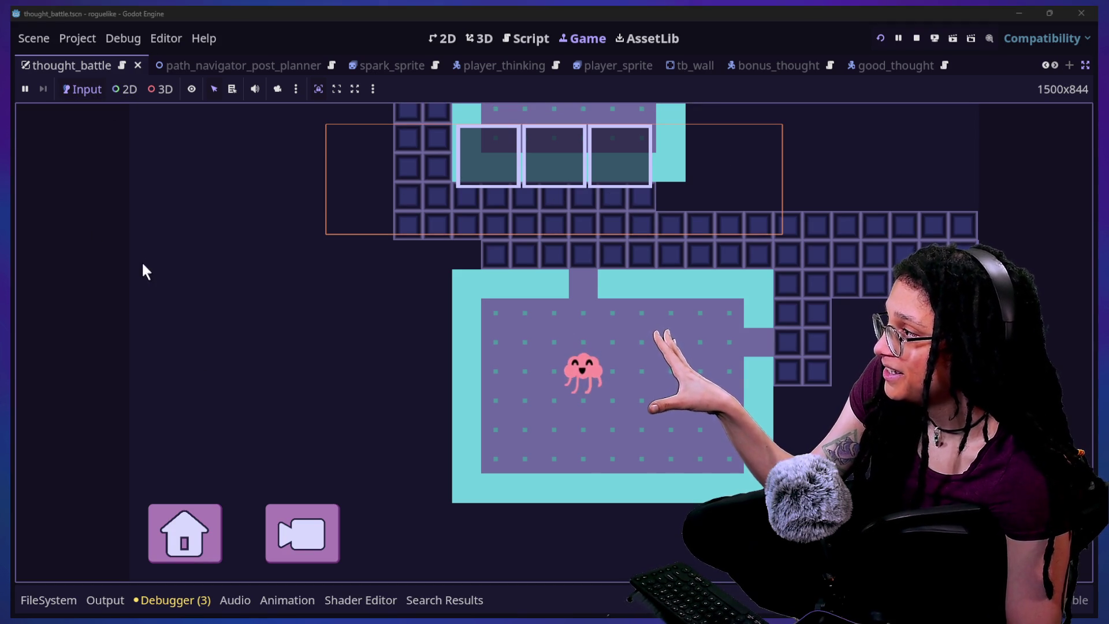
left_click(113, 93)
left_click(242, 306)
left_click(97, 89)
left_click(720, 240)
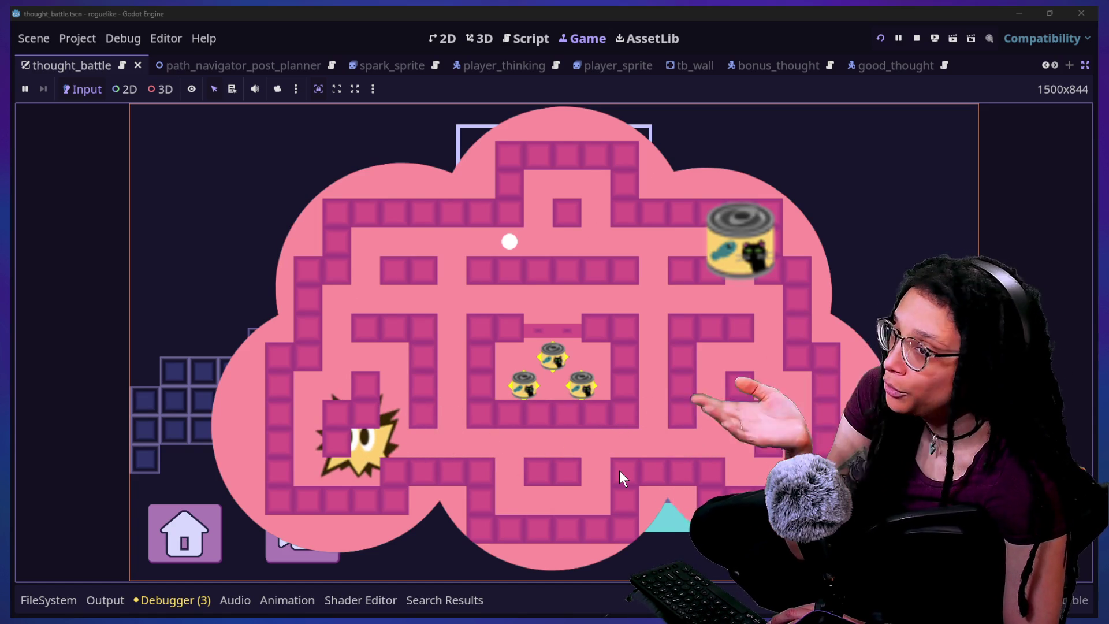
key("Right")
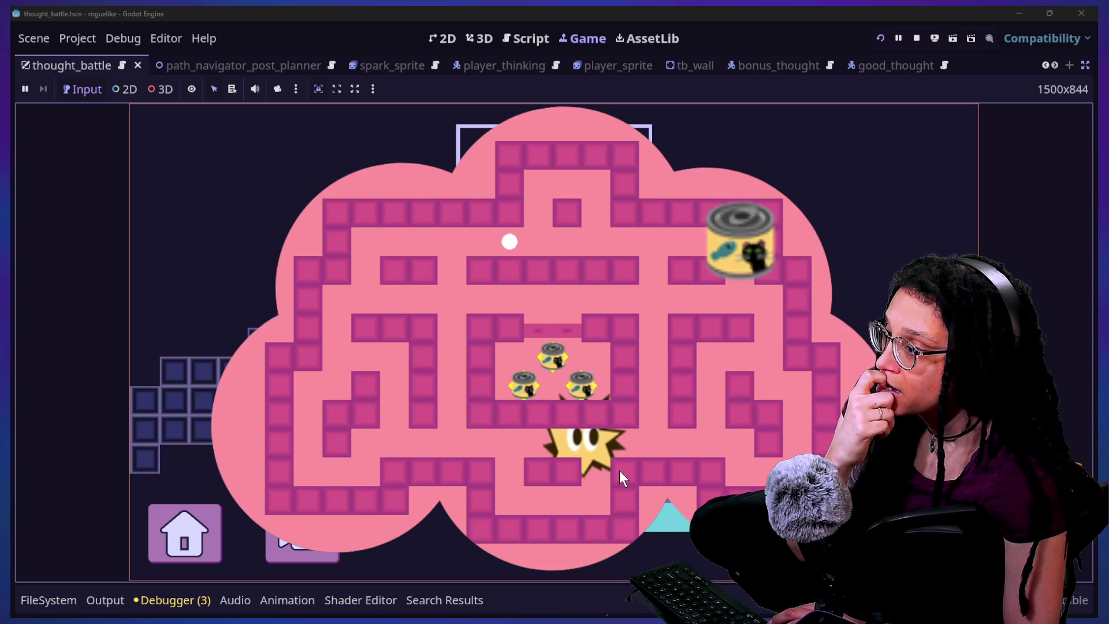
key("Right")
key("Left")
key("Left")
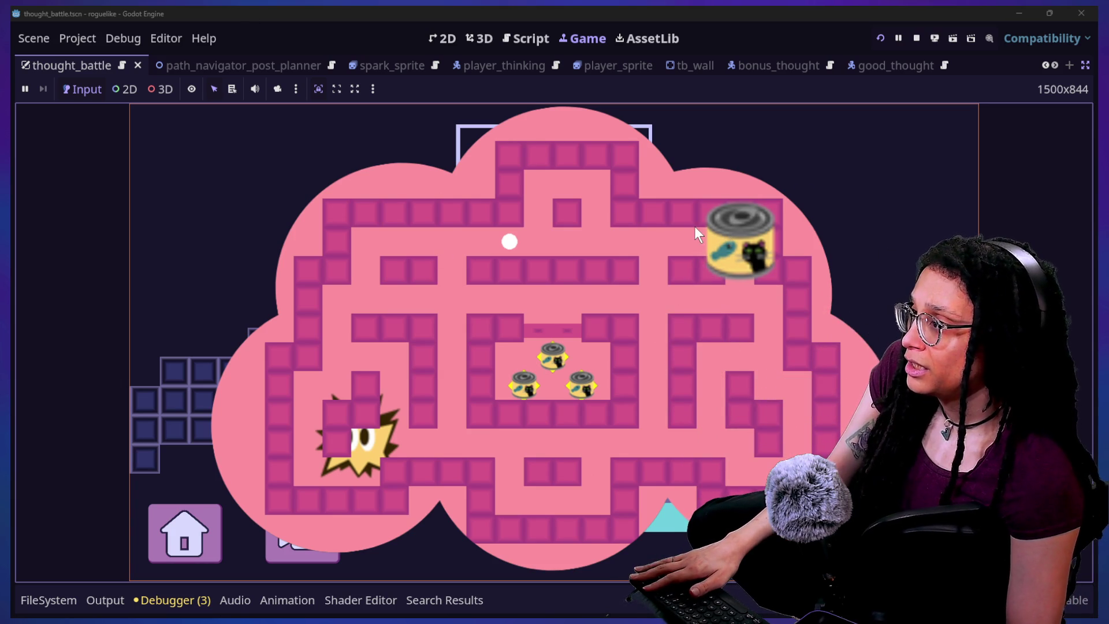
Step: Change the default multiplier on line 102 from ONE to ZERO and save
left_click(527, 38)
left_click(815, 442)
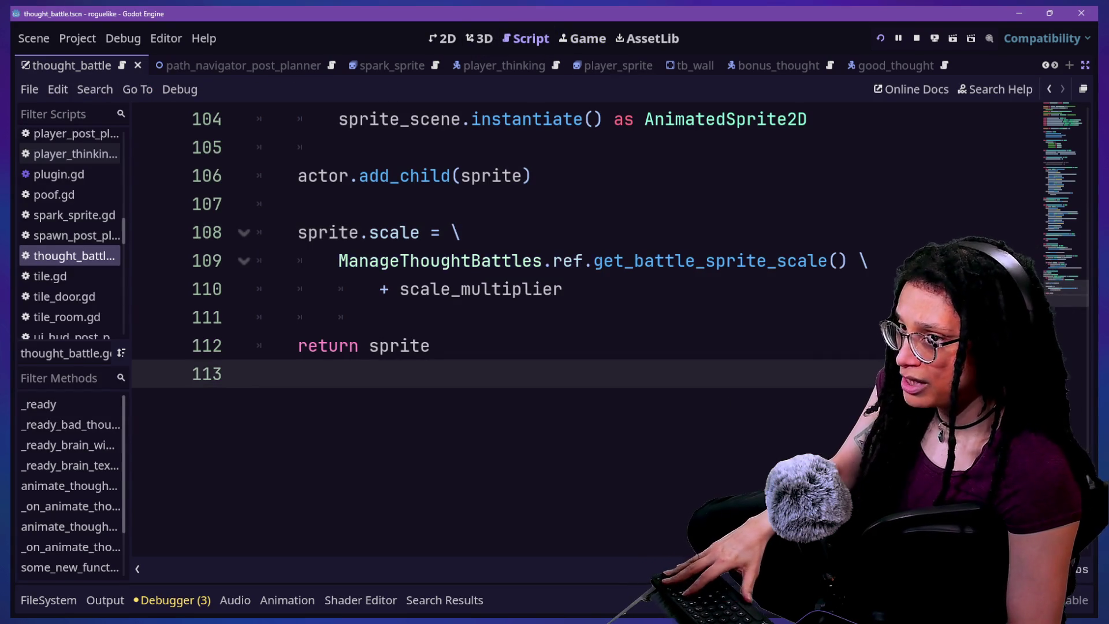
key("shift+alt+o")
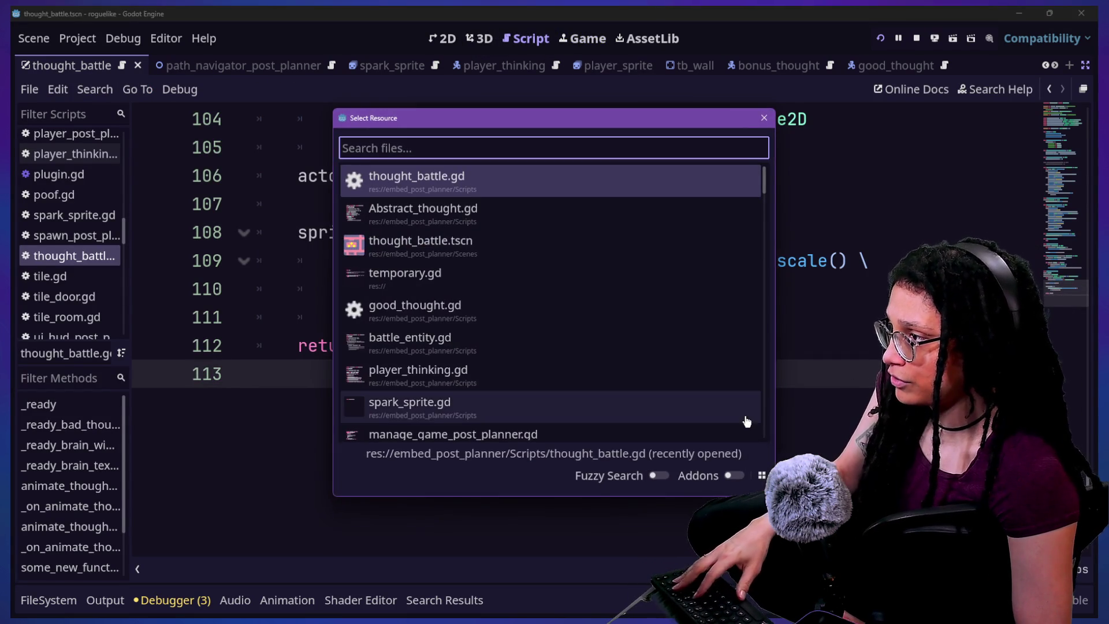
key("Escape")
scroll(521, 294, "up", 3)
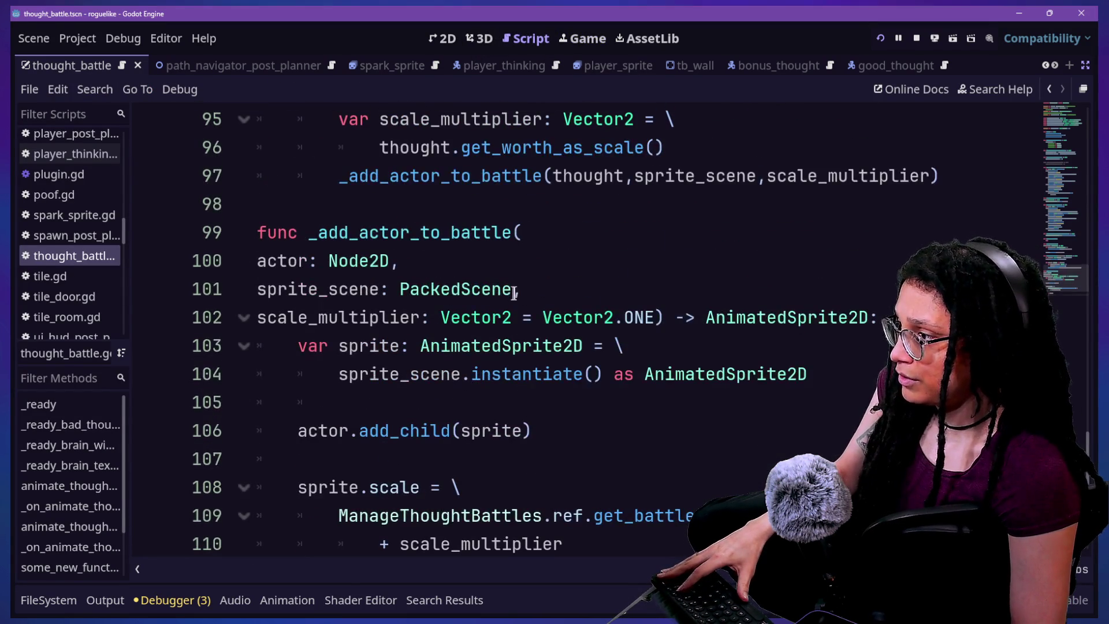
left_click(658, 324)
key("BackSpace")
key("BackSpace")
key("BackSpace")
type("ZER")
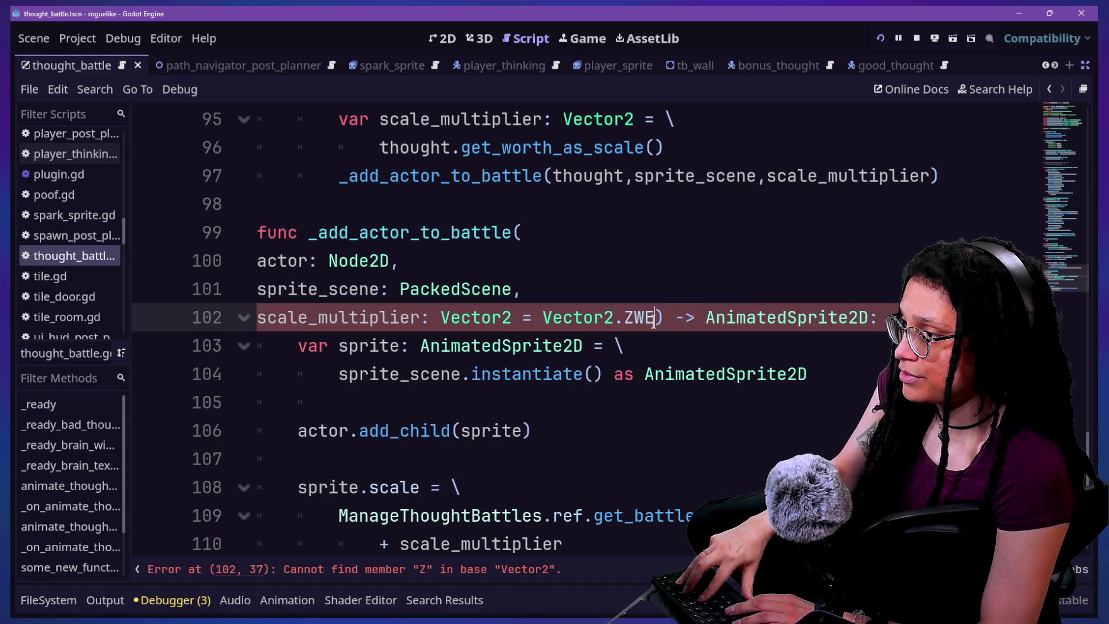
key("ctrl+s")
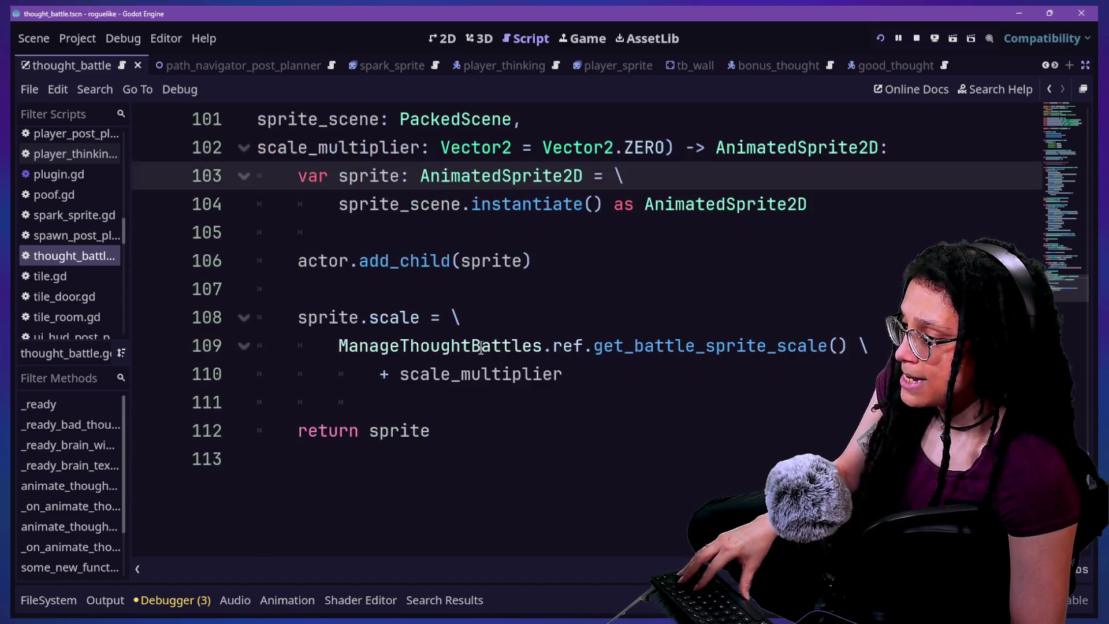
Step: Open the abstract_thought script through Quick Open and launch the game to test the change
scroll(468, 353, "up", 15)
scroll(480, 349, "up", 13)
key("shift+alt+o")
type("thought")
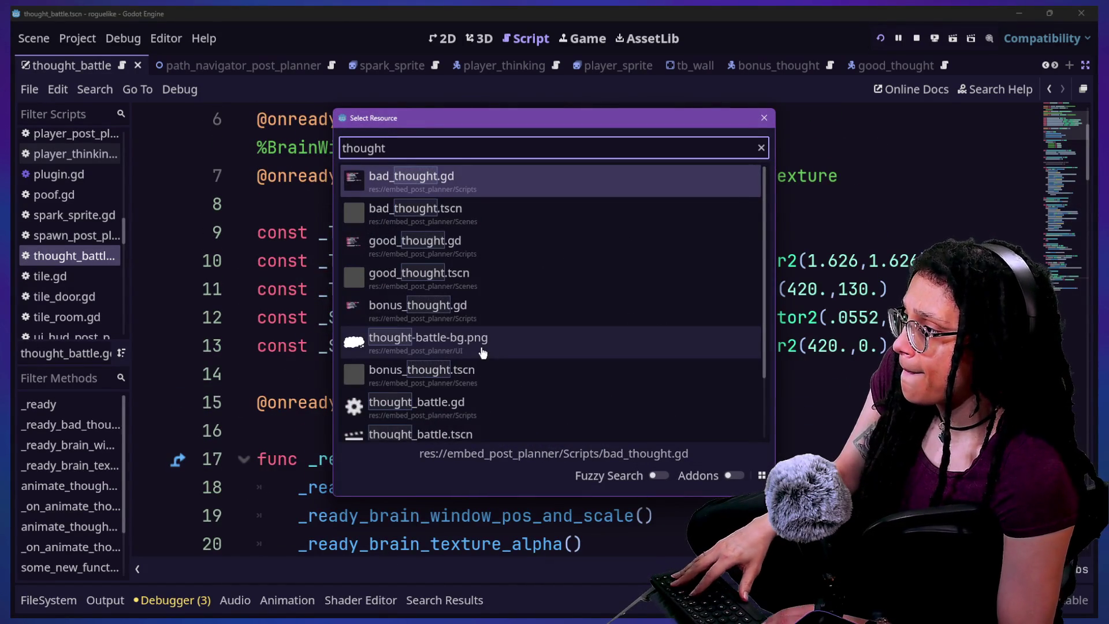
key("Home")
type("a")
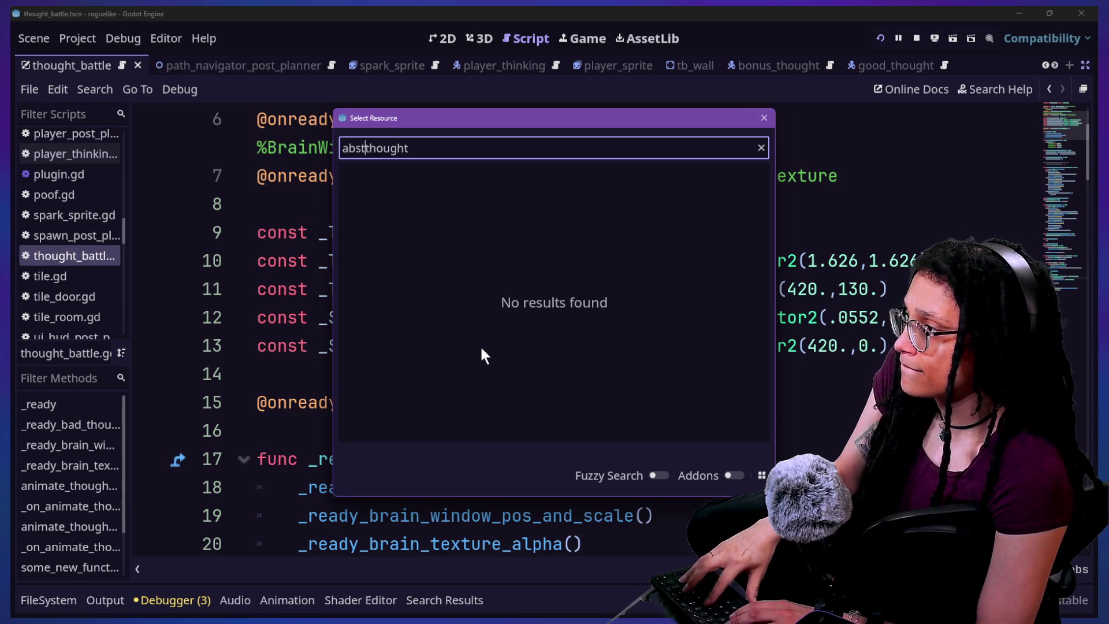
type("t_")
key("Return")
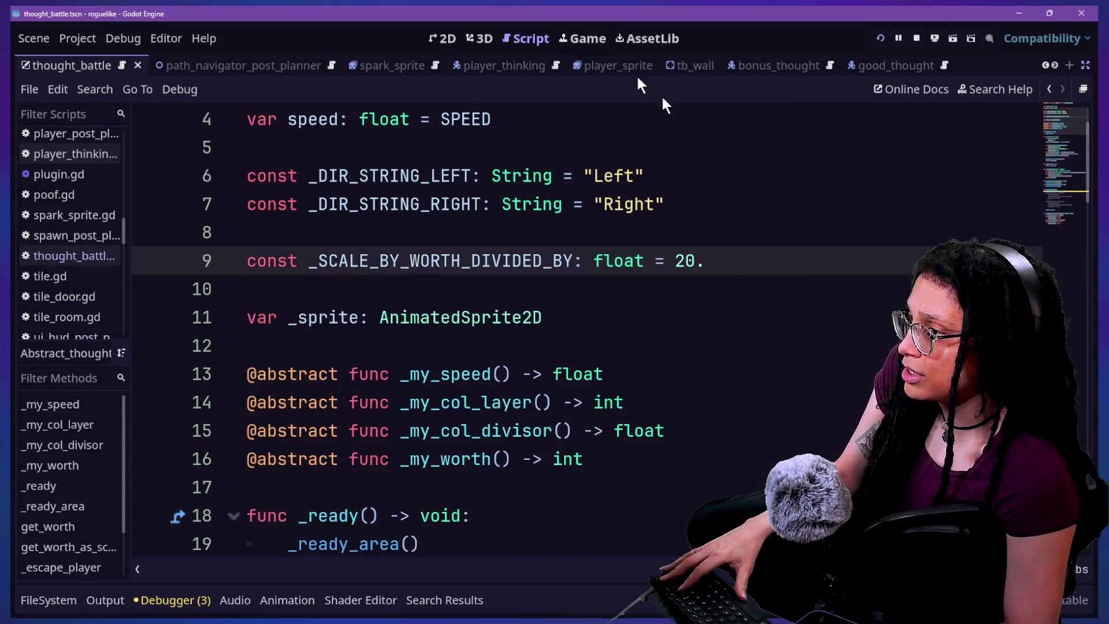
left_click(896, 33)
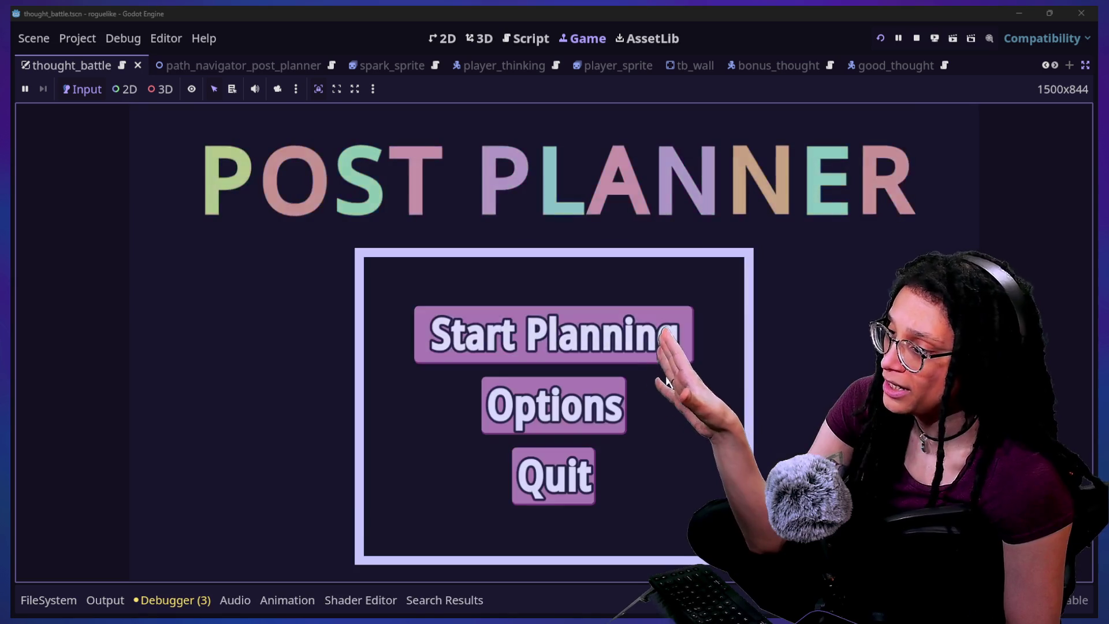
Step: Start a Catstagram planning session in the running game to test the thought battle, then stop it
left_click(658, 356)
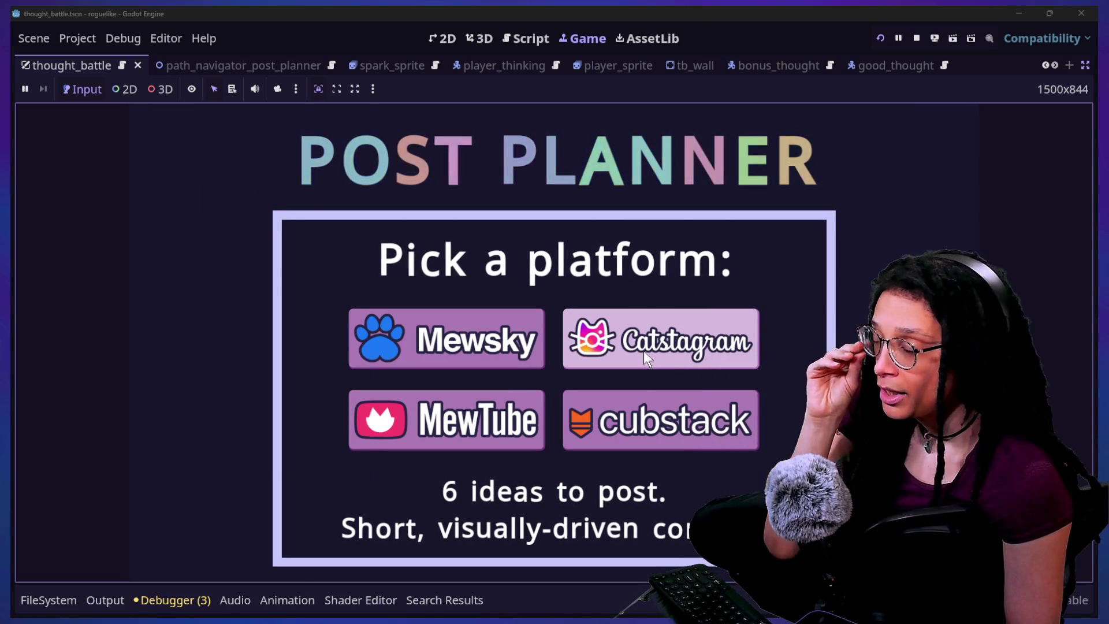
left_click(646, 351)
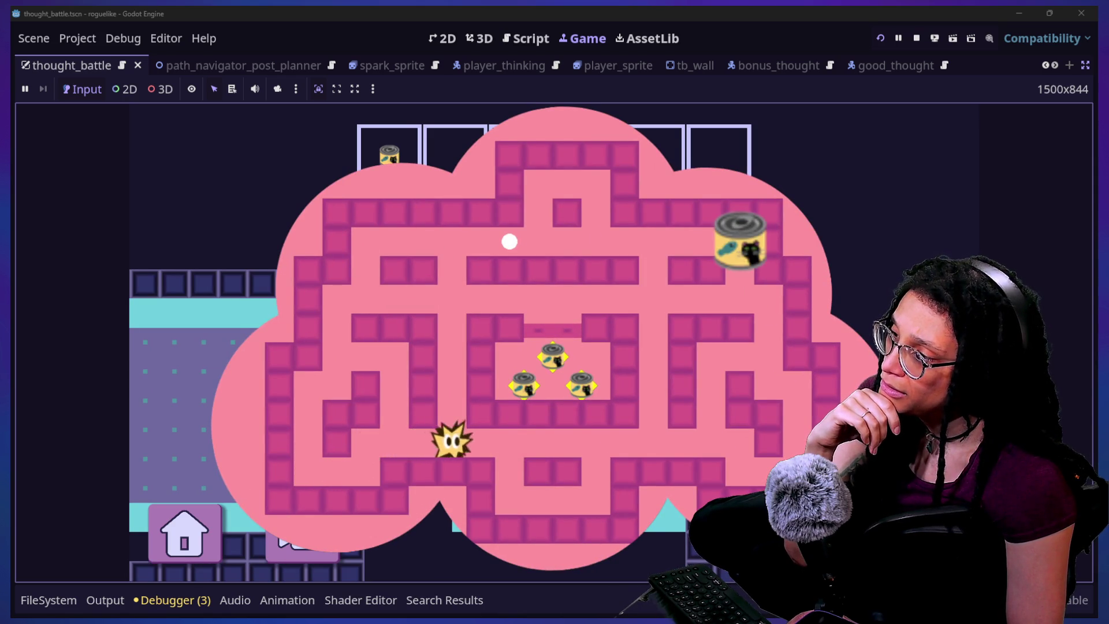
left_click(918, 38)
Step: Stop the game and return to the Script workspace, glancing at the Debug options
left_click(482, 37)
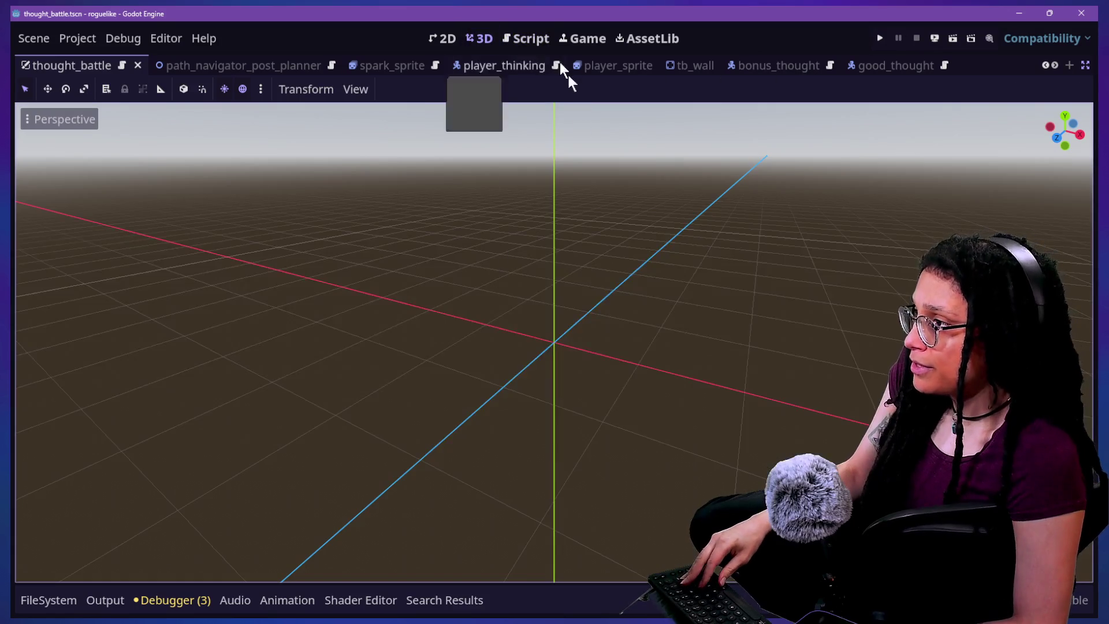
left_click(506, 38)
left_click(512, 337)
key("alt+shift+o")
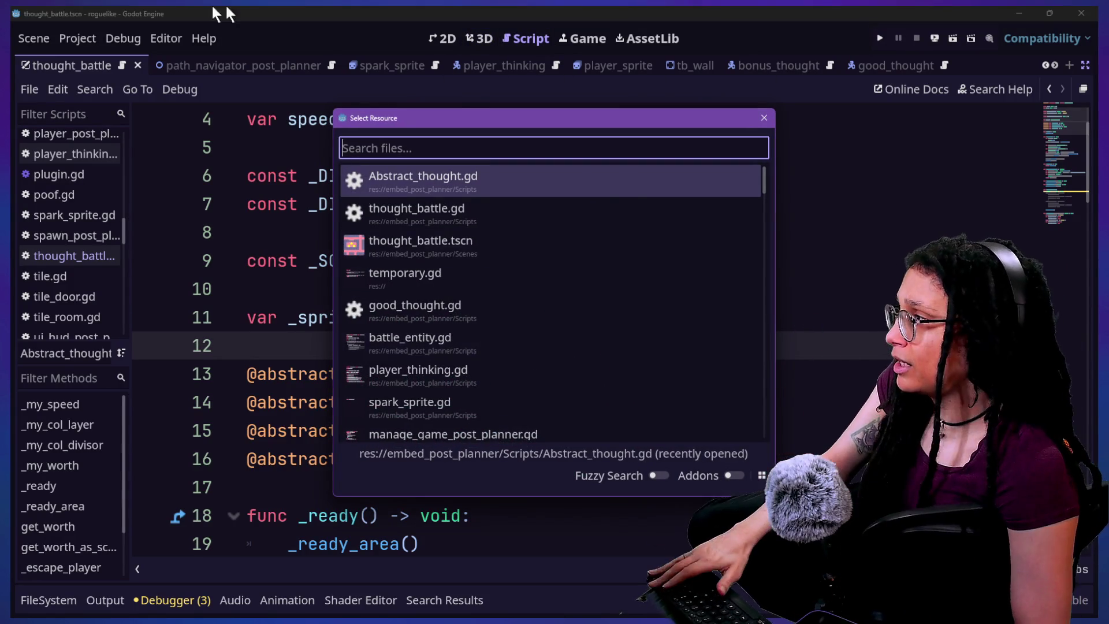
key("Escape")
left_click(141, 44)
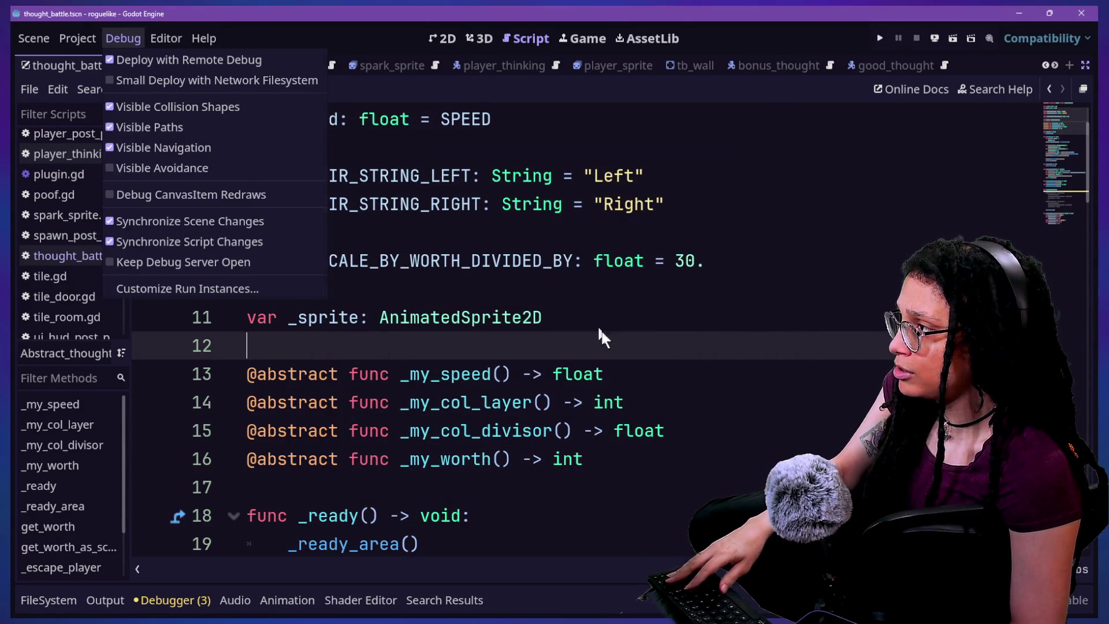
left_click(479, 273)
left_click(554, 374, "shift")
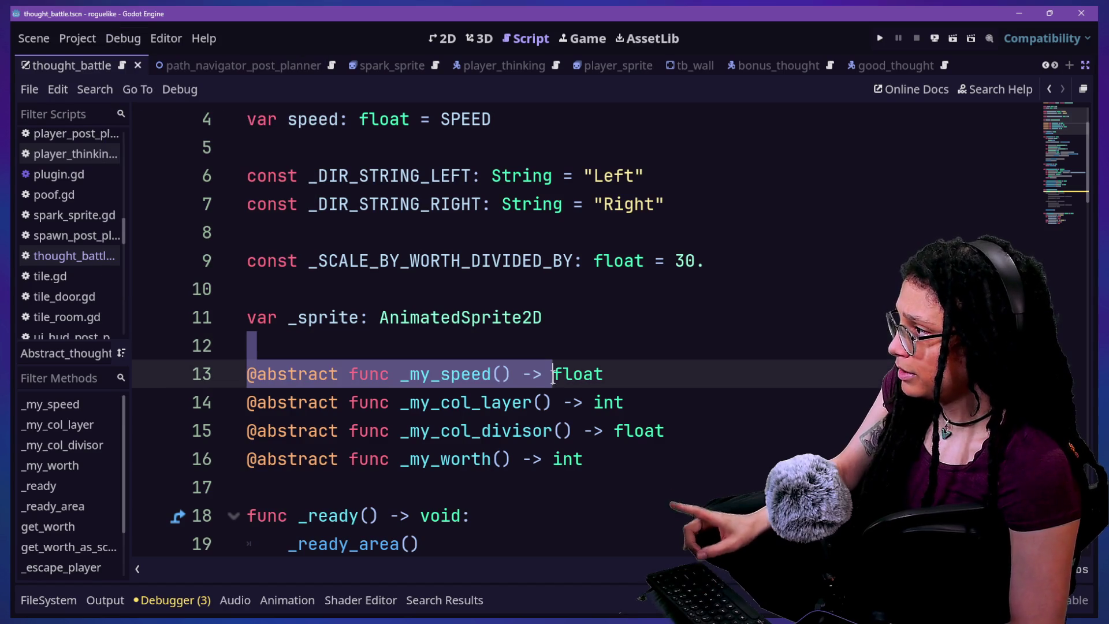
Step: Try Quick Open and a project-wide text search, then dismiss both
key("alt+shift+o")
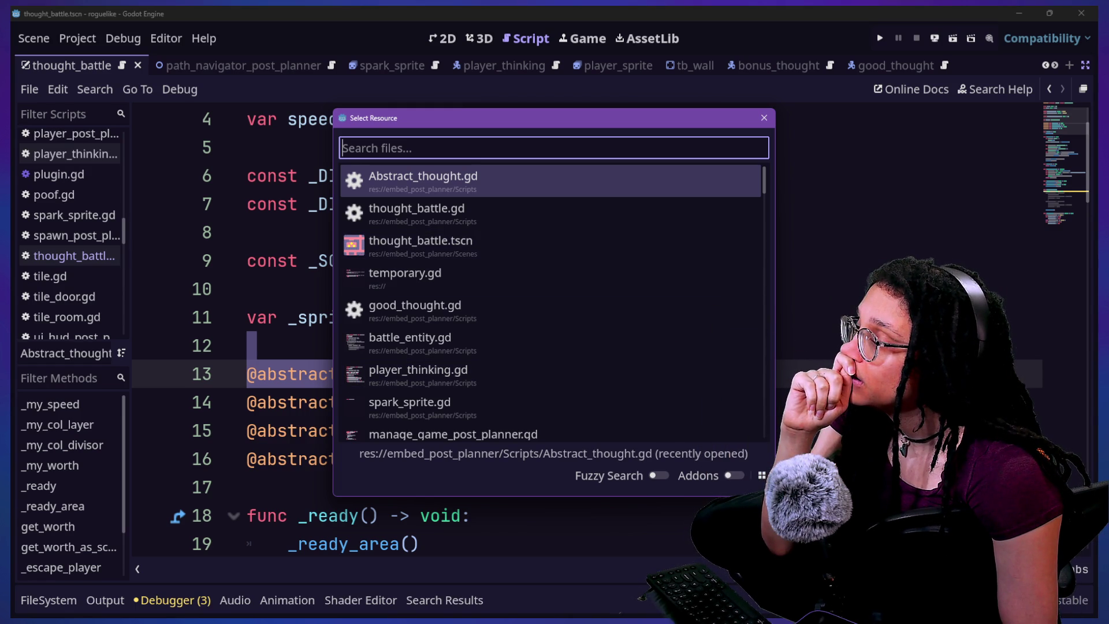
left_click(834, 269)
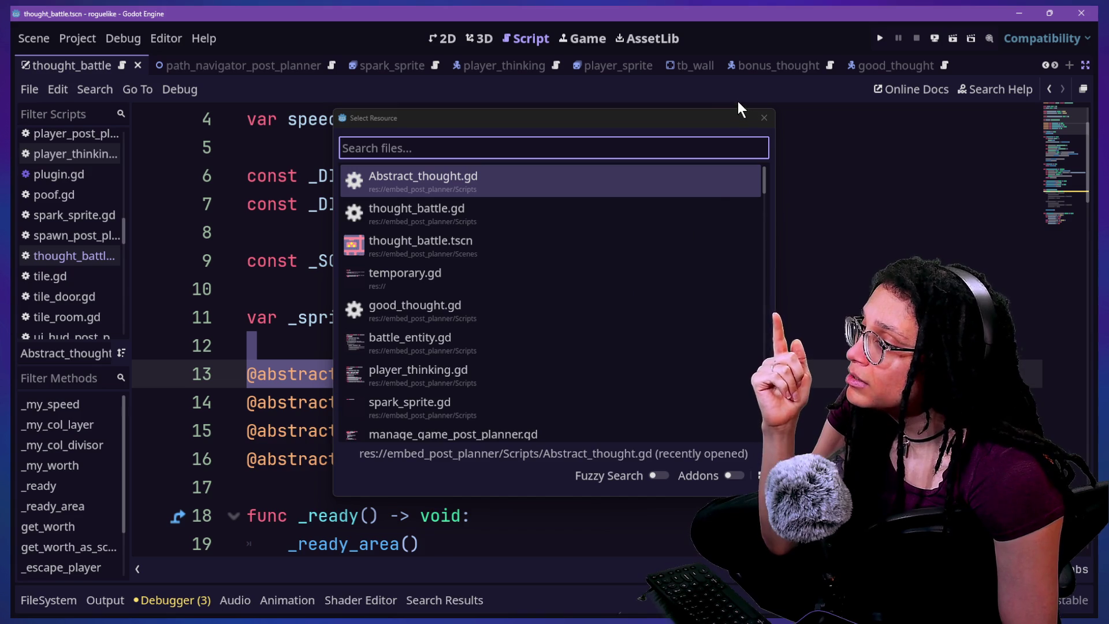
left_click(764, 118)
left_click(748, 125)
key("ctrl+shift+f")
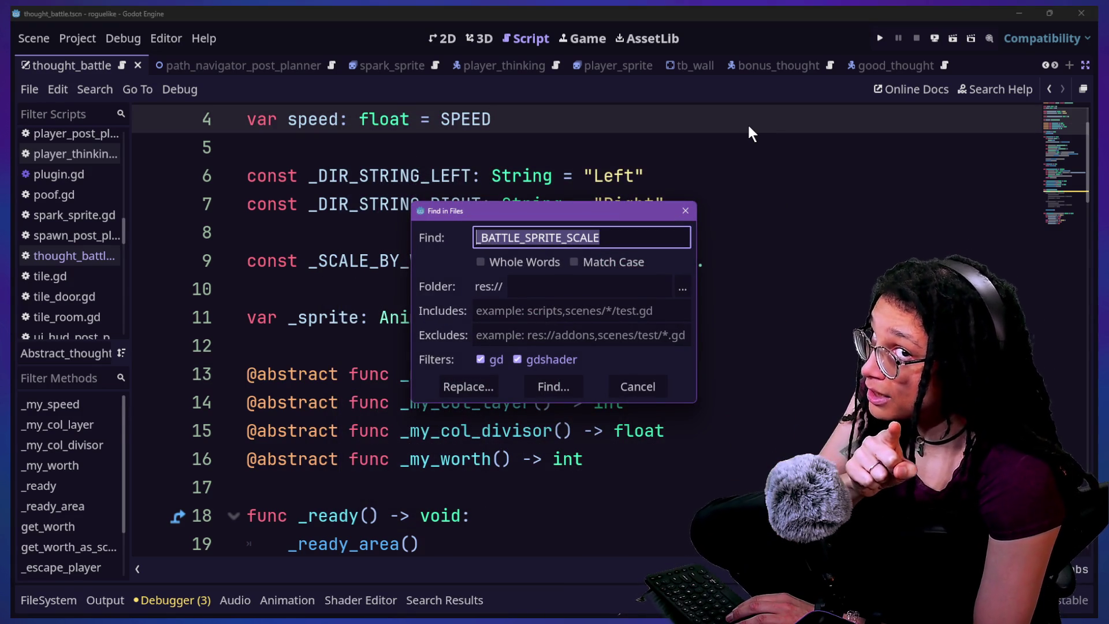
key("Escape")
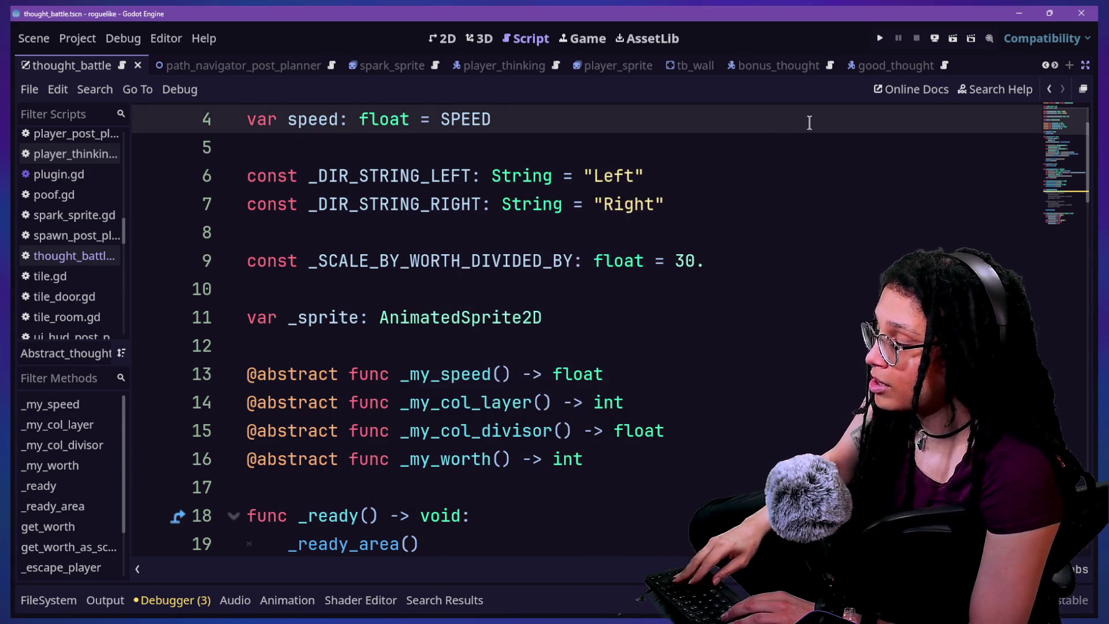
Step: Quick Open 'abs_thought' and open Abstract_thought.gd
key("shift+alt+o")
type("thought")
key("BackSpace")
key("BackSpace")
key("BackSpace")
type("gt")
key("BackSpace")
type("ht")
key("Home")
type("abs")
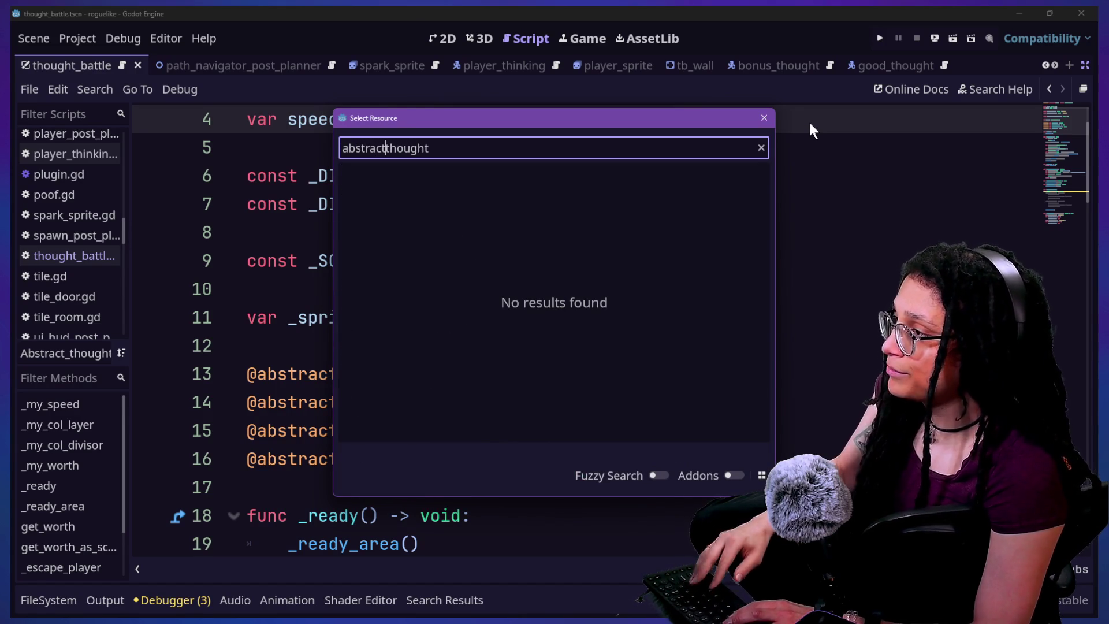
type("_")
key("Return")
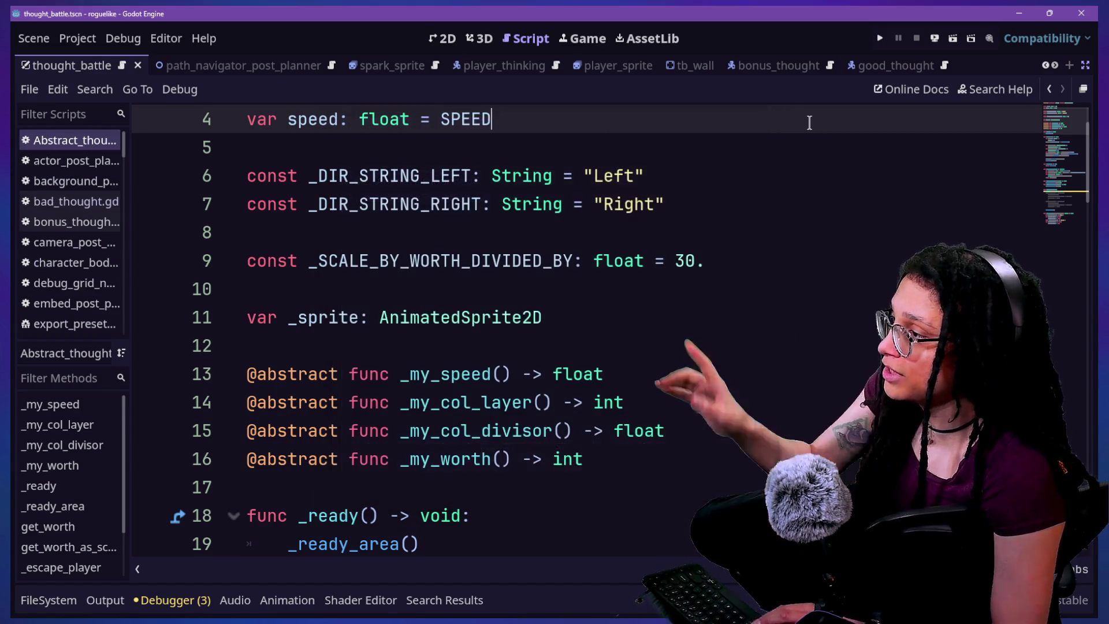
scroll(510, 294, "down", 7)
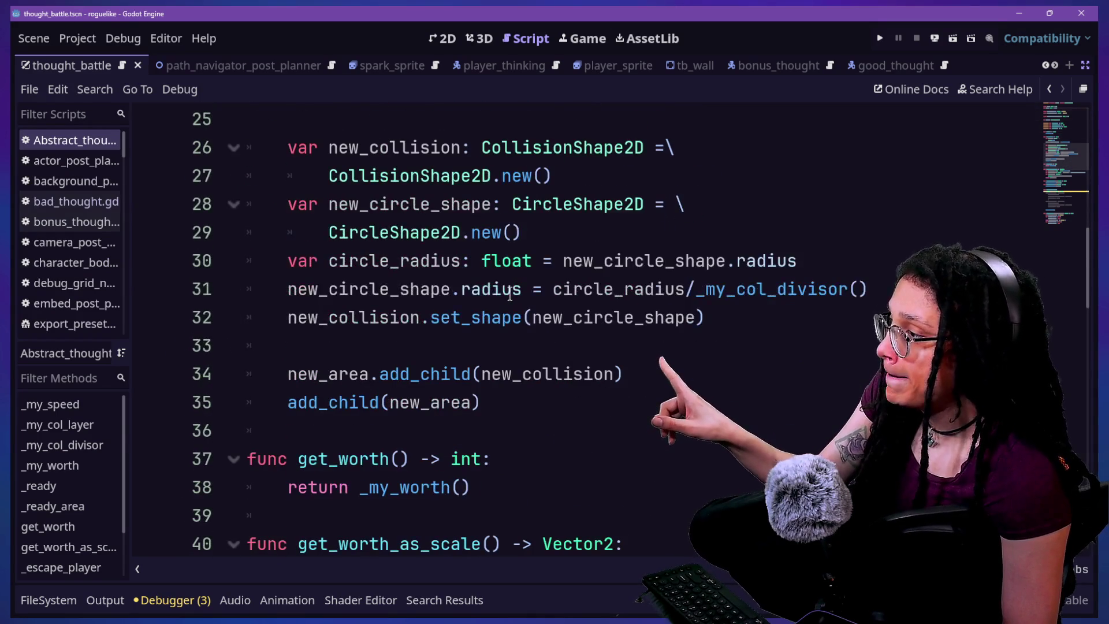
left_click(521, 261)
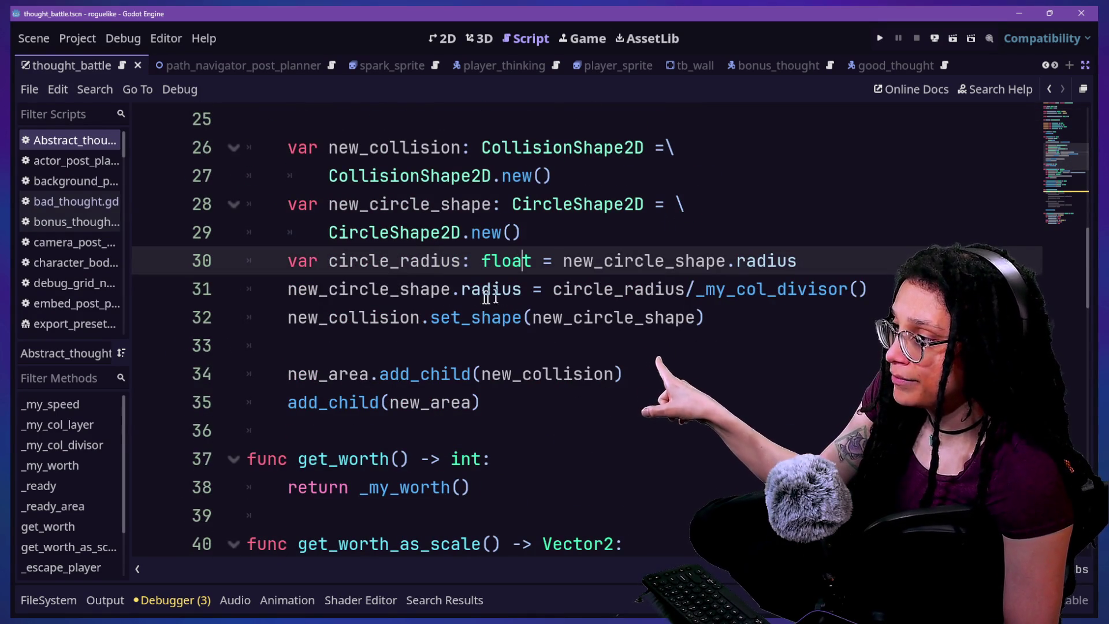
scroll(433, 321, "up", 1)
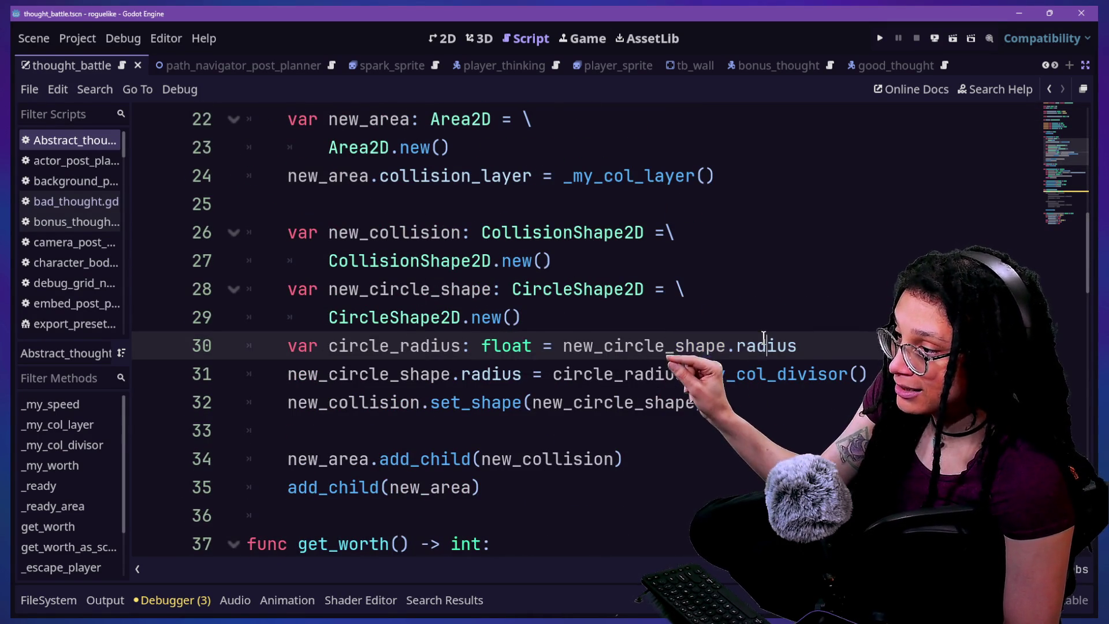
key("Down")
key("Down")
key("Down")
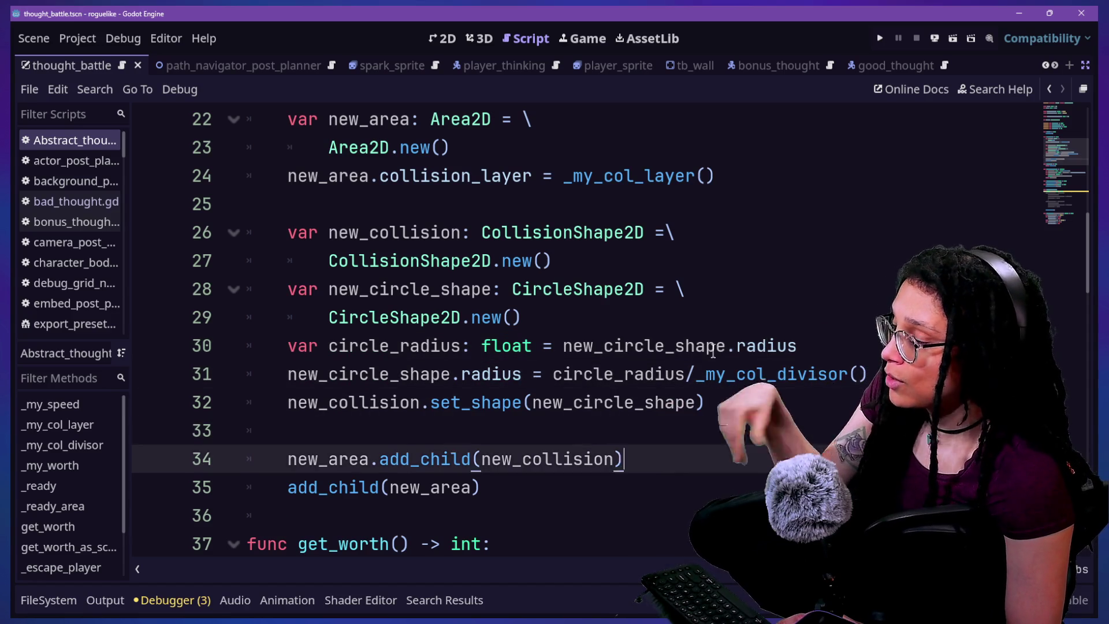
key("Down")
key("Down")
key("Down")
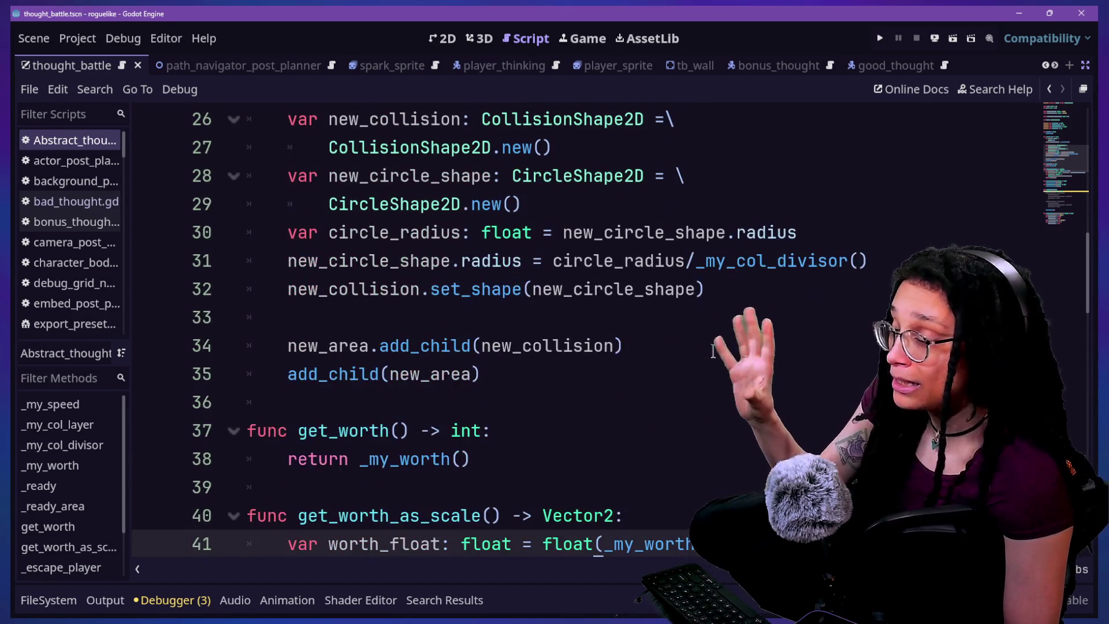
scroll(601, 305, "up", 7)
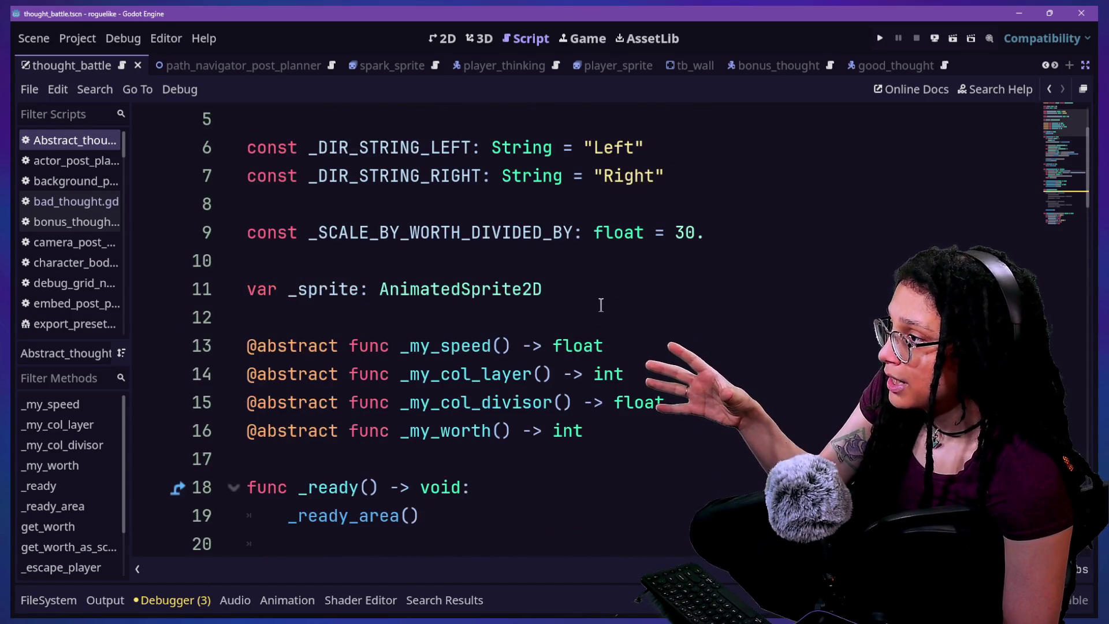
scroll(552, 312, "down", 10)
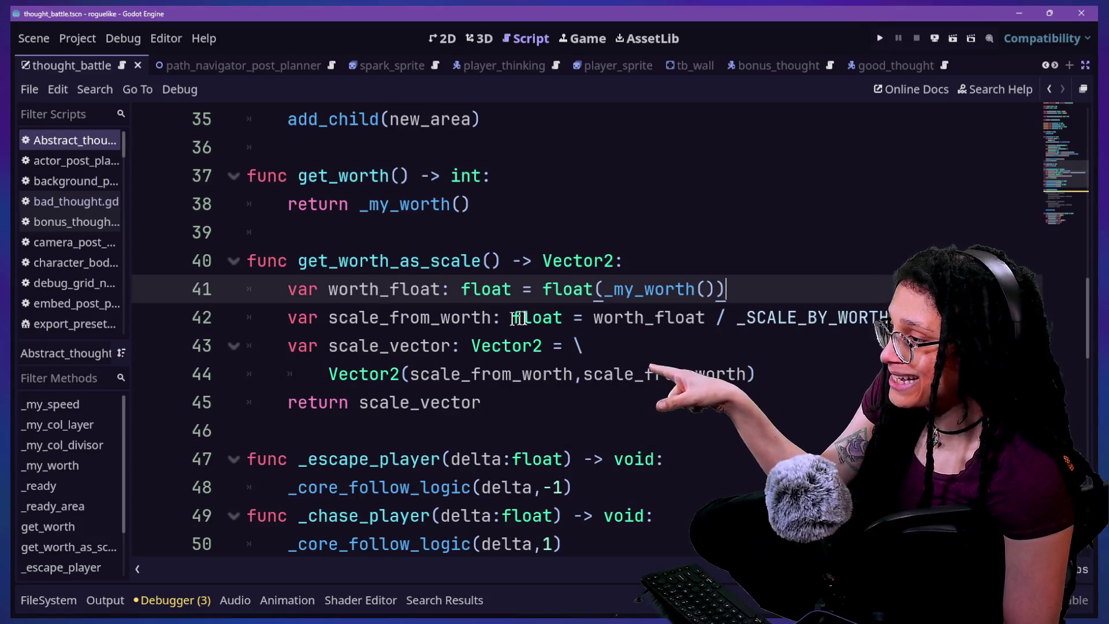
scroll(481, 362, "up", 2)
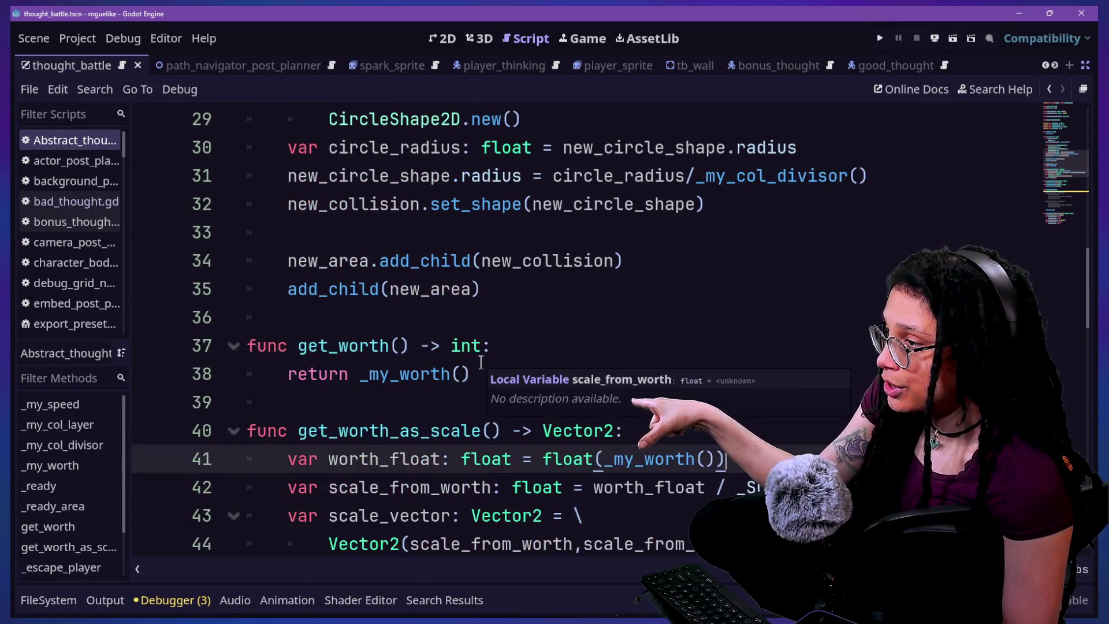
scroll(481, 362, "up", 1)
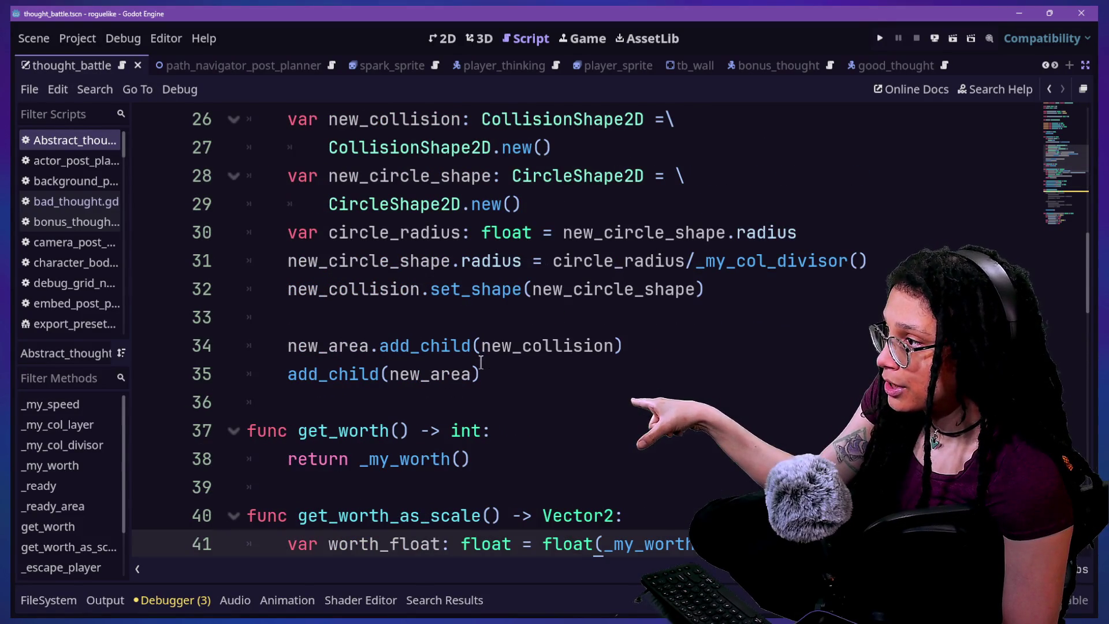
left_click(460, 233)
key("Up")
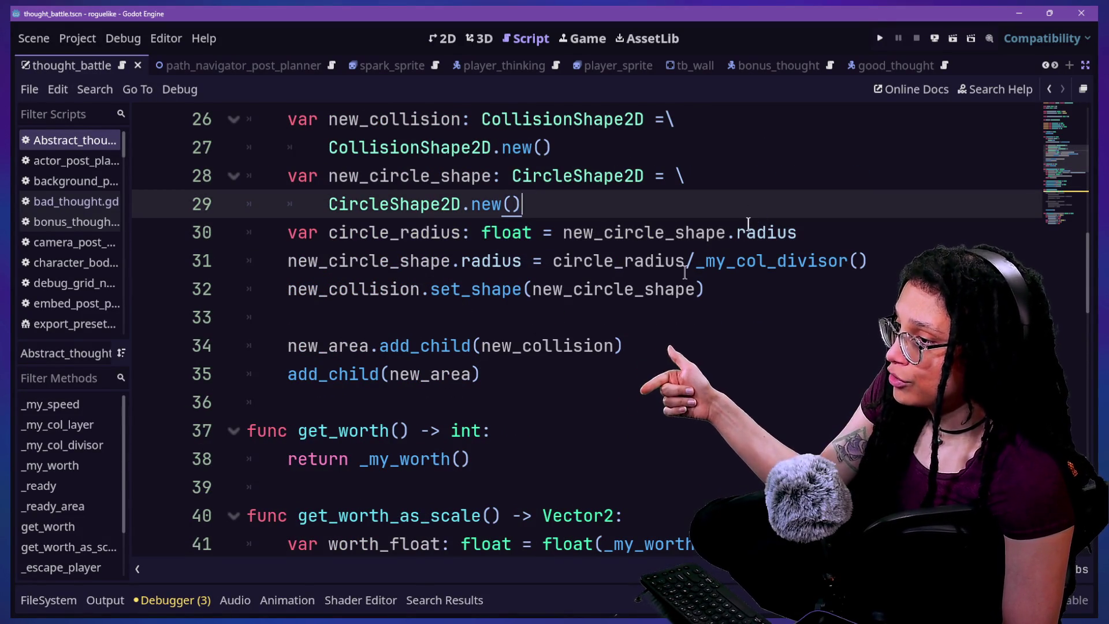
scroll(686, 273, "up", 1)
scroll(685, 273, "up", 1)
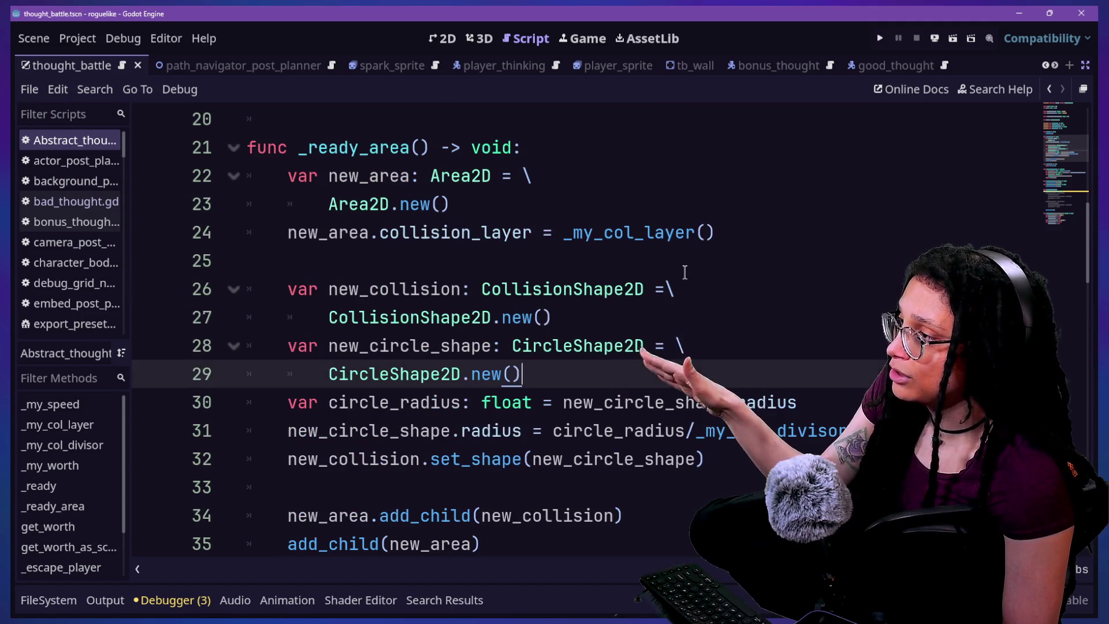
scroll(685, 272, "down", 6)
left_click_drag(371, 317, 522, 321)
left_click(502, 374)
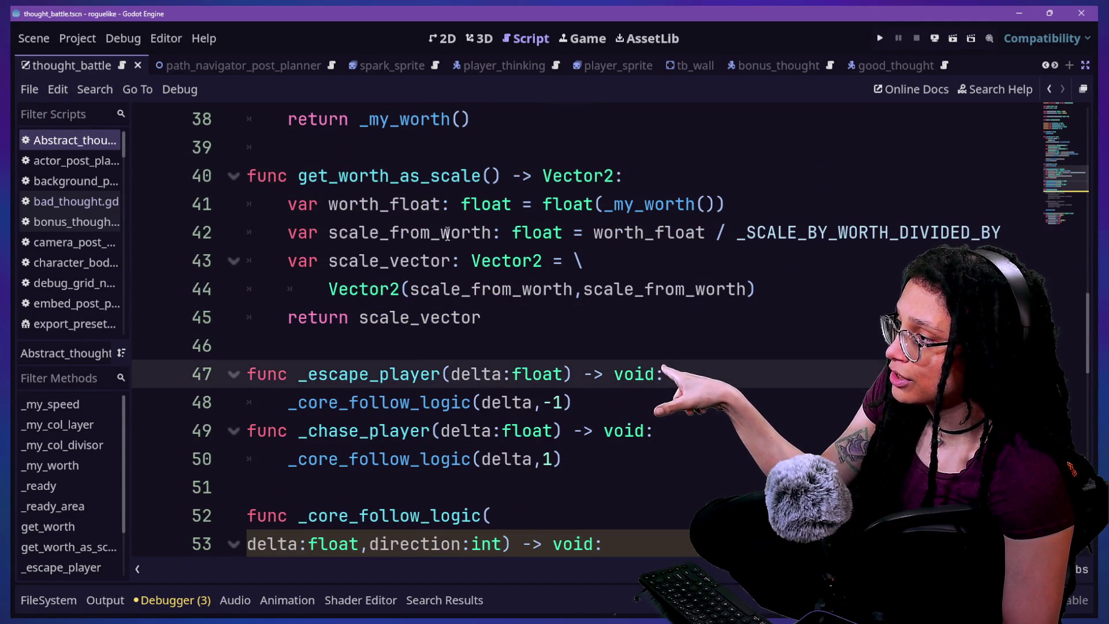
scroll(448, 234, "up", 2)
scroll(436, 218, "up", 2)
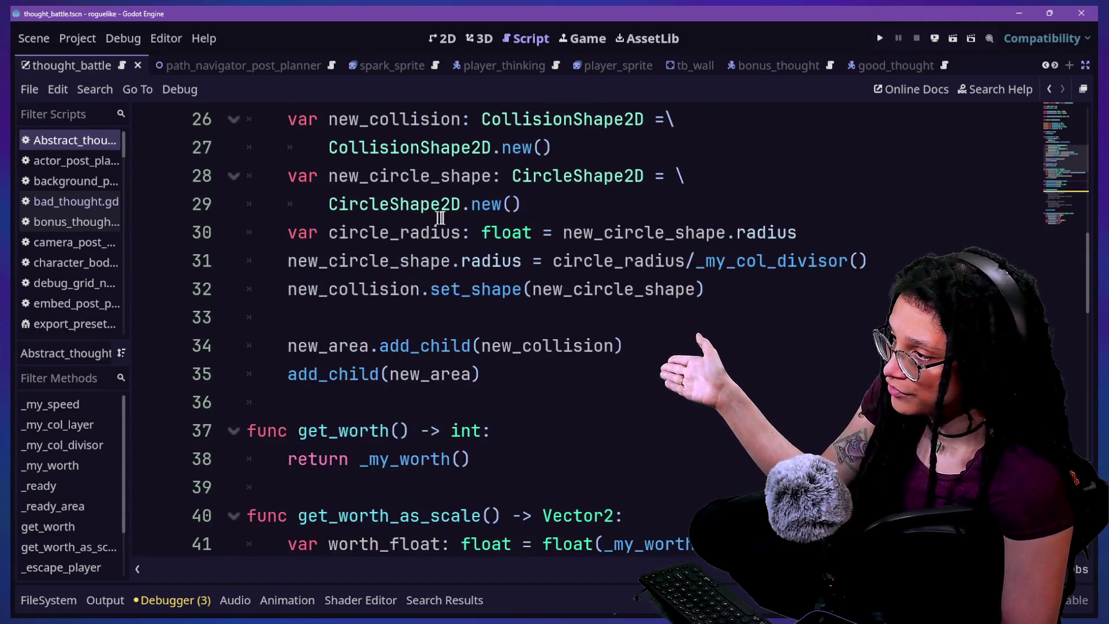
mouse_move(465, 218)
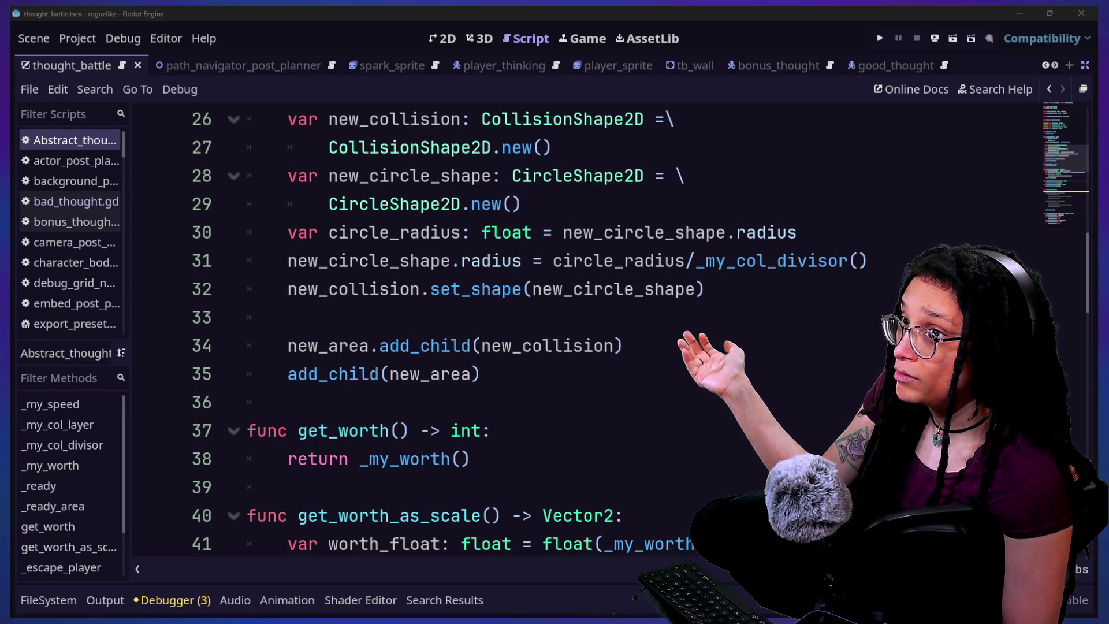
left_click(593, 363)
key("Down")
key("Down")
key("Down")
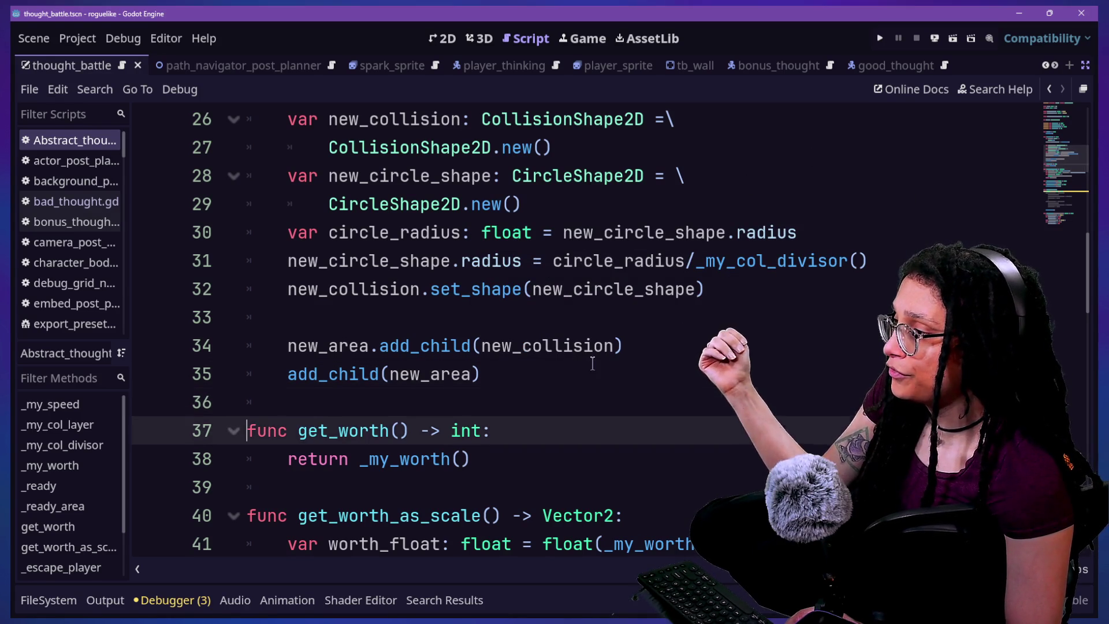
key("Up")
key("Up")
key("Up")
key("Down")
key("Down")
key("Down")
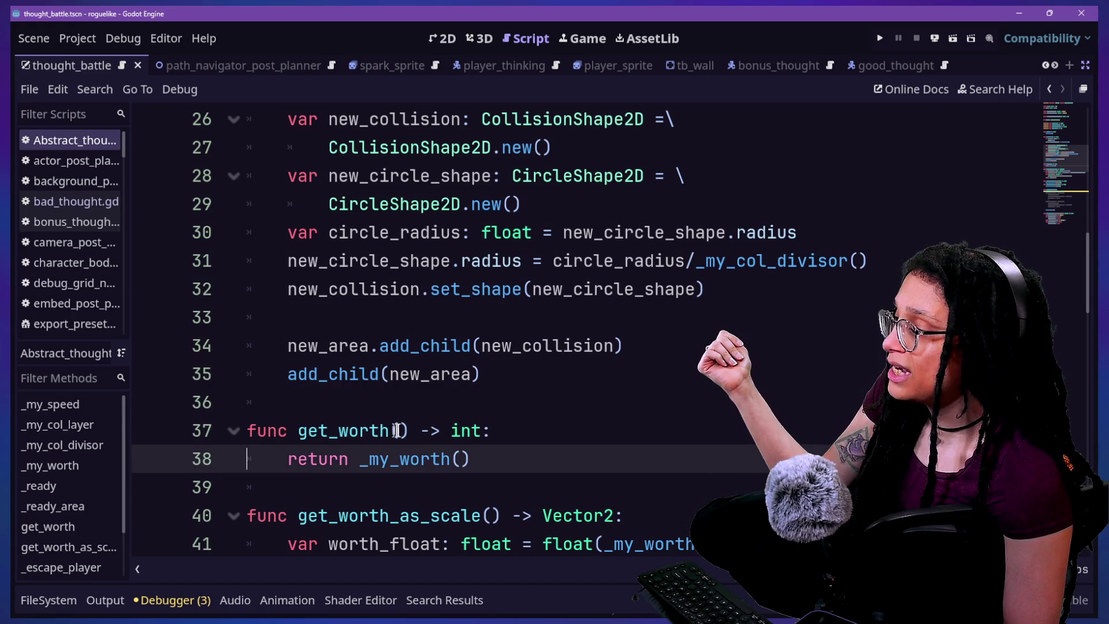
left_click(399, 430)
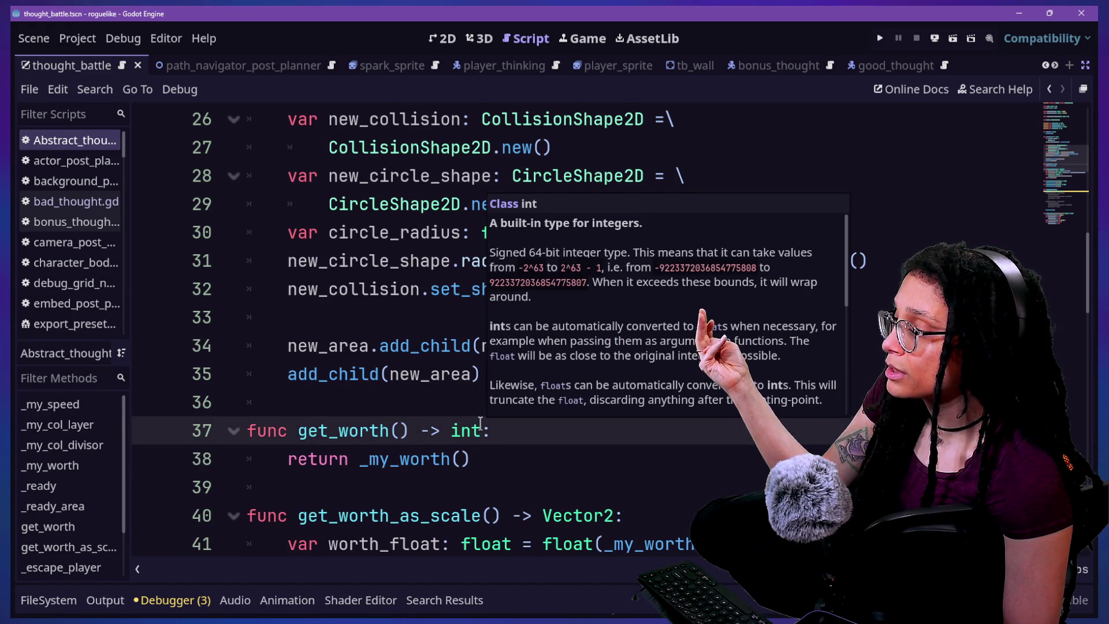
left_click(466, 429)
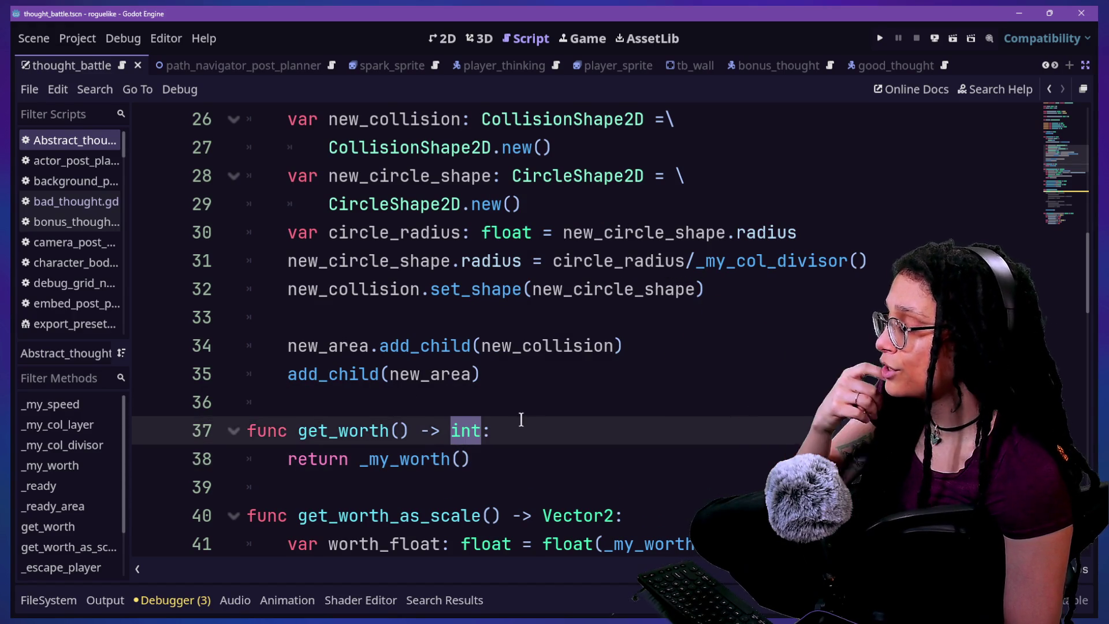
scroll(520, 417, "up", 2)
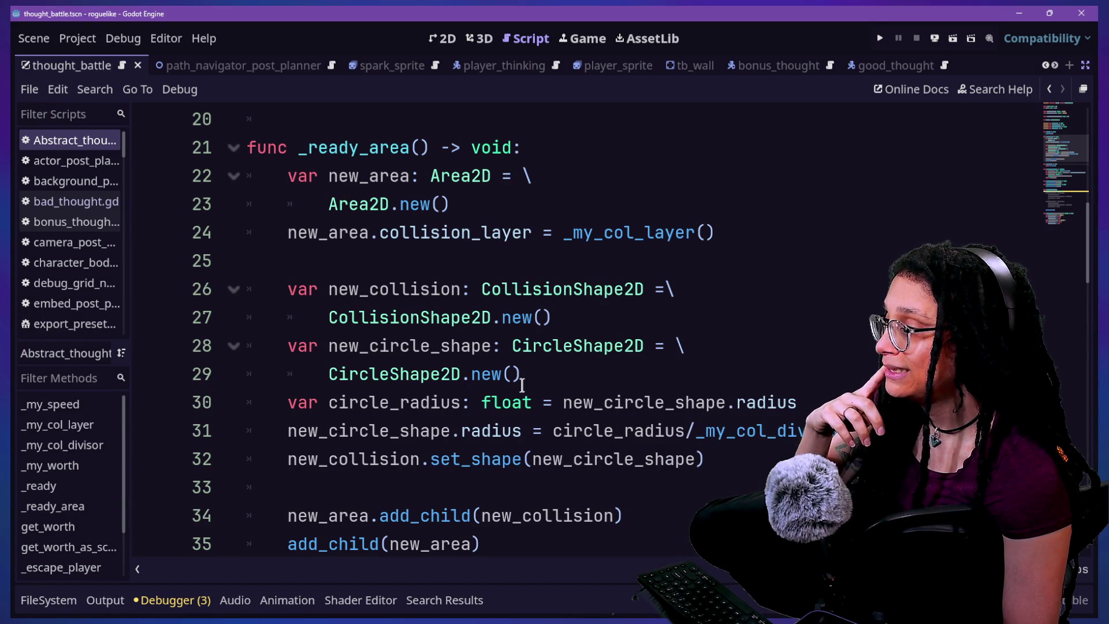
scroll(522, 385, "down", 2)
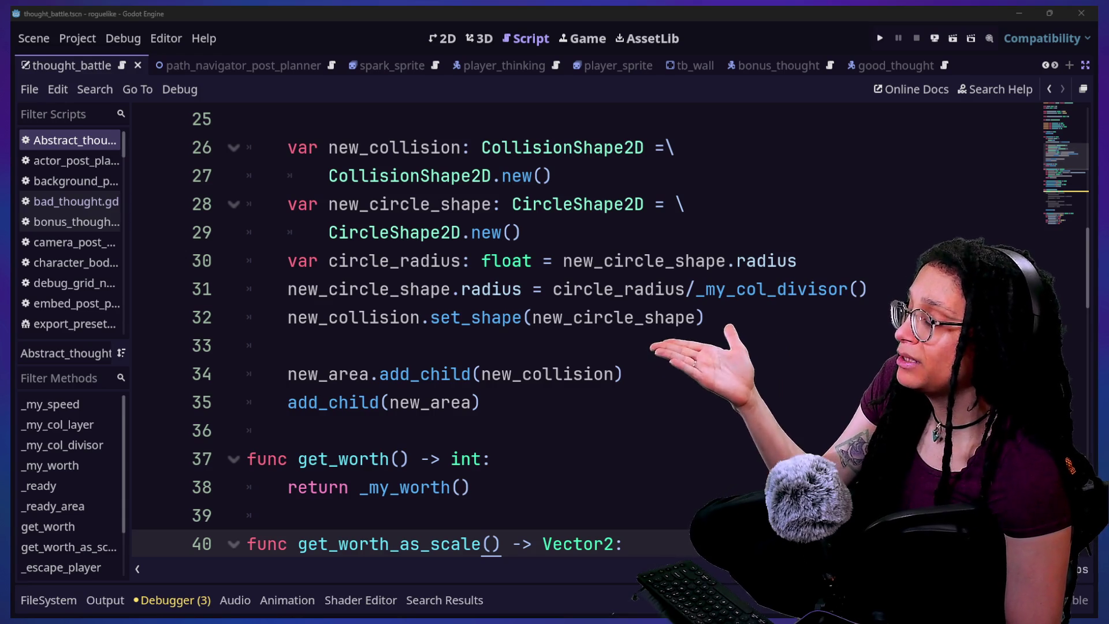
left_click(483, 403)
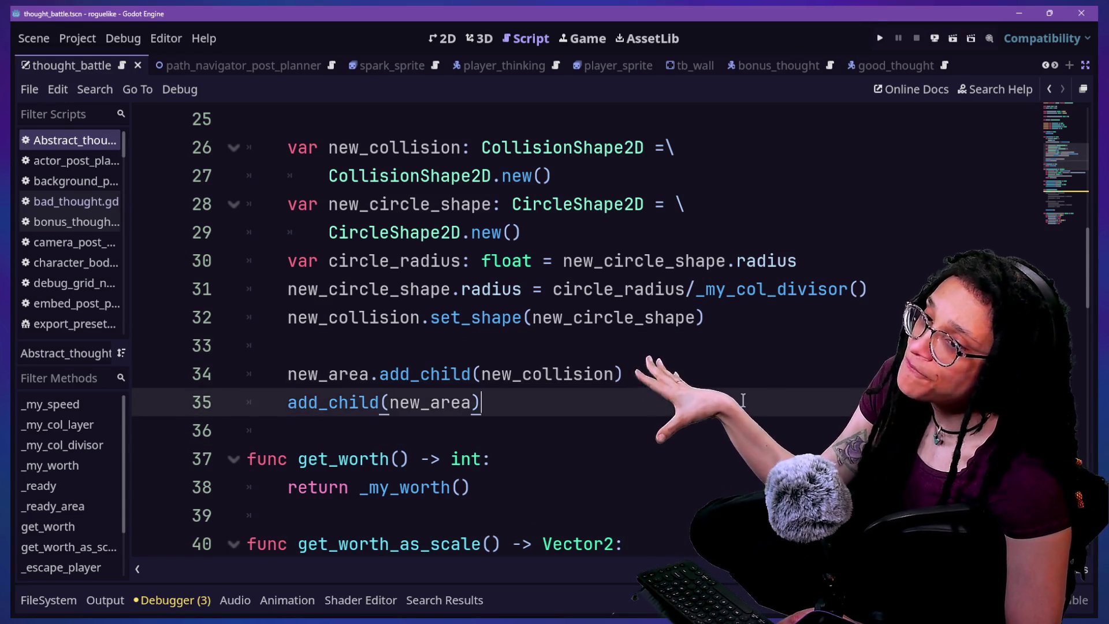
key("Up")
key("Up")
key("Up")
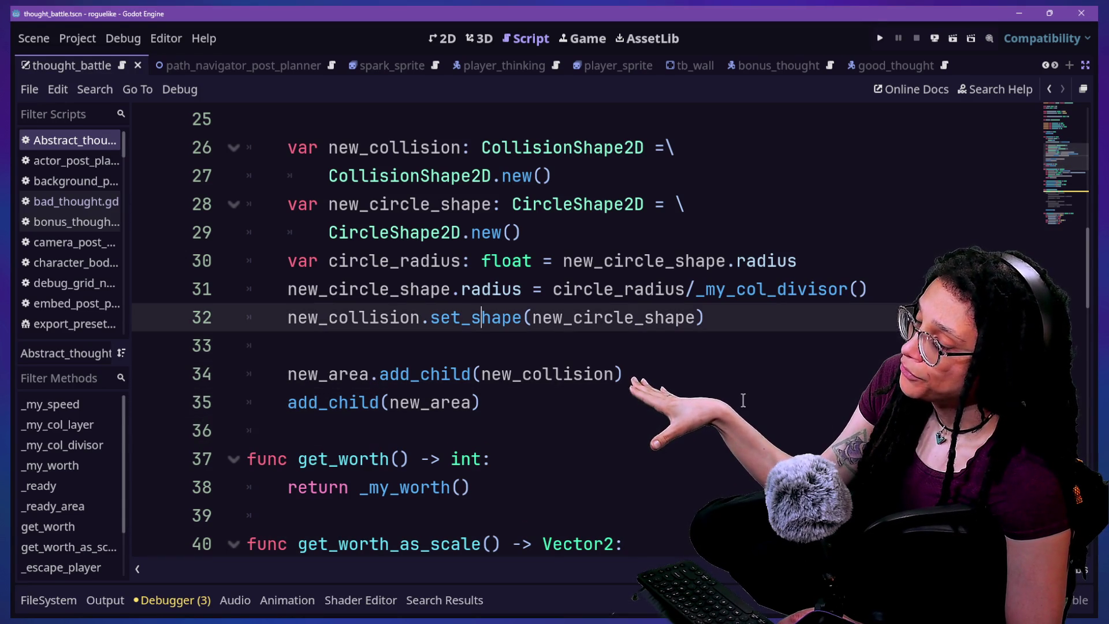
key("Down")
key("Down")
key("Up")
key("Up")
key("Down")
key("Down")
key("Down")
key("Down")
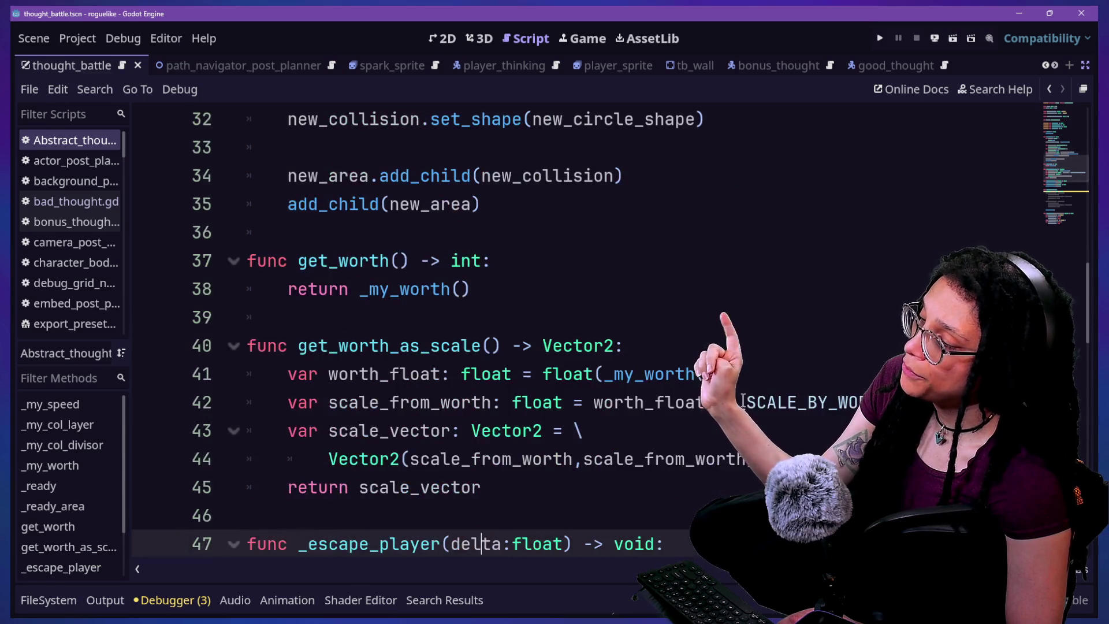
key("Down")
key("Down")
key("Down")
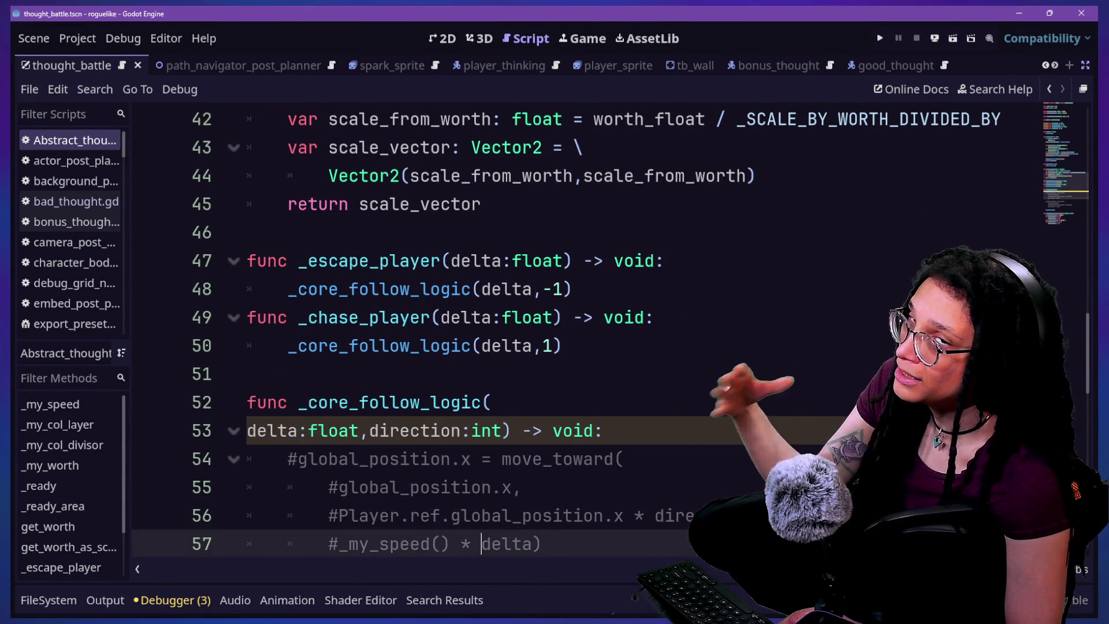
key("Up")
key("Up")
key("Up")
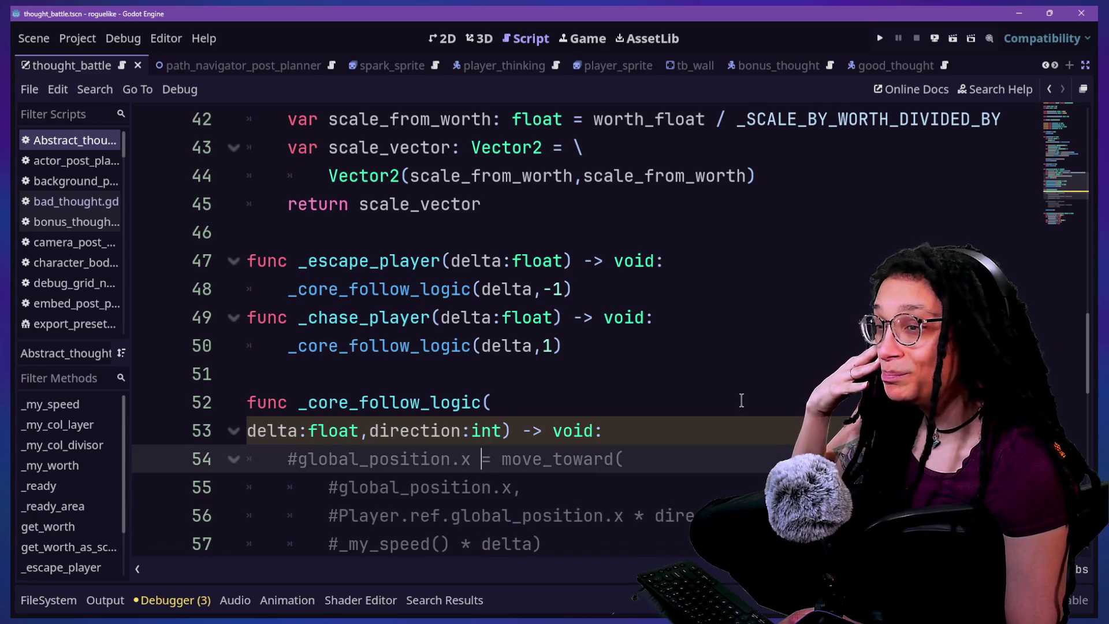
key("Down")
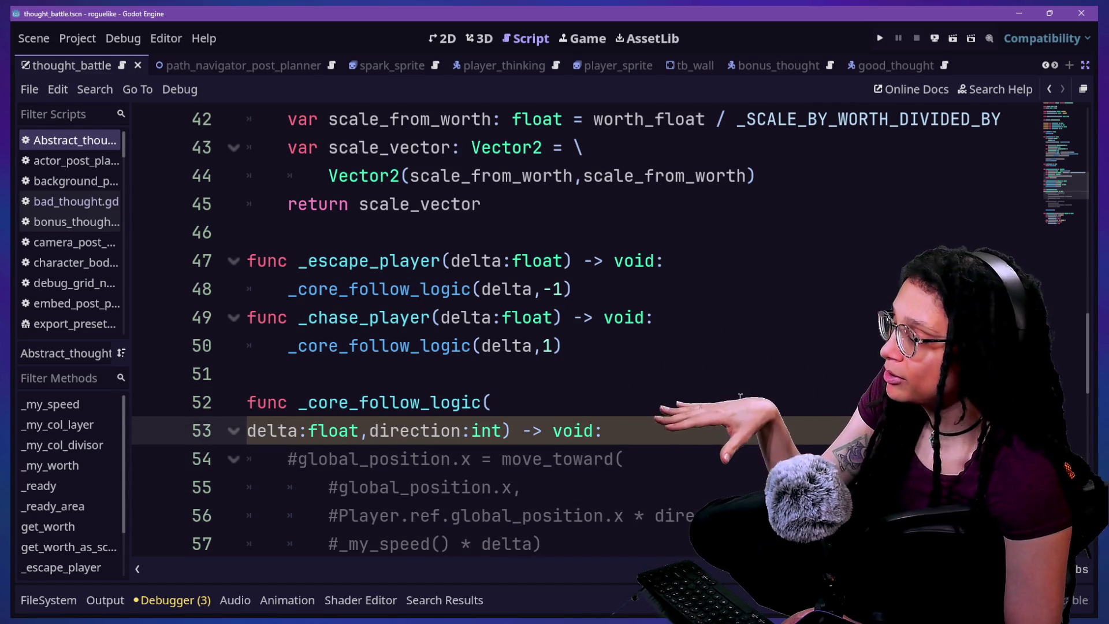
key("Up")
key("Up")
key("Up")
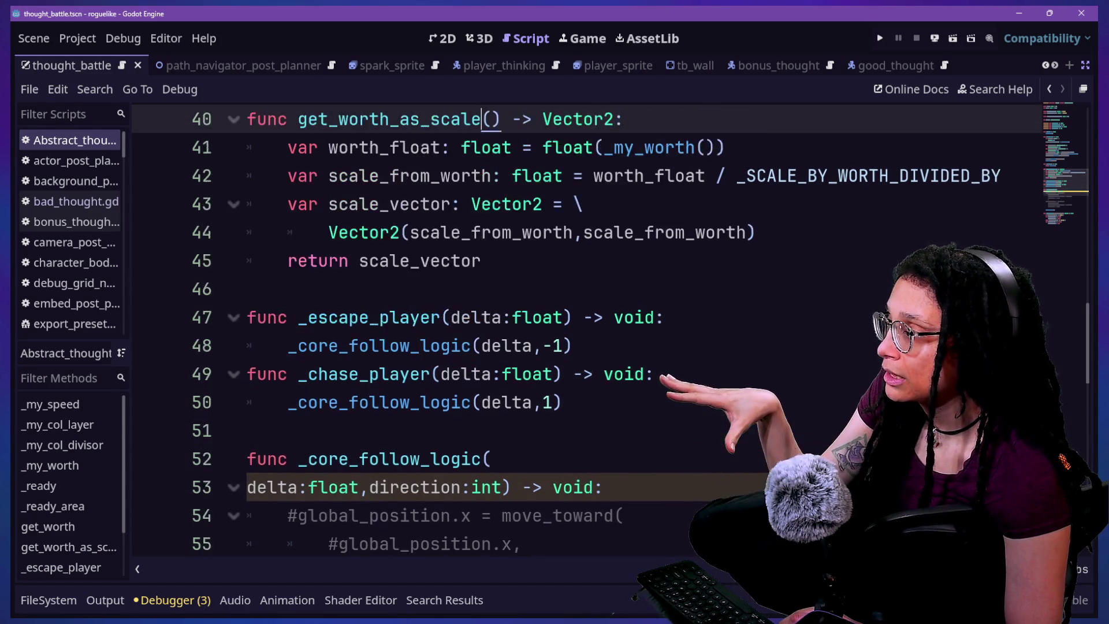
key("Up")
key("Up")
key("Up")
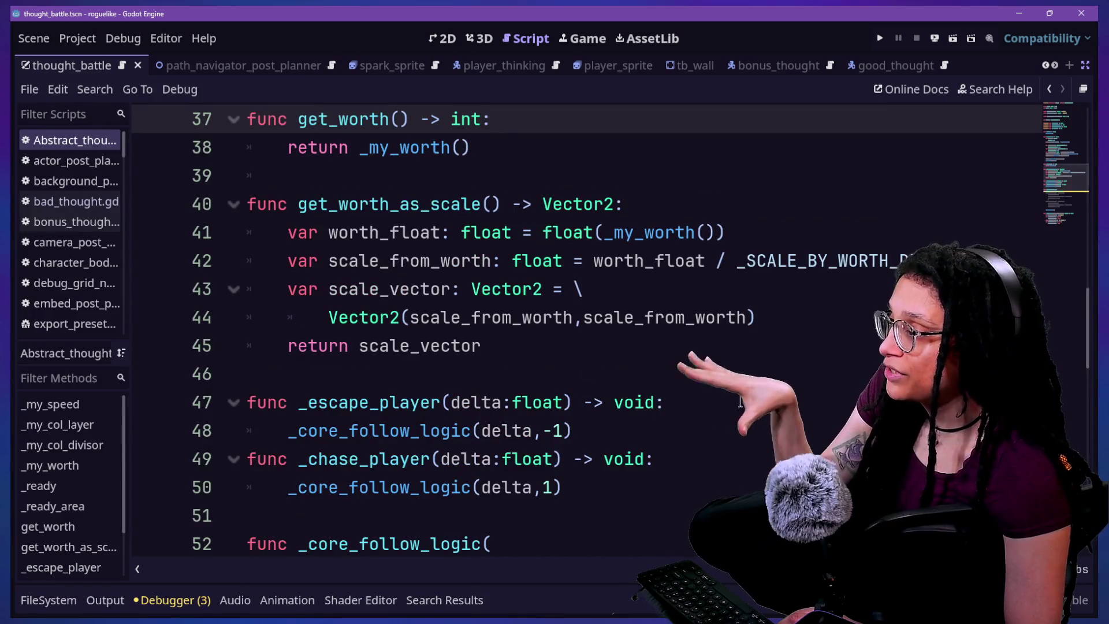
key("Up")
key("Up")
key("Up")
key("Up")
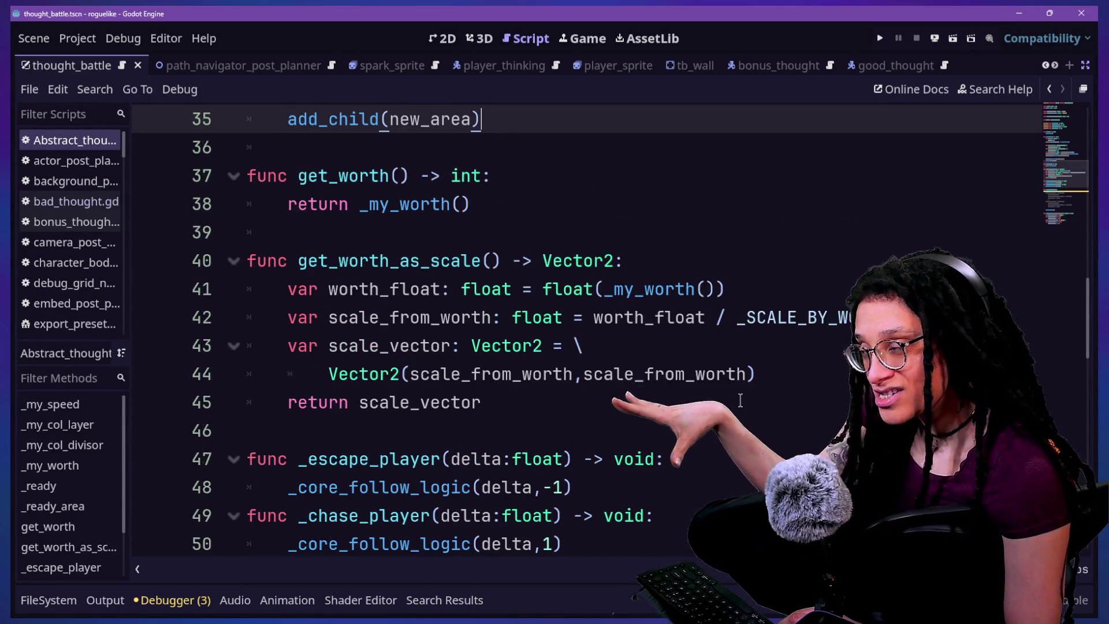
key("Up")
key("Up")
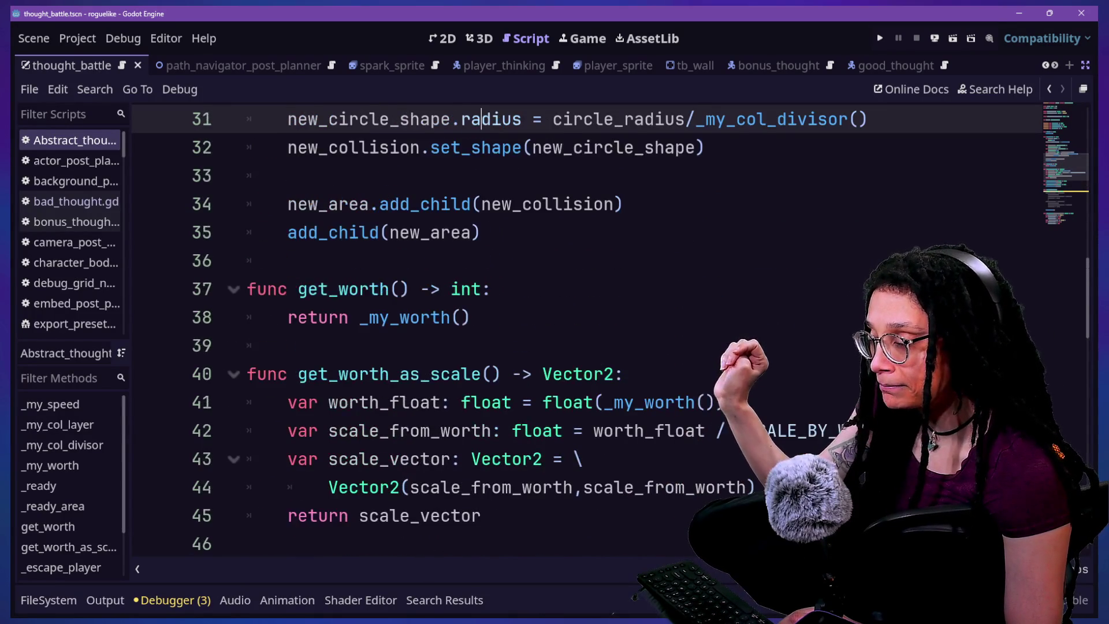
key("Down")
key("Down")
key("Down")
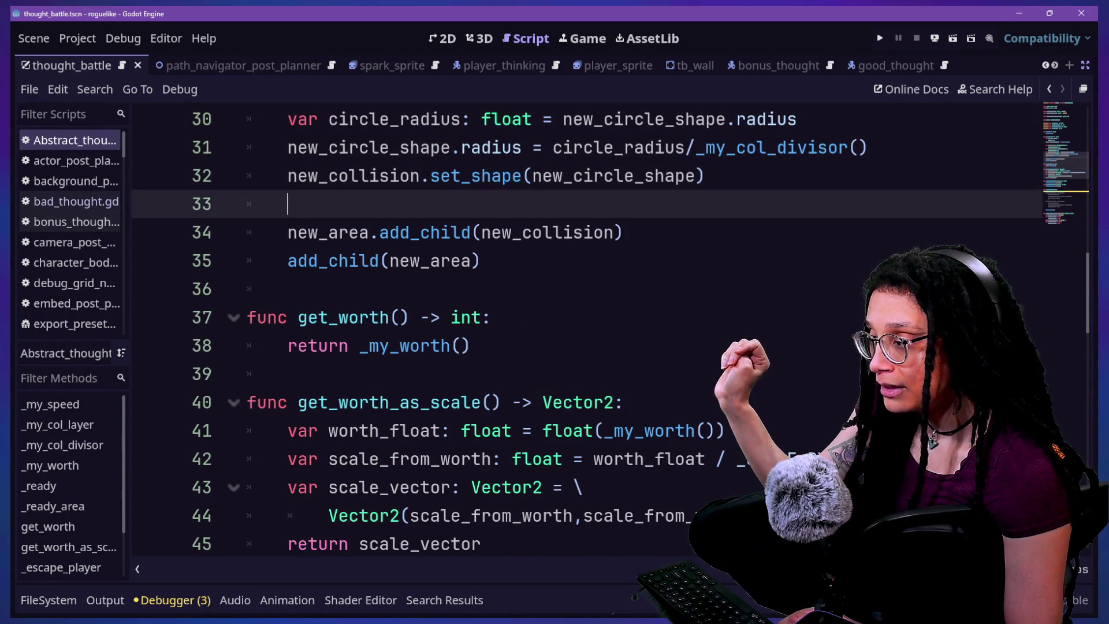
left_click_drag(584, 374, 622, 375)
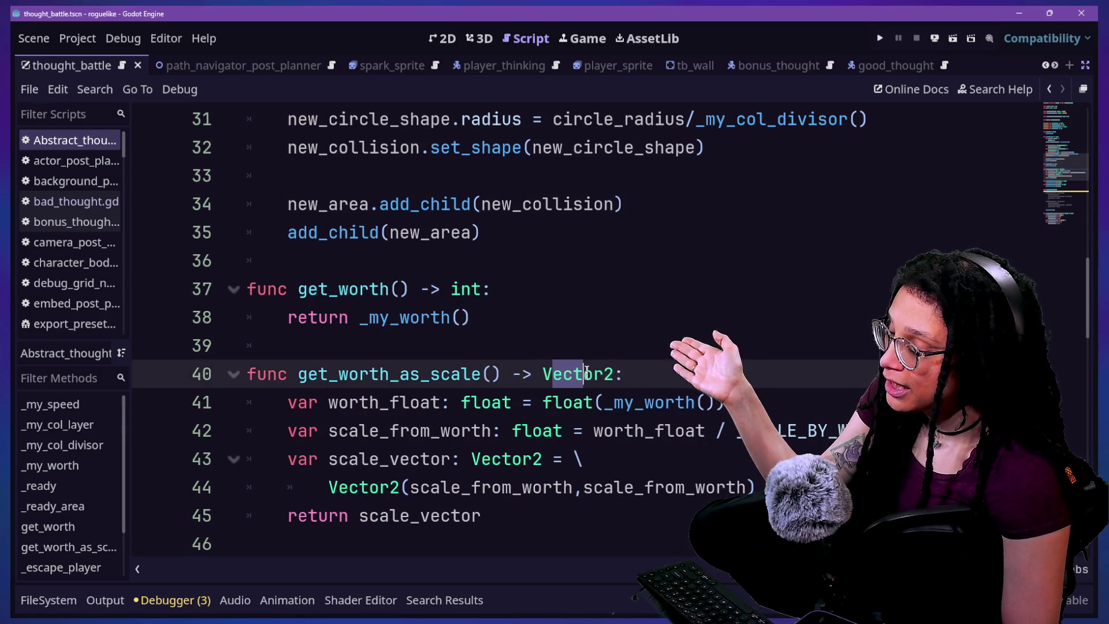
left_click_drag(540, 374, 613, 375)
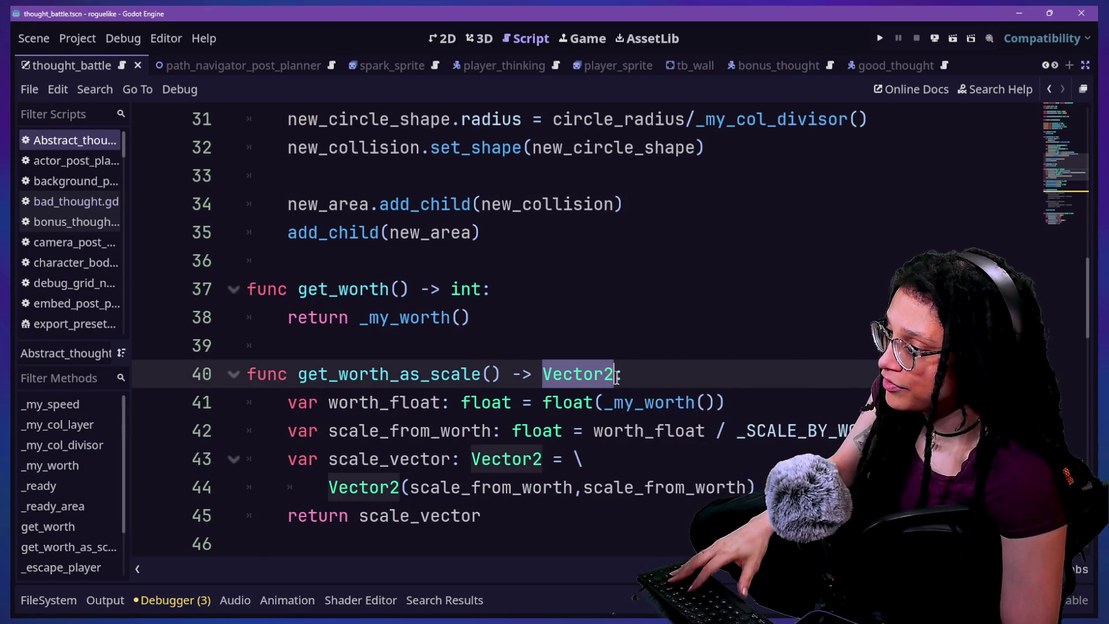
Step: Change get_worth_as_scale's return type to float and hide the bottom panel
type("f;p")
key("BackSpace")
key("BackSpace")
type("loat")
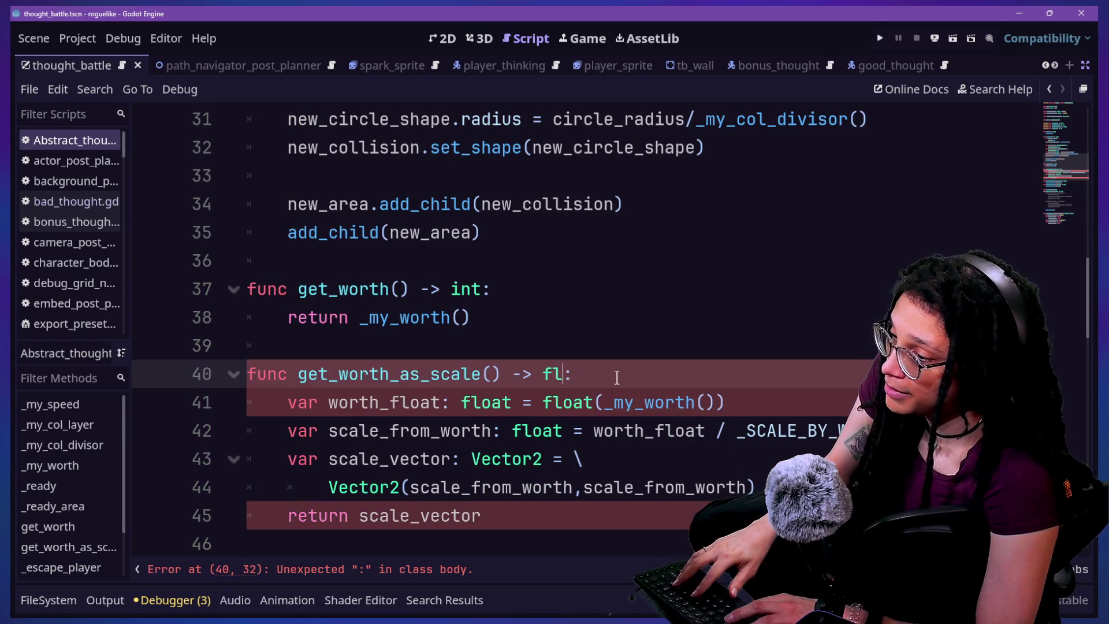
left_click(236, 600)
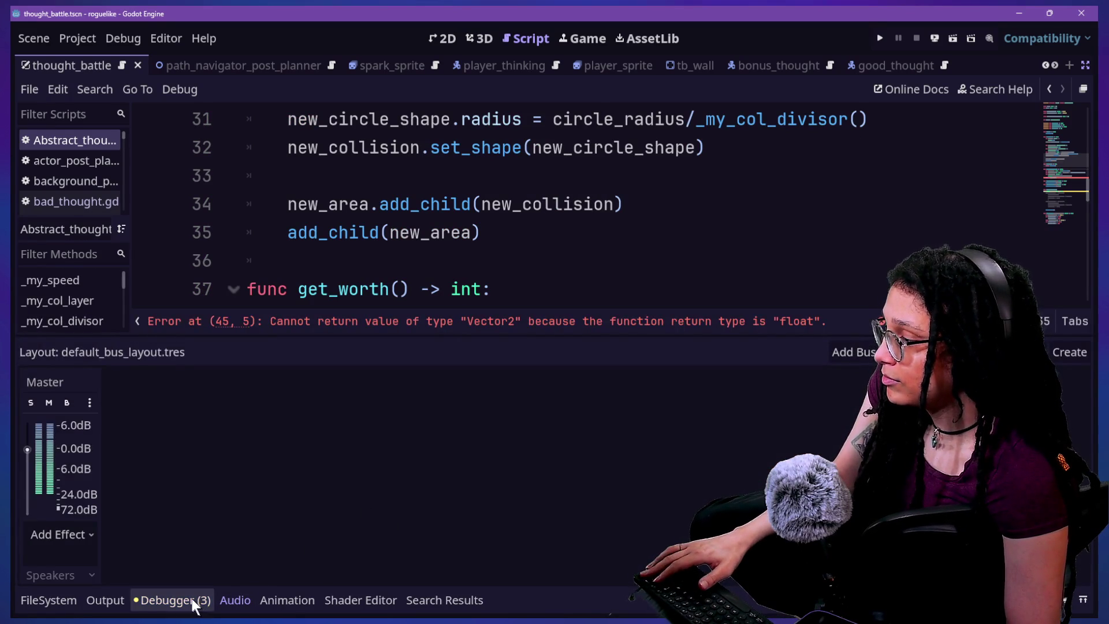
left_click(173, 600)
left_click(83, 602)
left_click(88, 601)
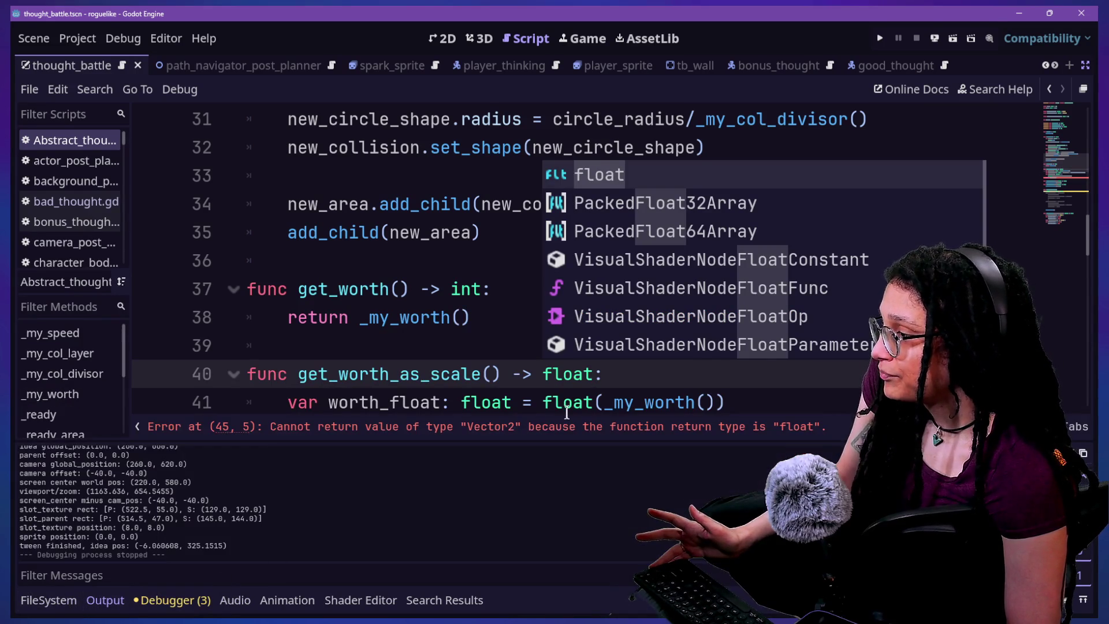
left_click(430, 319)
key("ctrl+j")
key("ctrl+j")
key("ctrl+j")
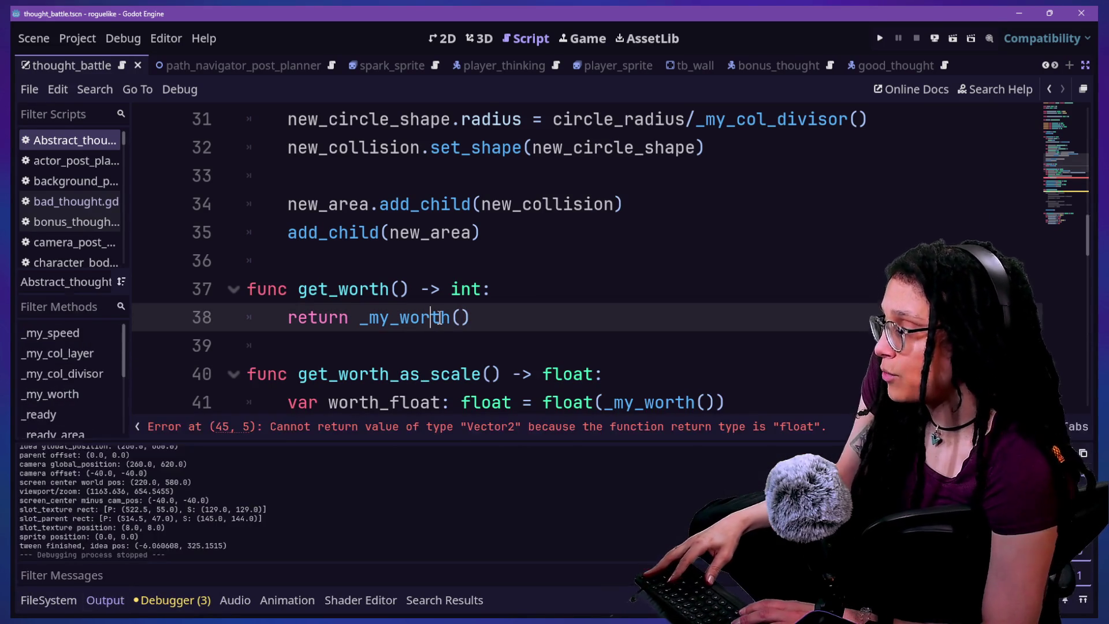
mouse_move(435, 317)
Step: Delete the scale_vector lines and make the function return scale_from_worth
left_click(522, 430)
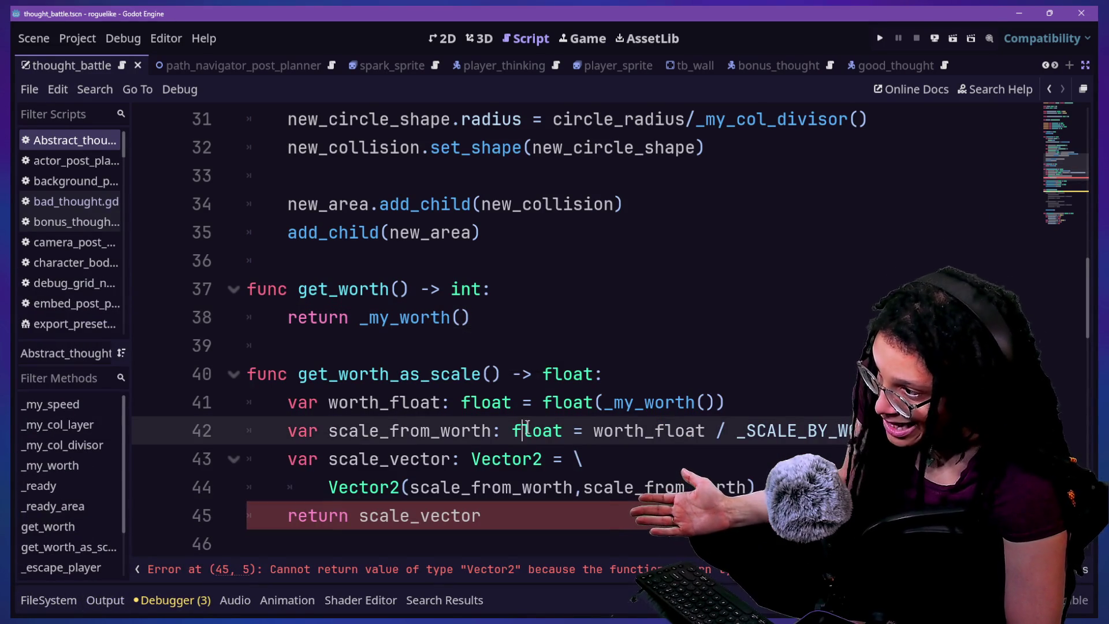
left_click(473, 403)
scroll(474, 408, "down", 1)
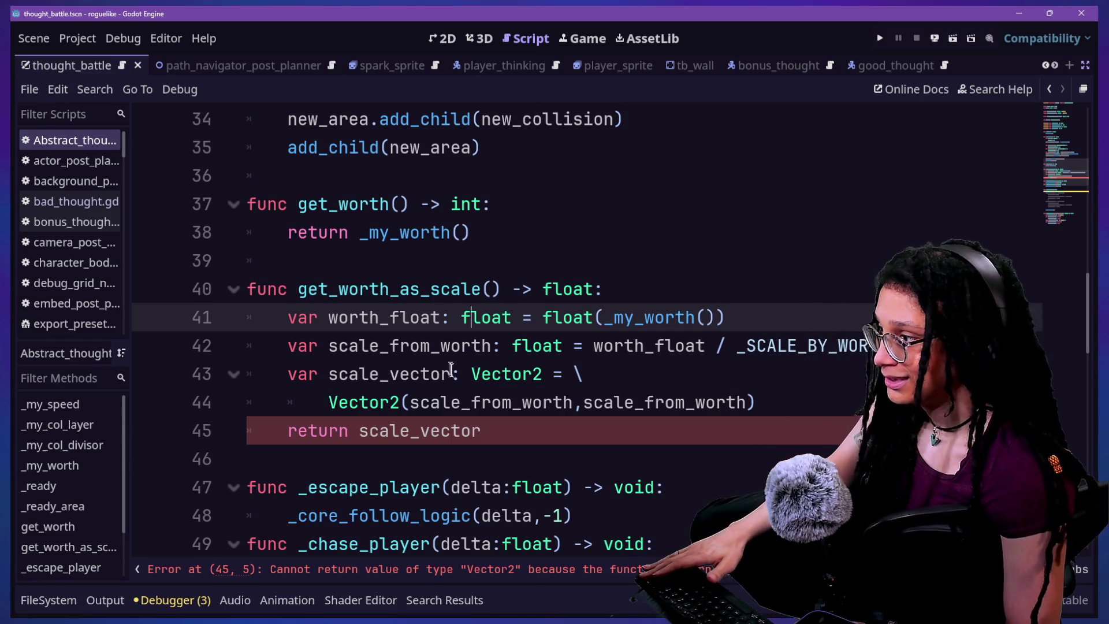
mouse_move(809, 401)
left_mouse_down()
mouse_move(584, 374)
mouse_move(288, 374)
left_mouse_up()
key("BackSpace")
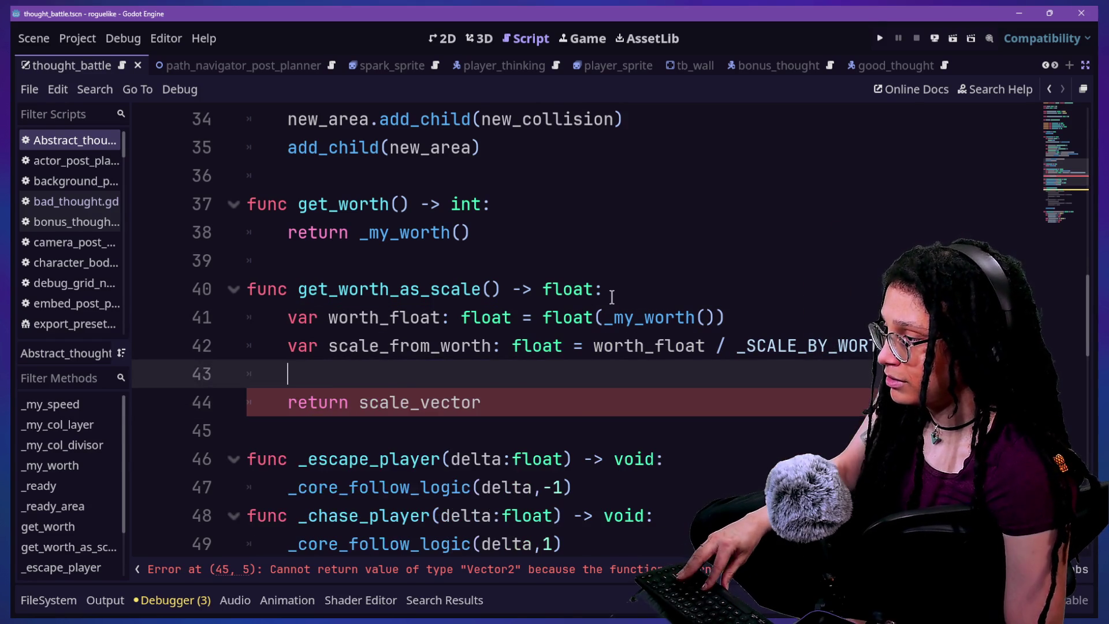
key("BackSpace")
key("BackSpace")
key("ctrl+z")
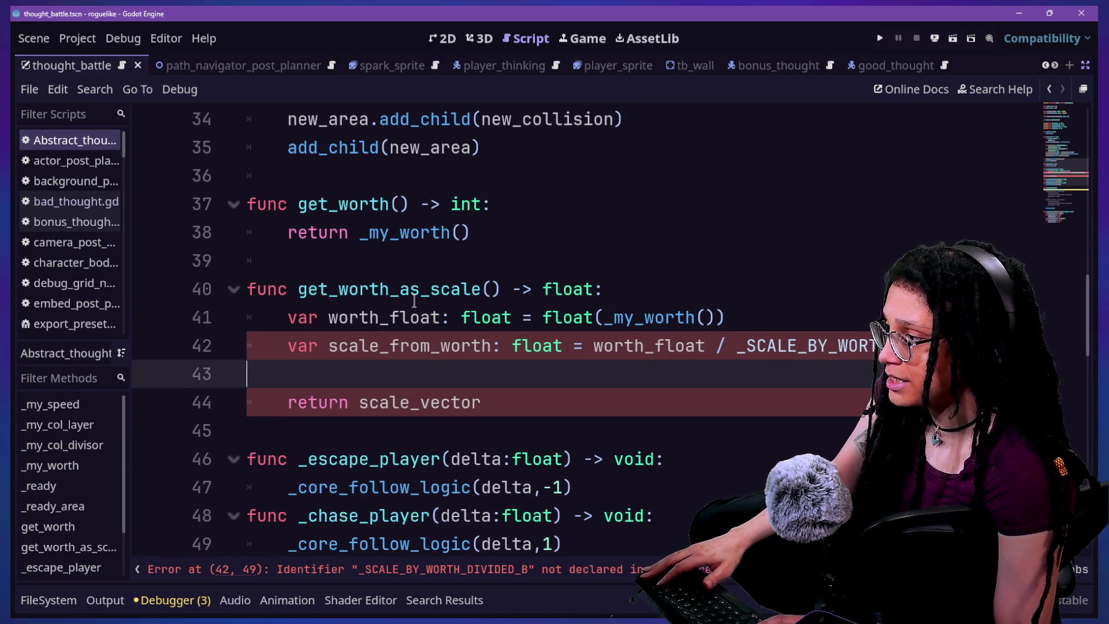
key("Delete")
left_click(484, 378)
key("BackSpace")
key("BackSpace")
key("BackSpace")
key("BackSpace")
key("BackSpace")
type("from_worth")
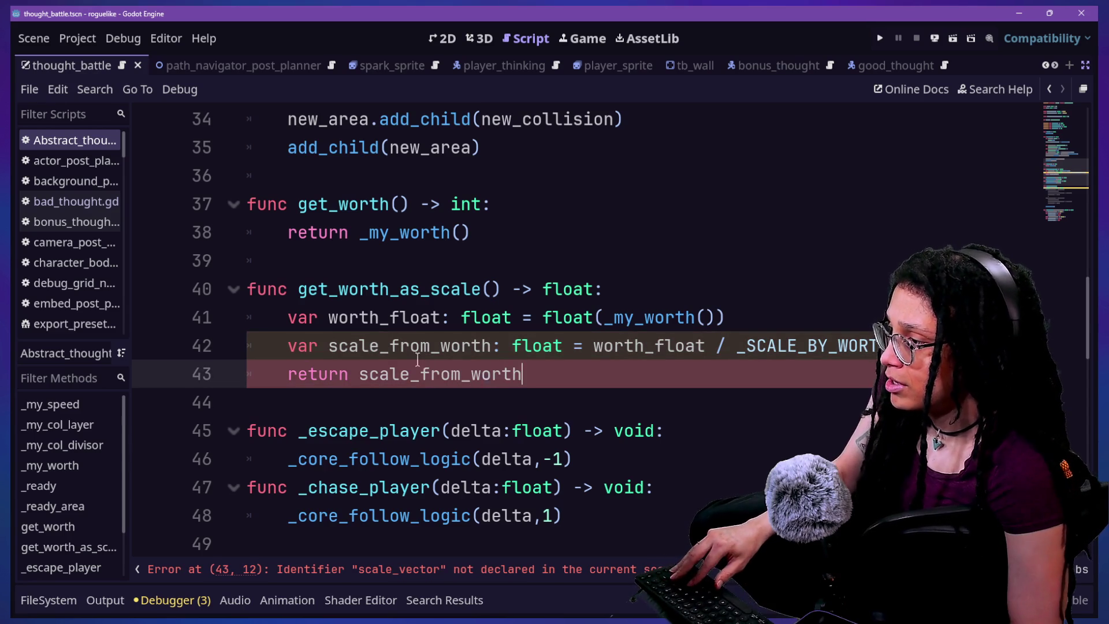
Step: Save the script and open thought_battle.gd
key("ctrl+s")
key("shift+alt+o")
key("Down")
key("Return")
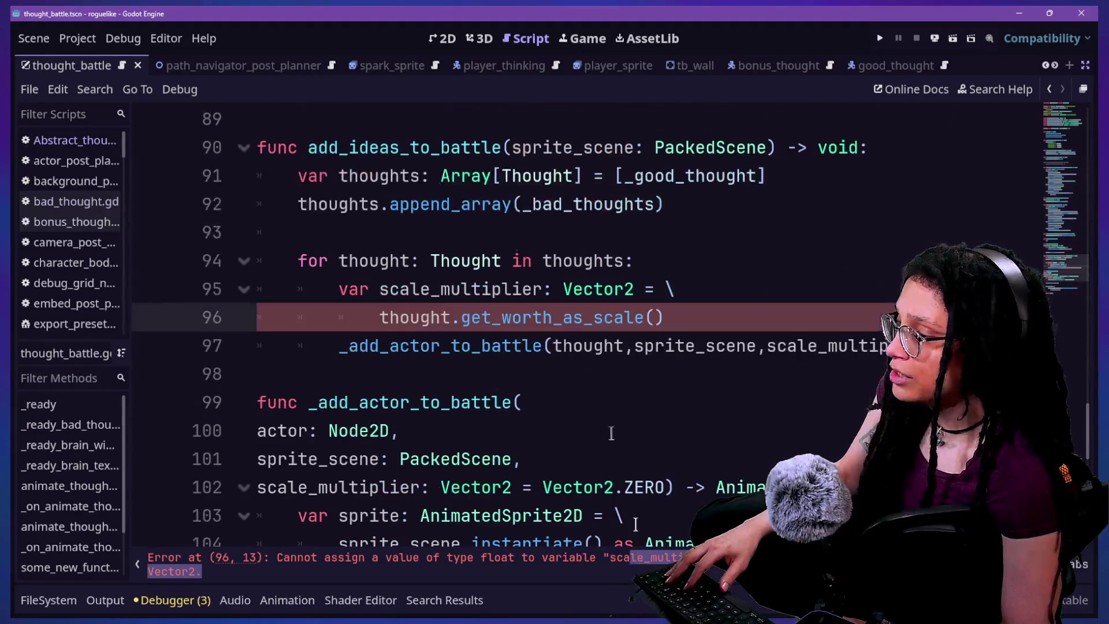
Step: Change the Vector2 types on lines 95 and 102 to float, with default value 0. instead of Vector2.ZERO
left_click(578, 294)
key("Delete")
key("Delete")
key("Delete")
type("float")
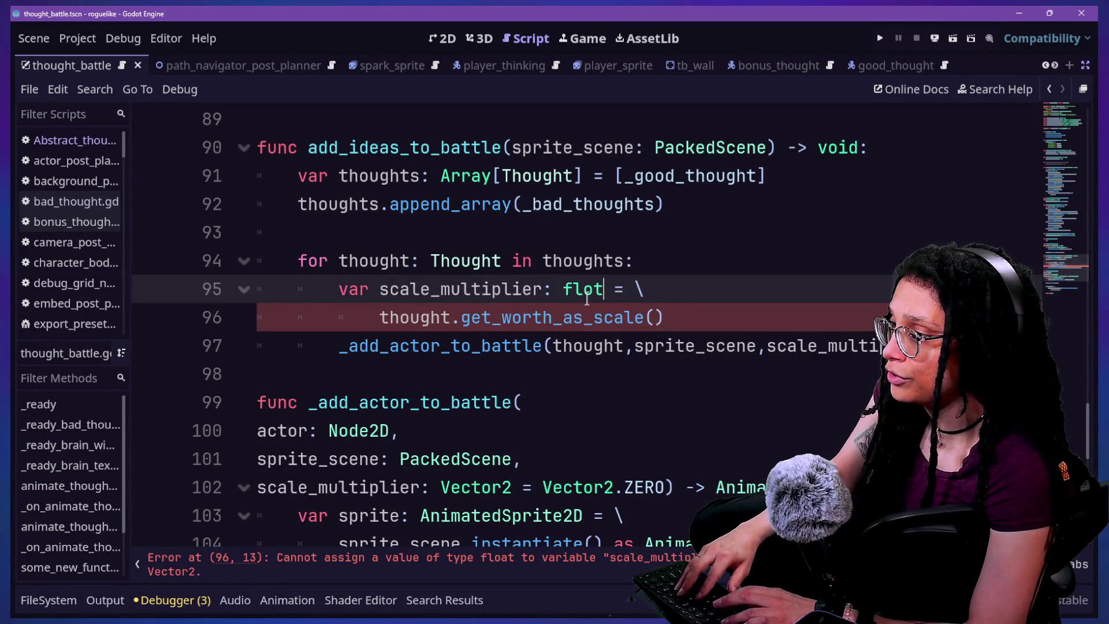
left_click(297, 237)
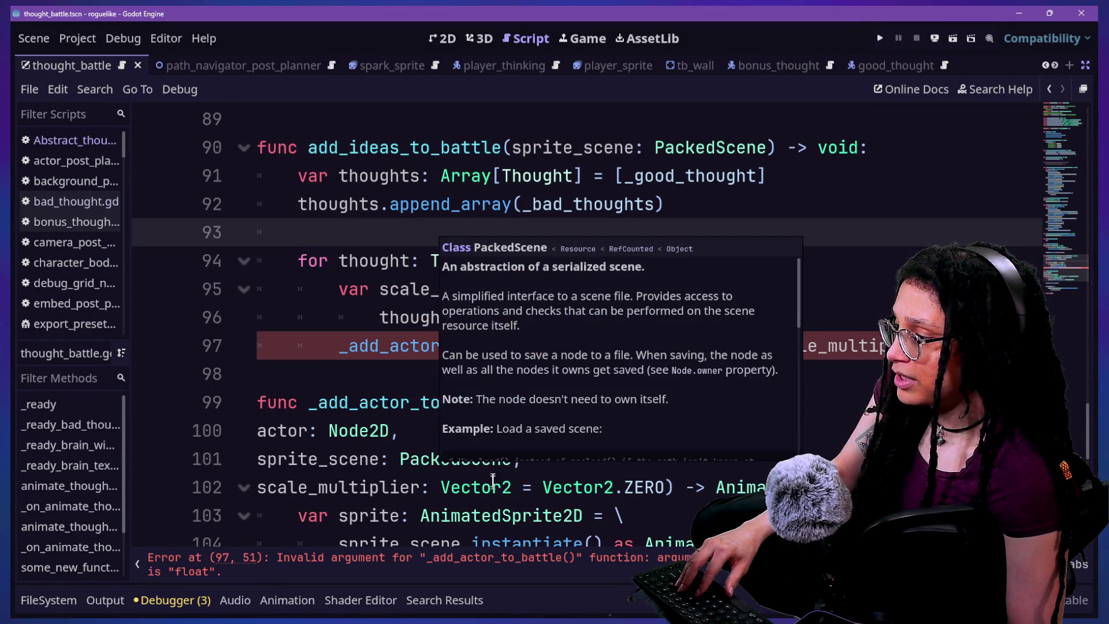
double_click(476, 487)
type("float")
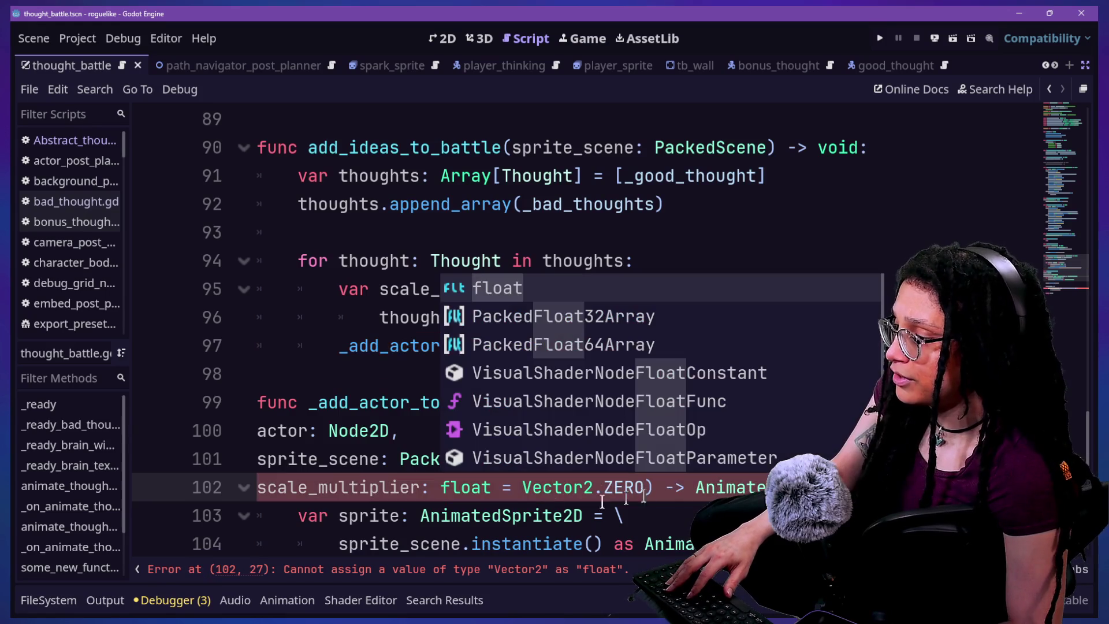
left_click_drag(525, 496, 640, 498)
type("0/")
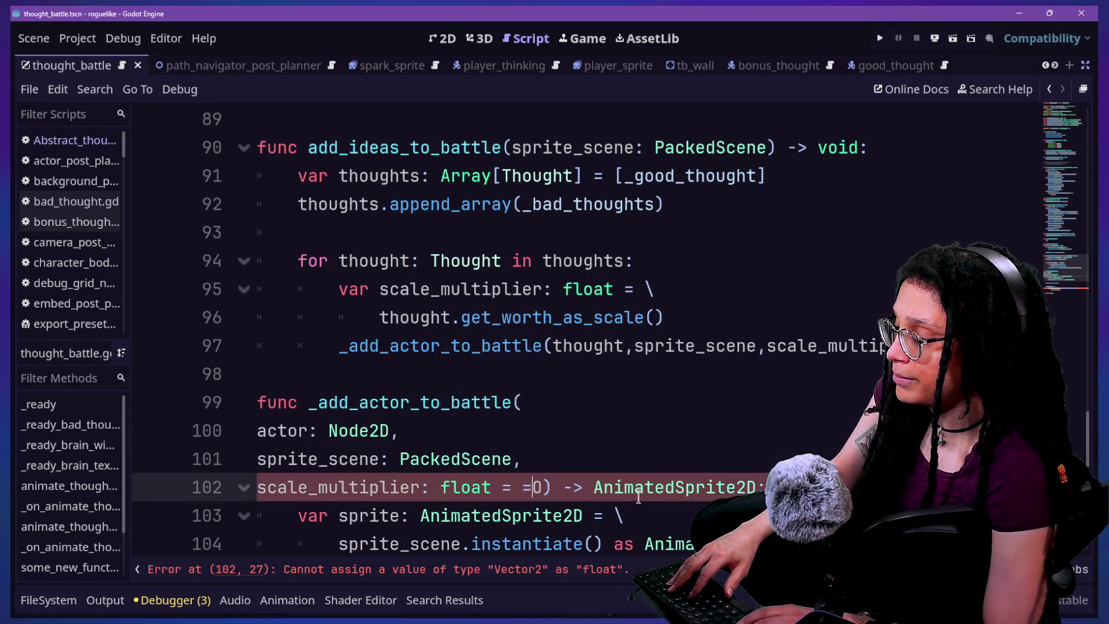
key("BackSpace")
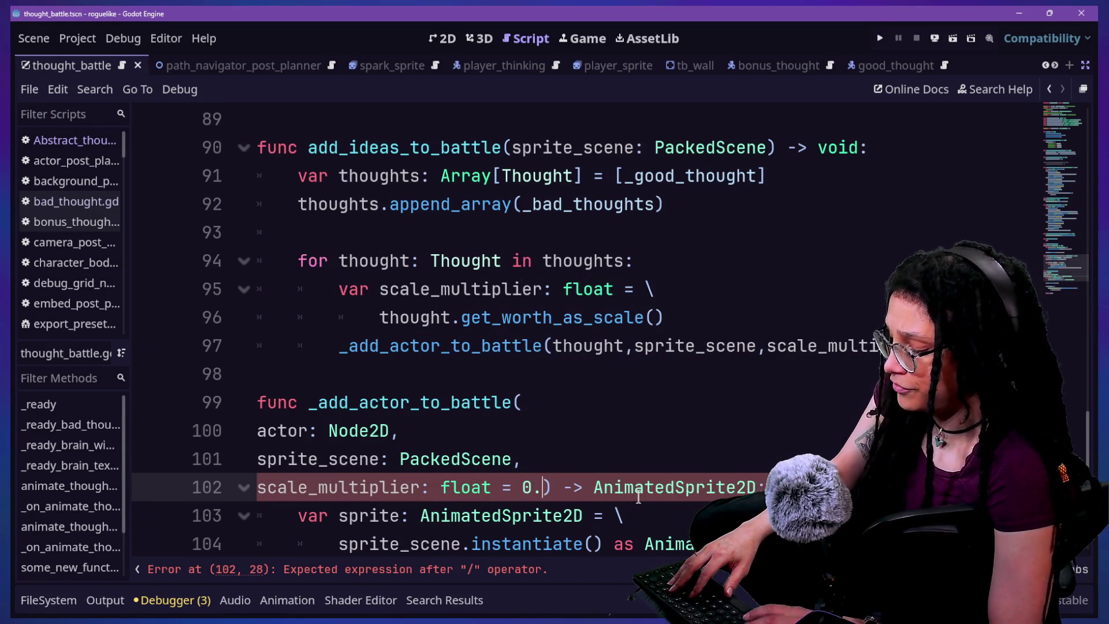
type(".")
Step: Wrap line 110's scale_multiplier as Vector2(scale_multiplier, scale_multiplier) and save
scroll(578, 485, "down", 4)
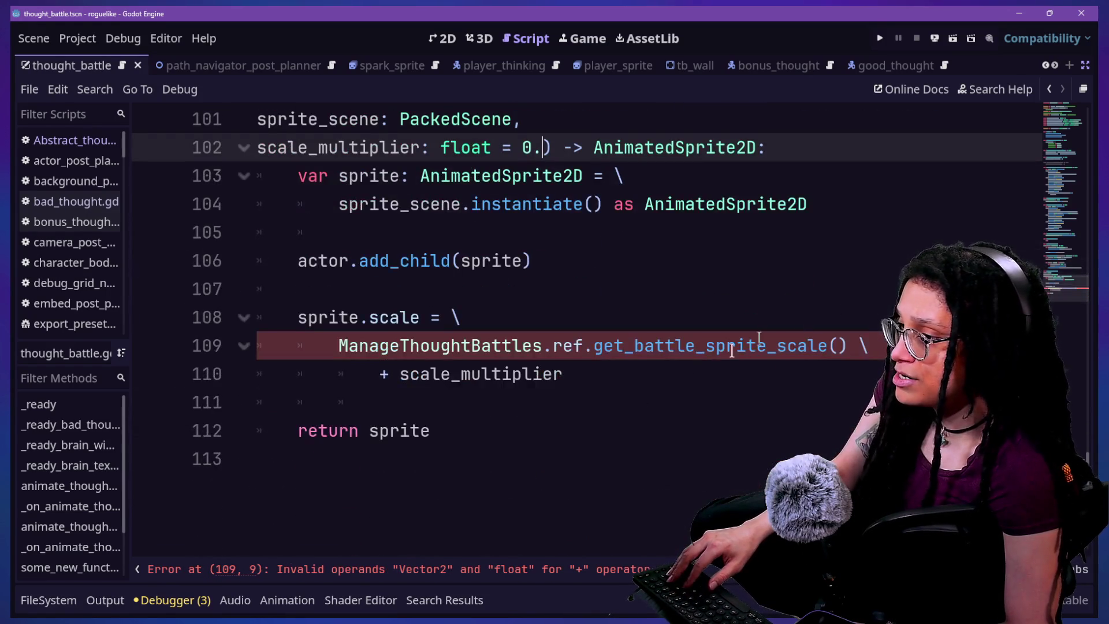
left_click(485, 401)
left_click(401, 376)
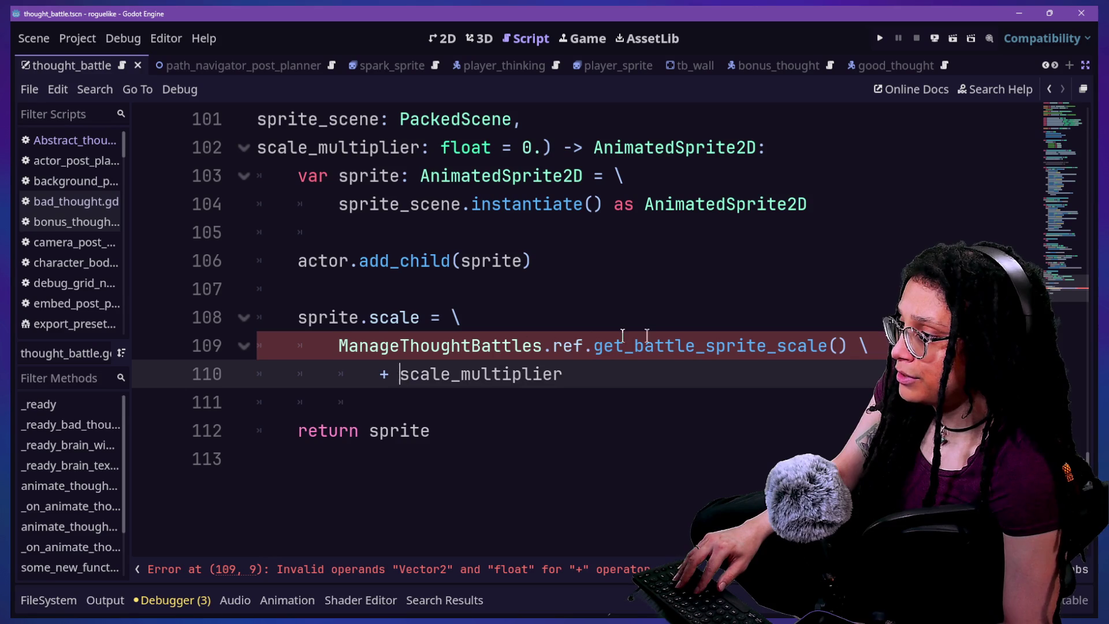
type("Vec")
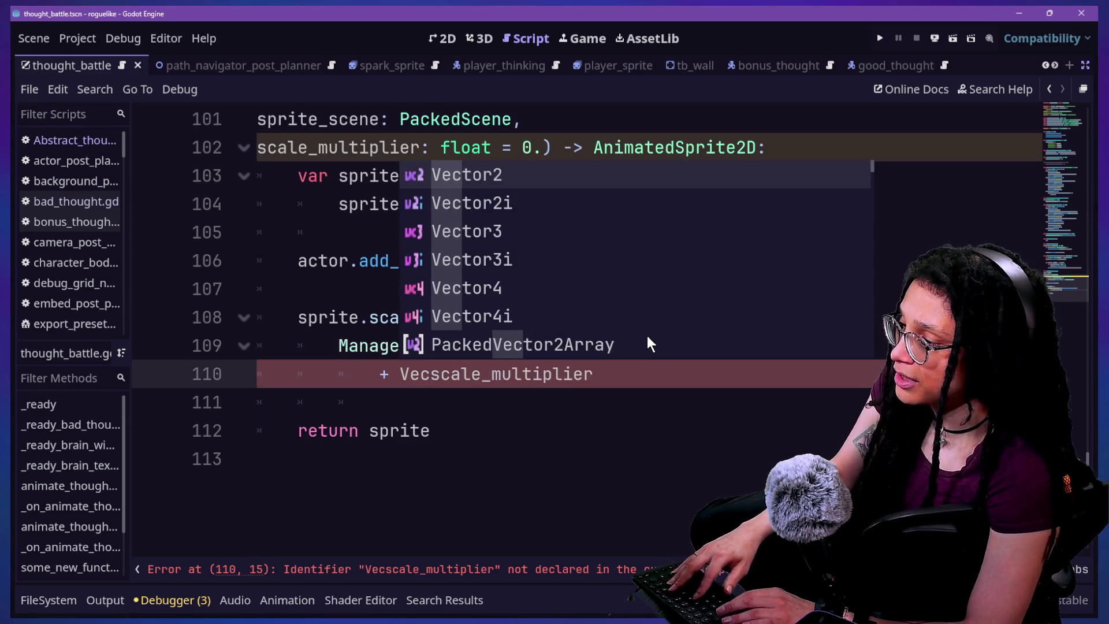
type("tor2(")
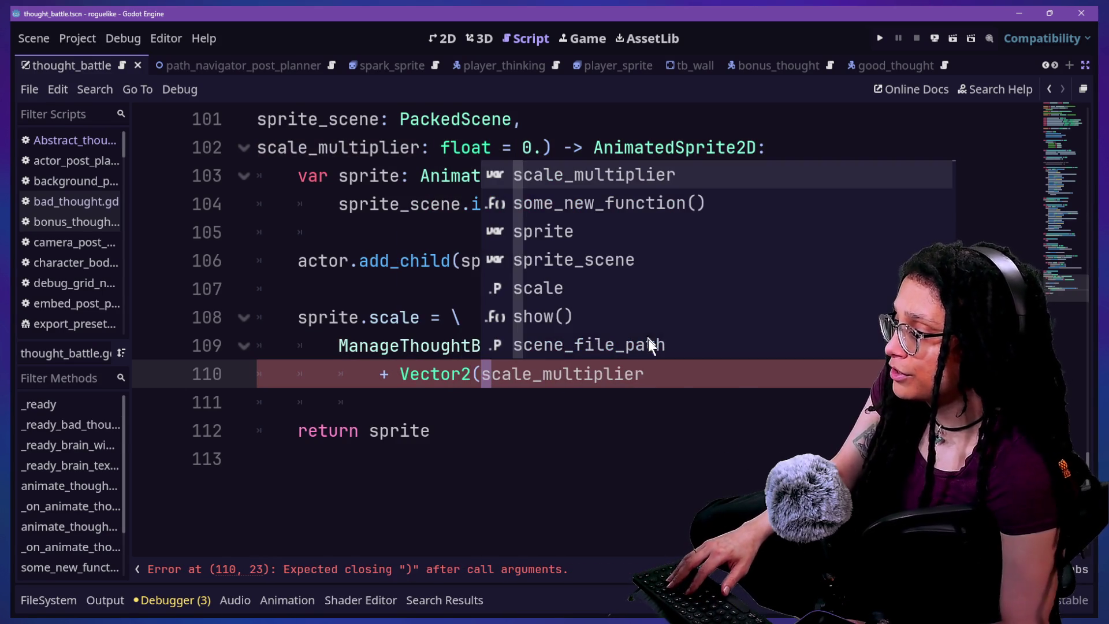
key("End")
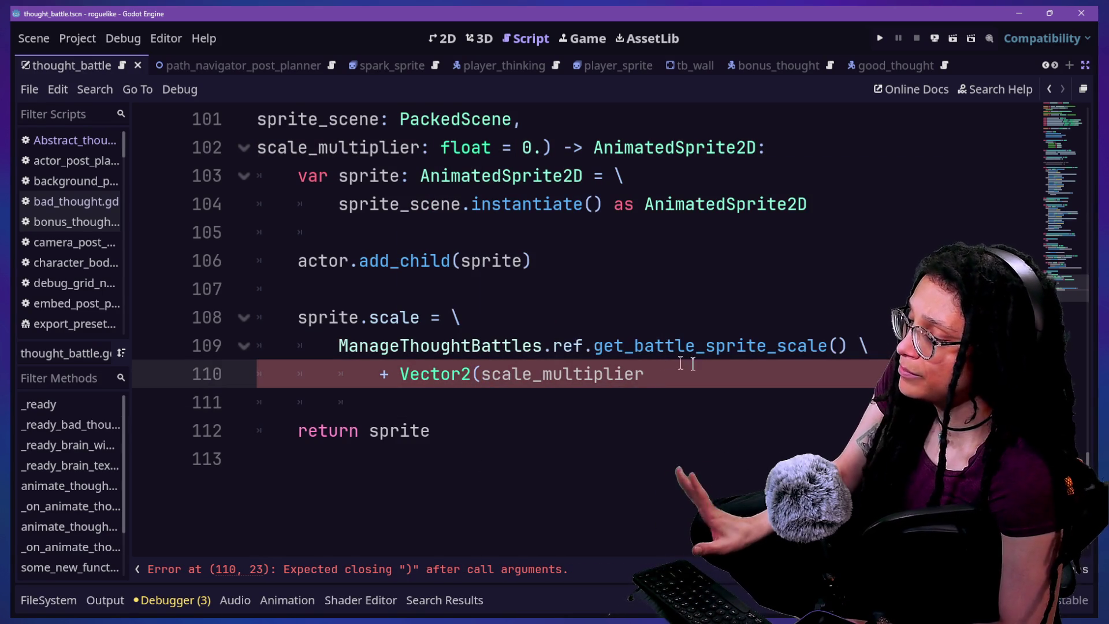
type("scale")
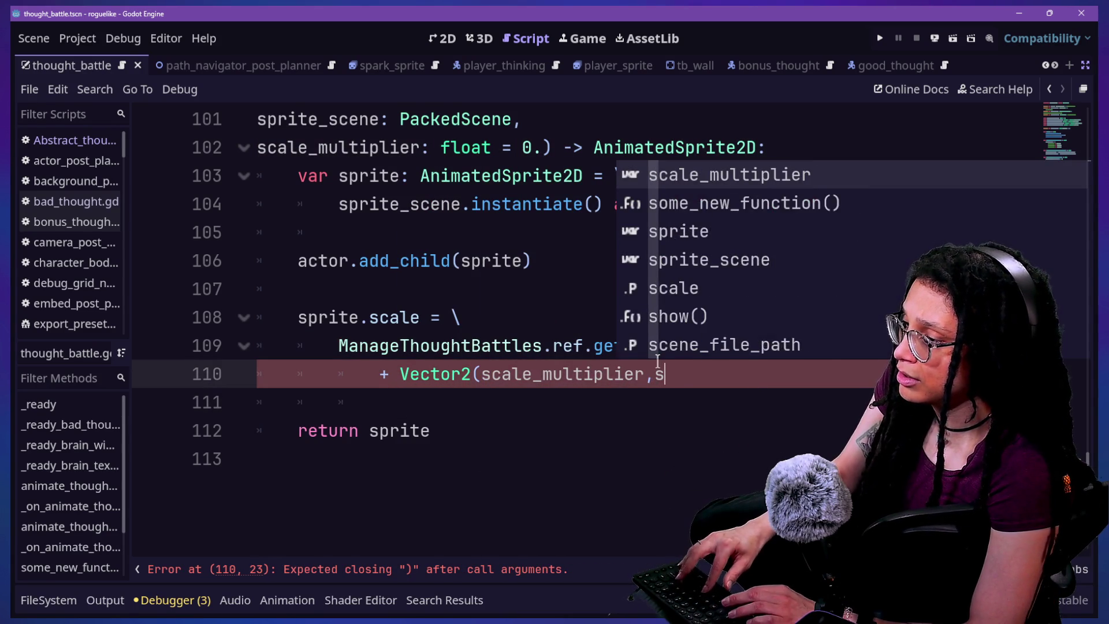
type("_mujl")
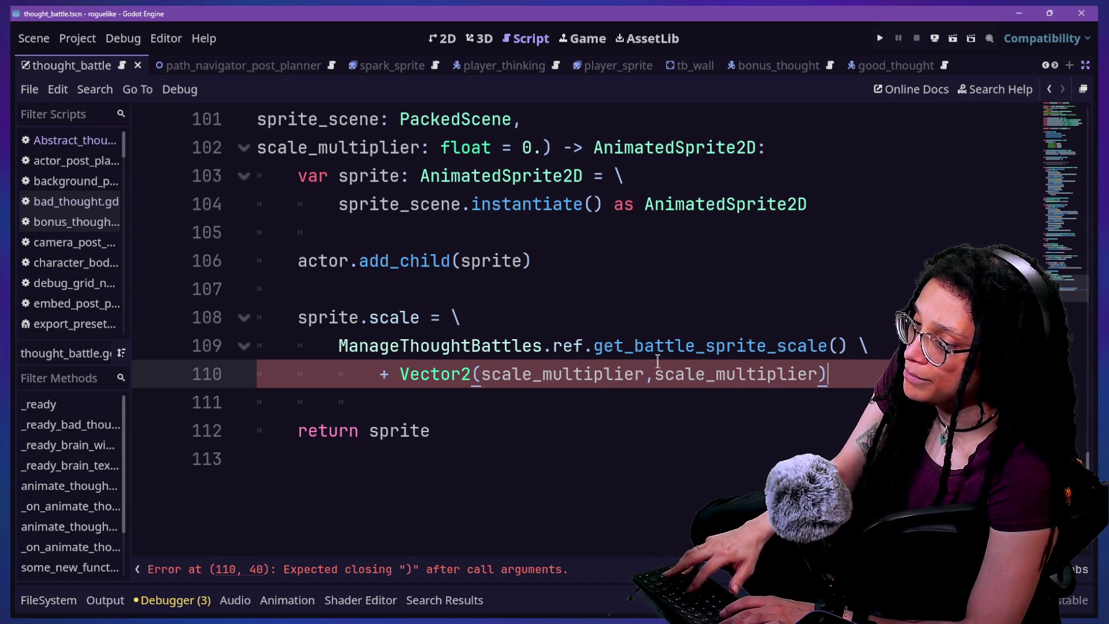
left_click(645, 384)
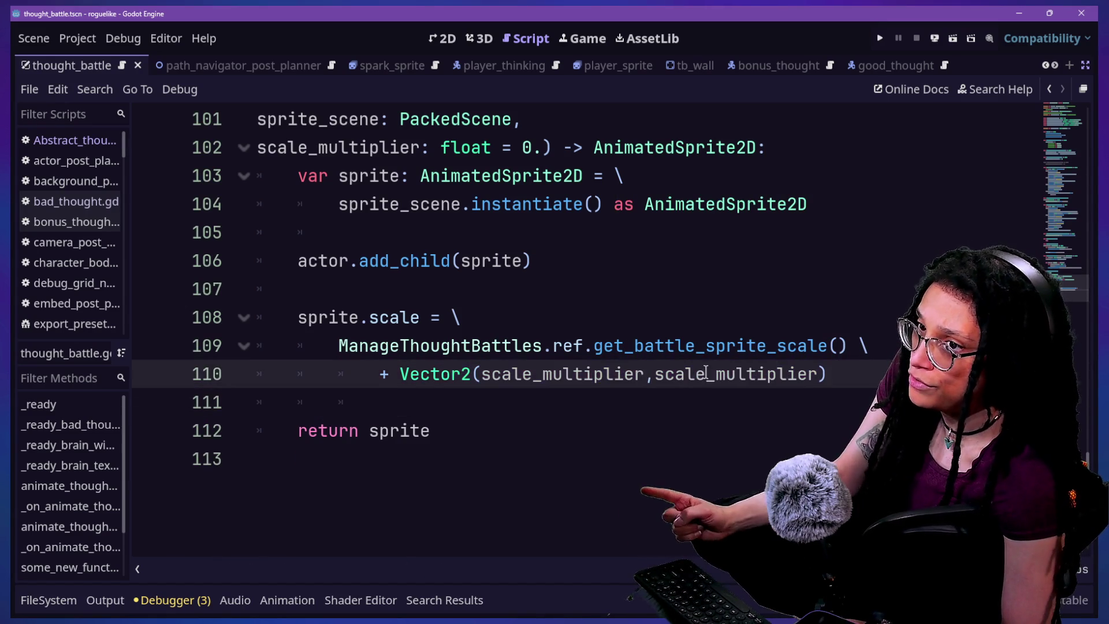
scroll(706, 372, "down", 1)
left_click(544, 289)
key("ctrl+s")
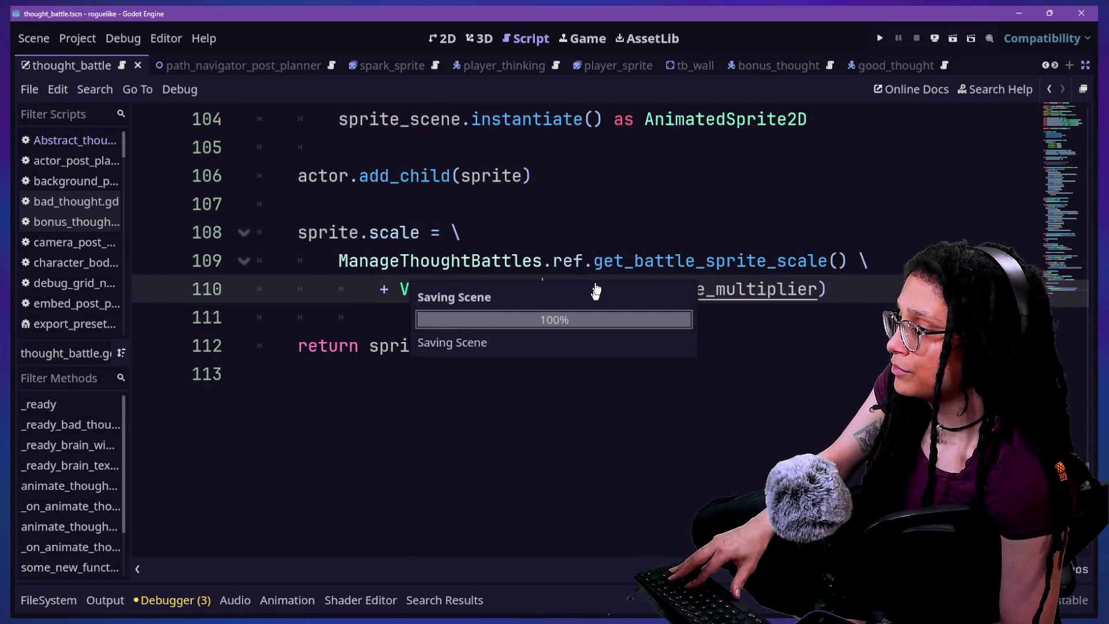
Step: Jump to get_battle_sprite_scale's definition, then open Abstract_thought.gd
key("shift+alt+o")
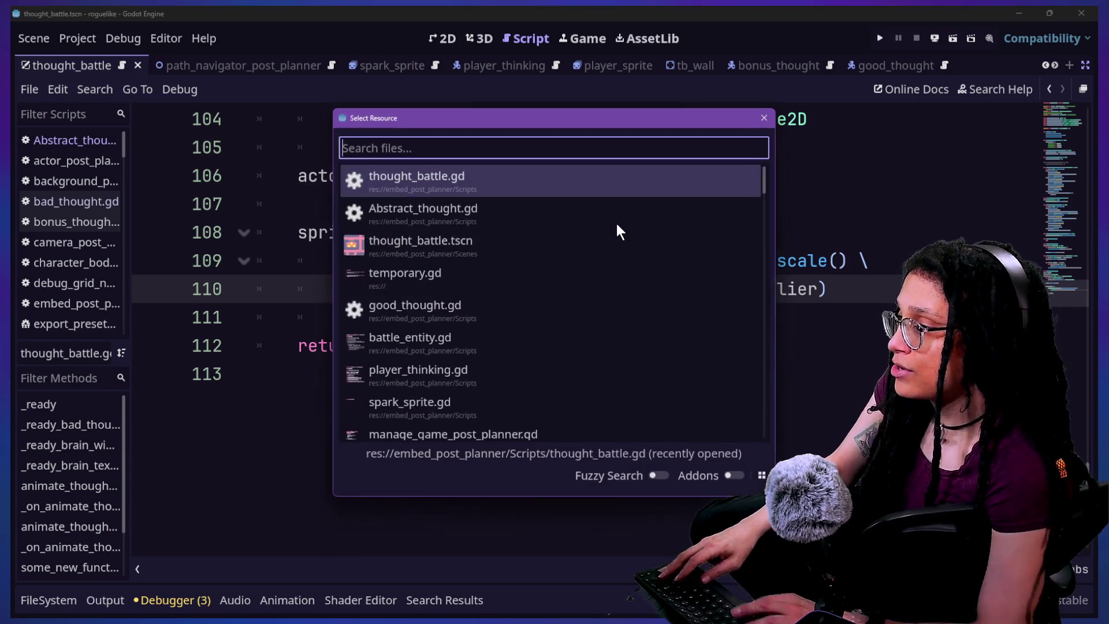
key("Escape")
left_click(657, 260, "ctrl")
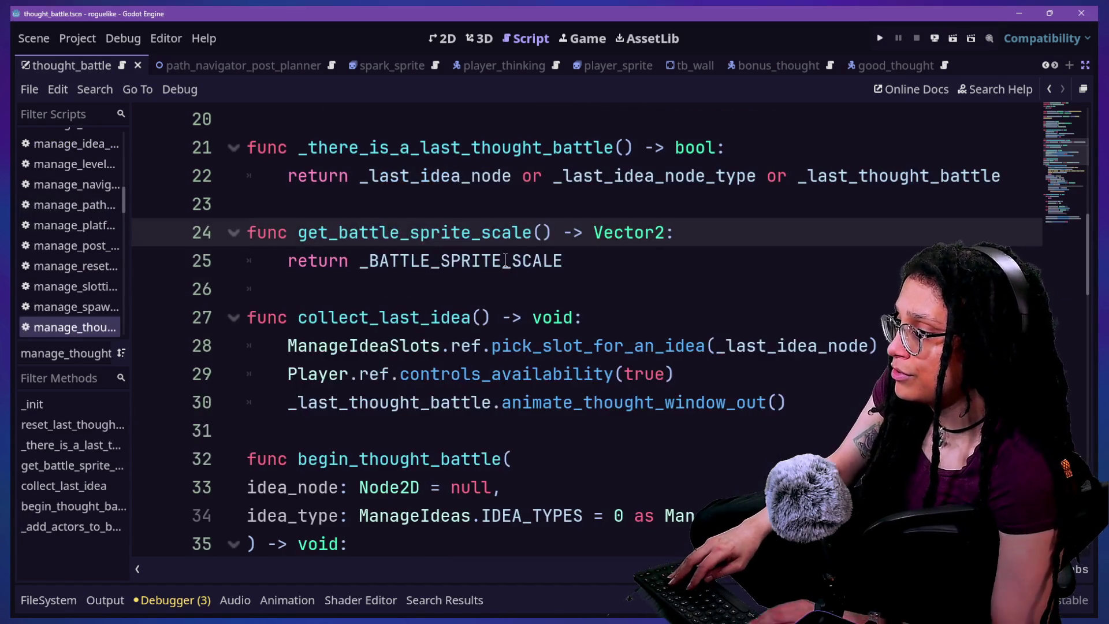
key("shift+alt+o")
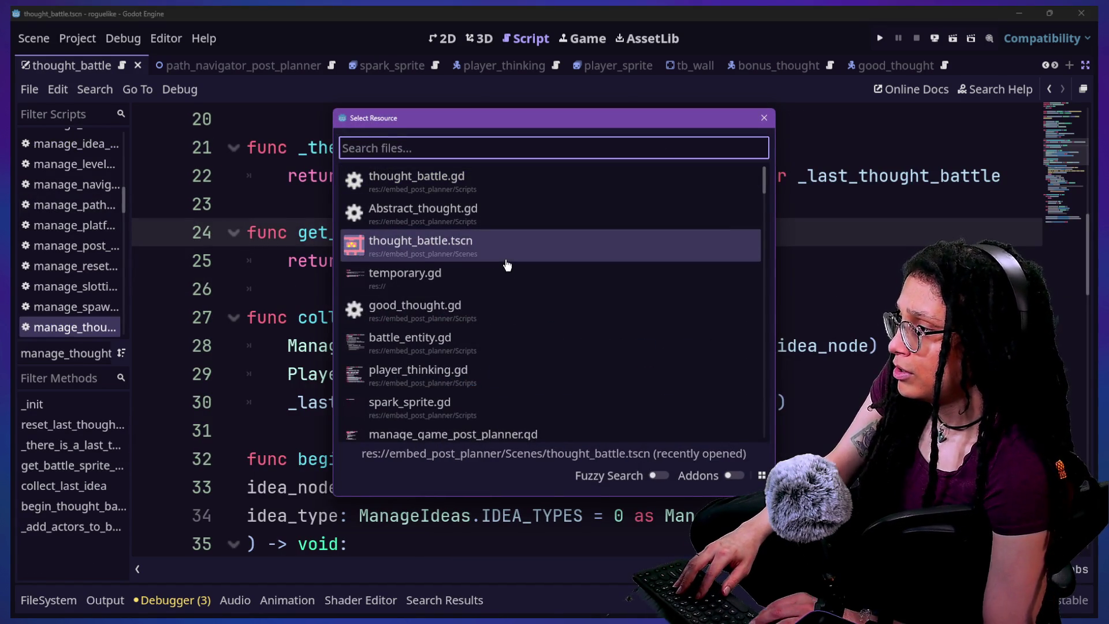
key("Up")
key("Return")
Step: Scroll to get_worth_as_scale and highlight its lines to review them
scroll(401, 430, "down", 1)
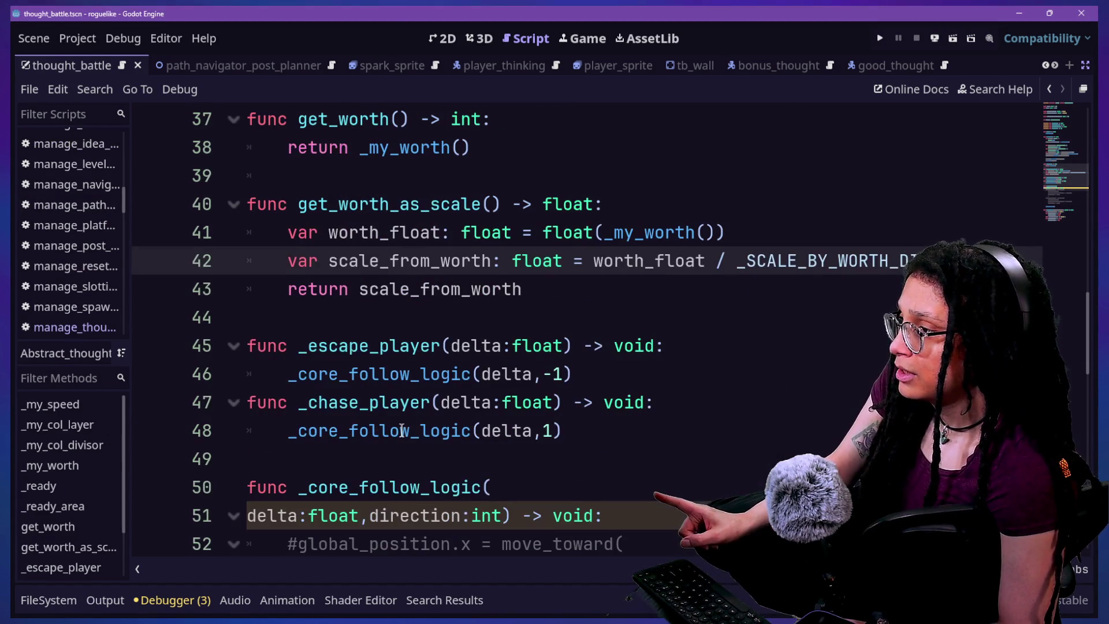
scroll(408, 463, "down", 1)
left_click_drag(410, 289, 738, 312)
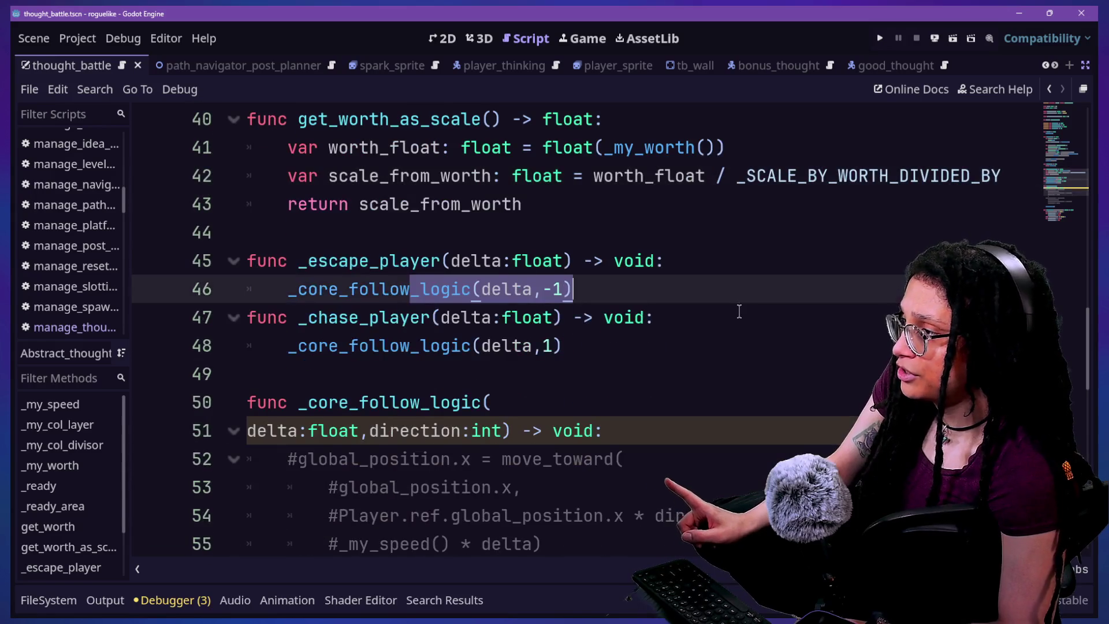
scroll(739, 312, "up", 2)
left_click_drag(403, 289, 649, 297)
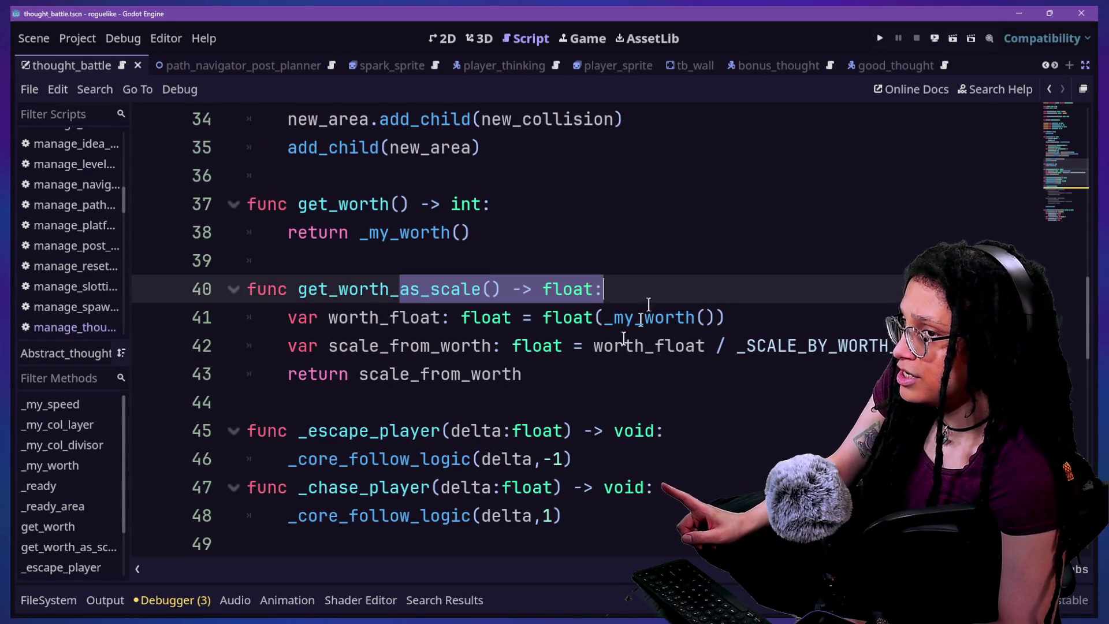
Step: Break the scale_from_worth division after worth_float onto an indented continuation line with a backslash
left_click_drag(522, 374, 512, 317)
scroll(521, 307, "down", 1)
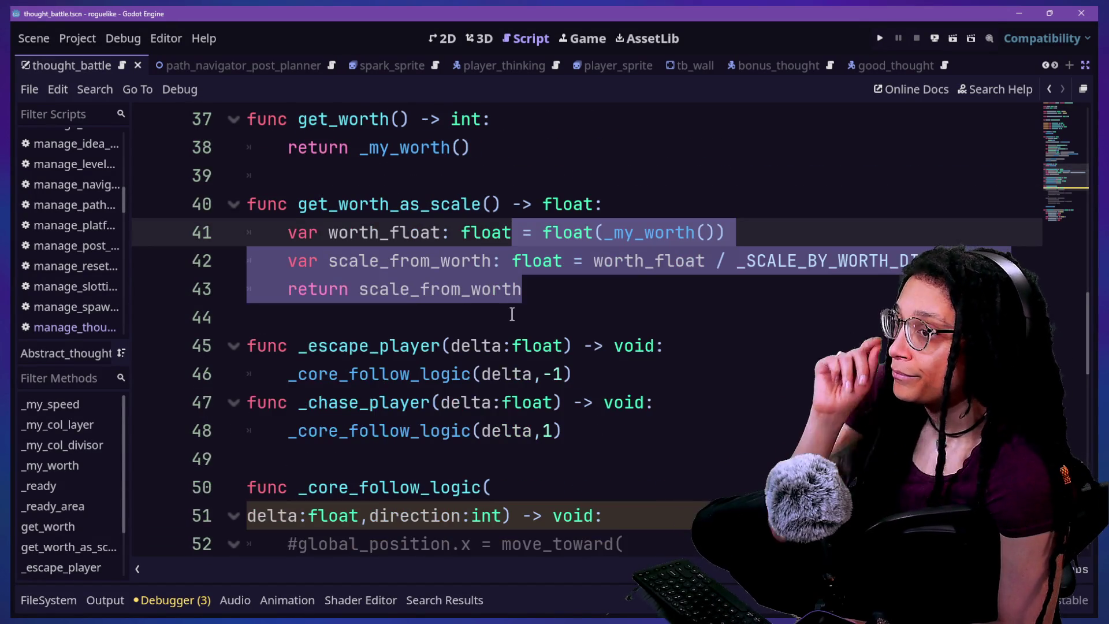
scroll(512, 315, "up", 2)
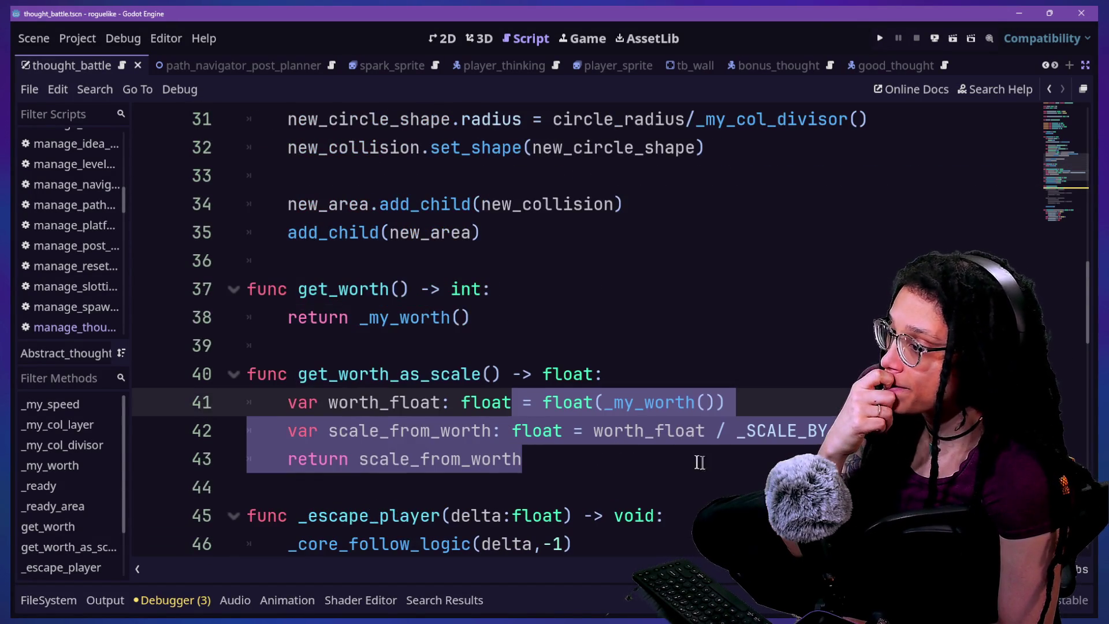
left_click(706, 433)
type("\\")
key("Return")
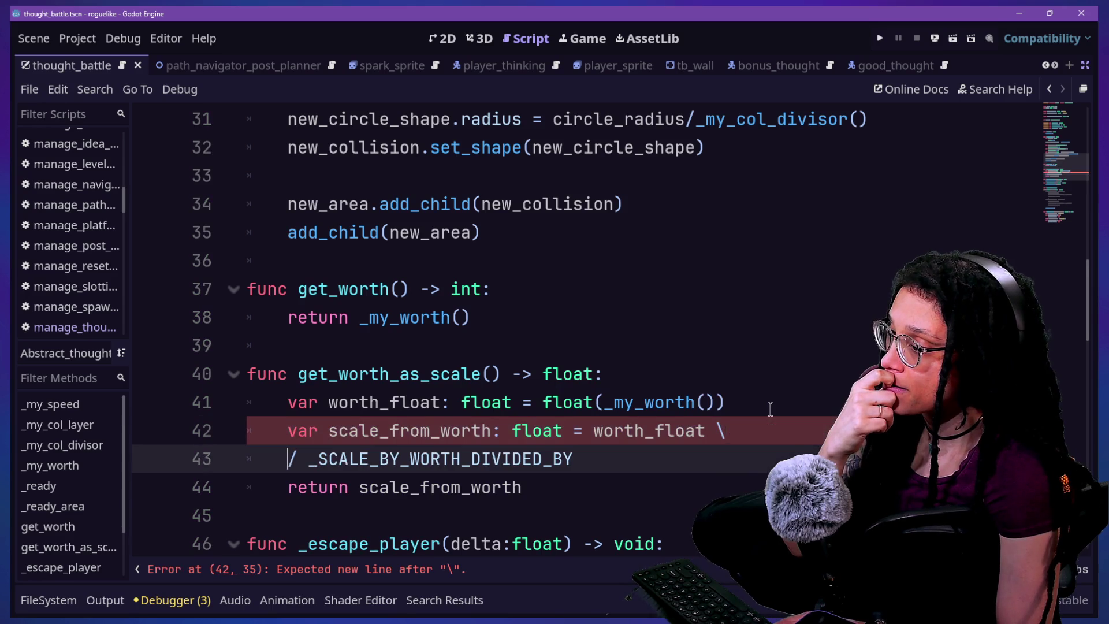
key("Tab")
Step: Add blank lines after the circle_radius line and after the radius assignment
left_click(797, 385)
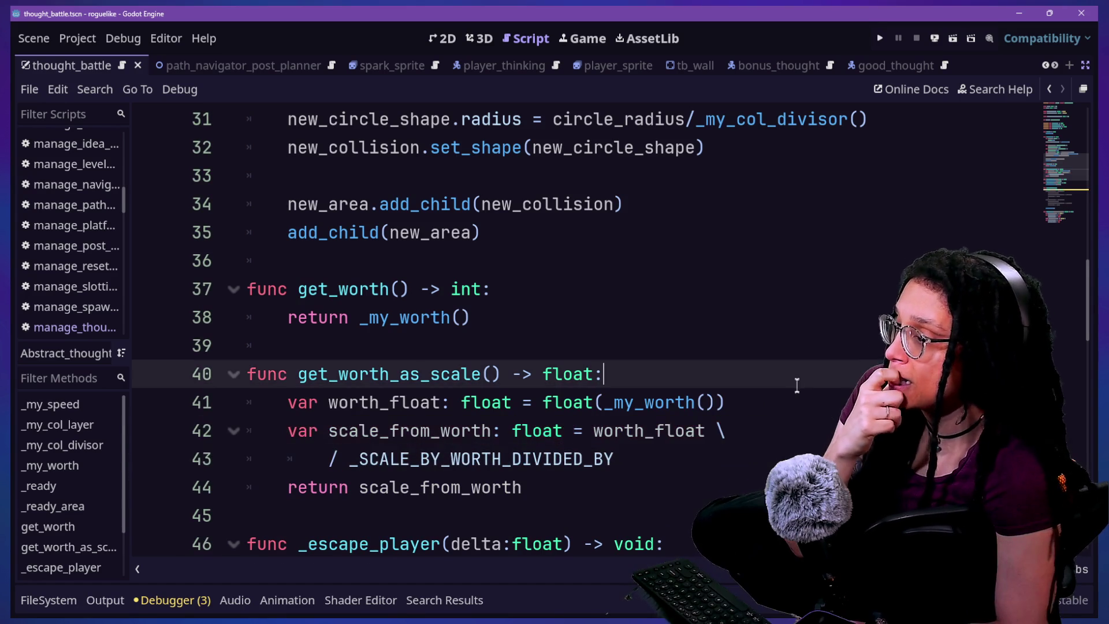
key("Up")
key("Up")
key("Up")
scroll(588, 275, "up", 3)
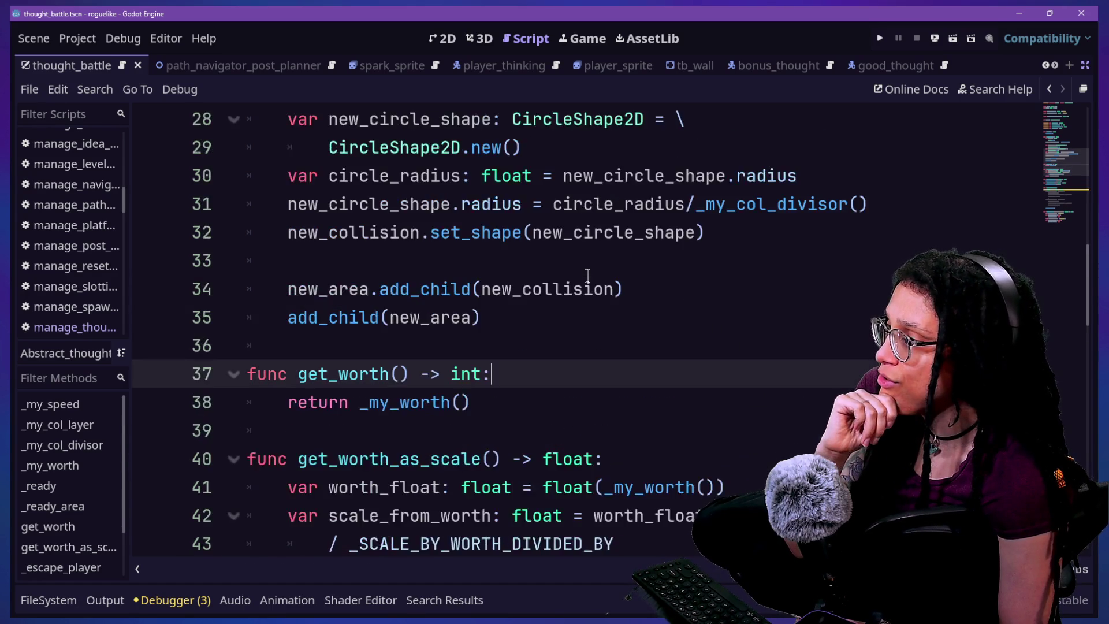
left_click(613, 405)
left_click_drag(664, 405, 669, 420)
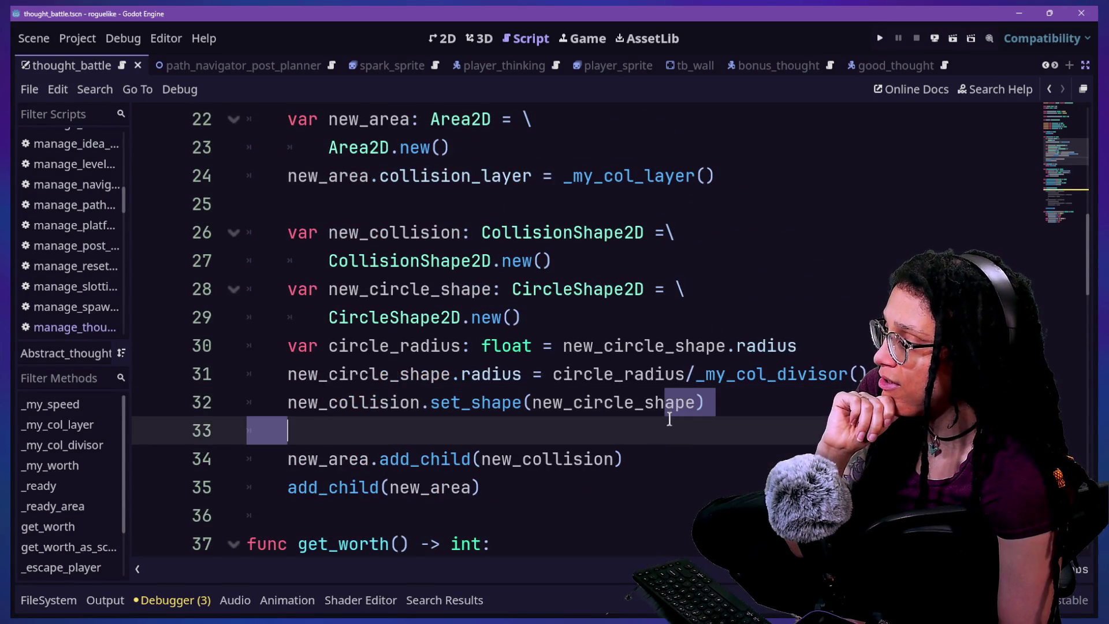
left_click(641, 433)
scroll(636, 436, "down", 2)
scroll(636, 436, "up", 2)
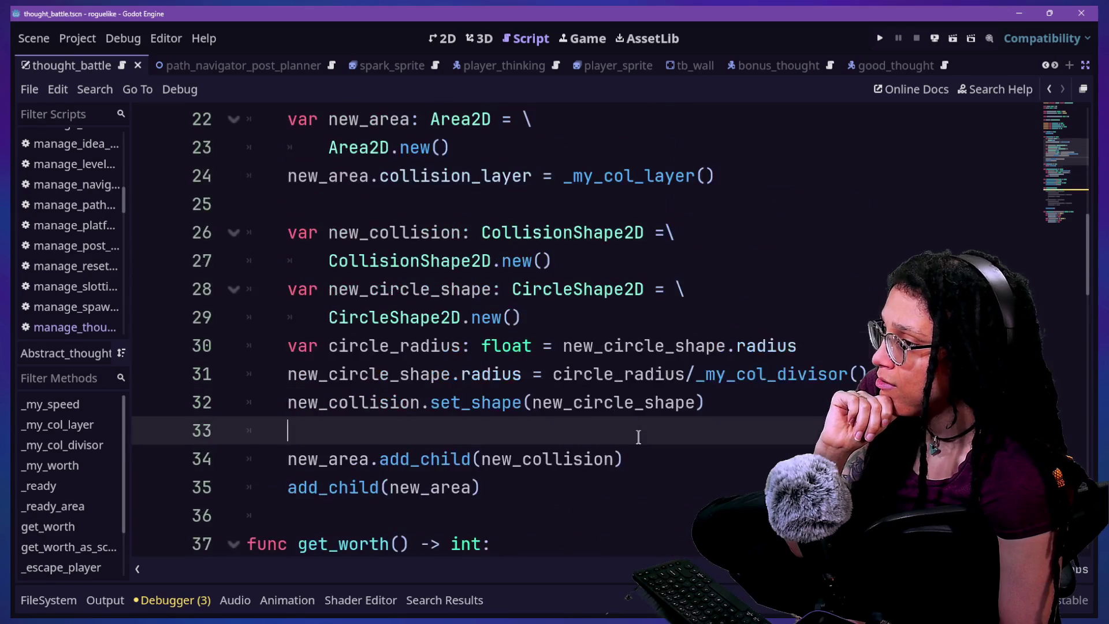
left_click(354, 347)
left_click(664, 374)
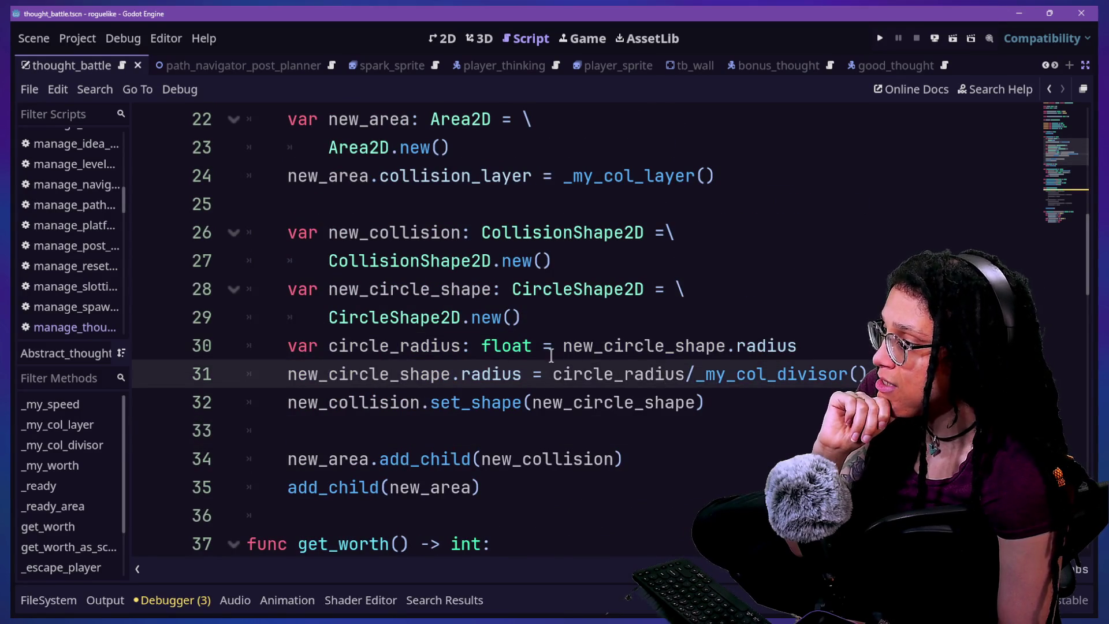
left_click(834, 340)
key("Return")
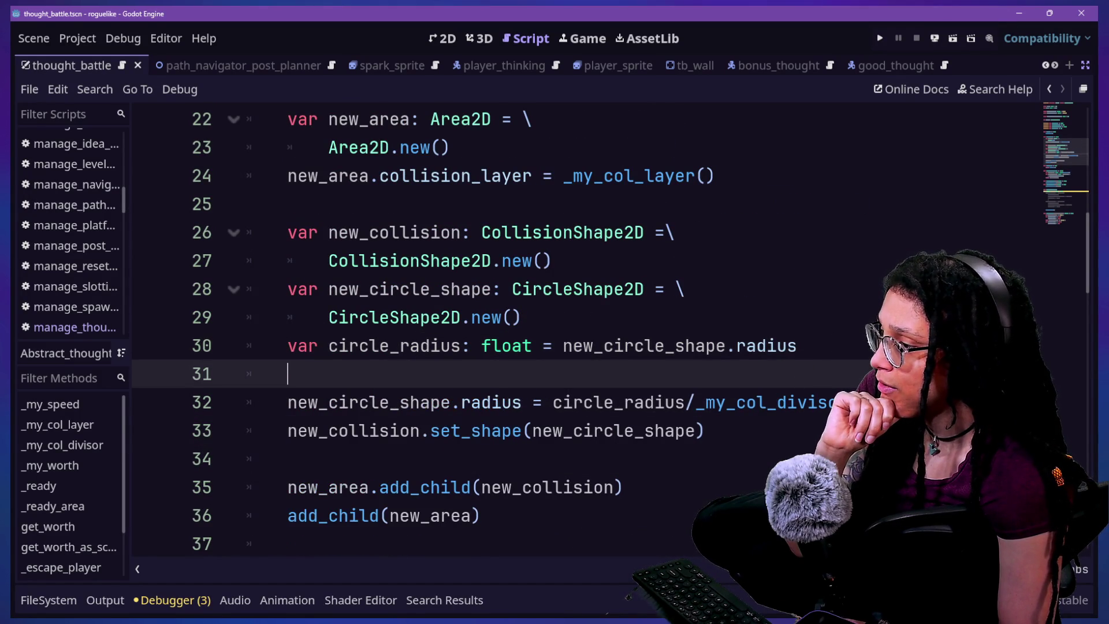
left_click(844, 402)
key("Return")
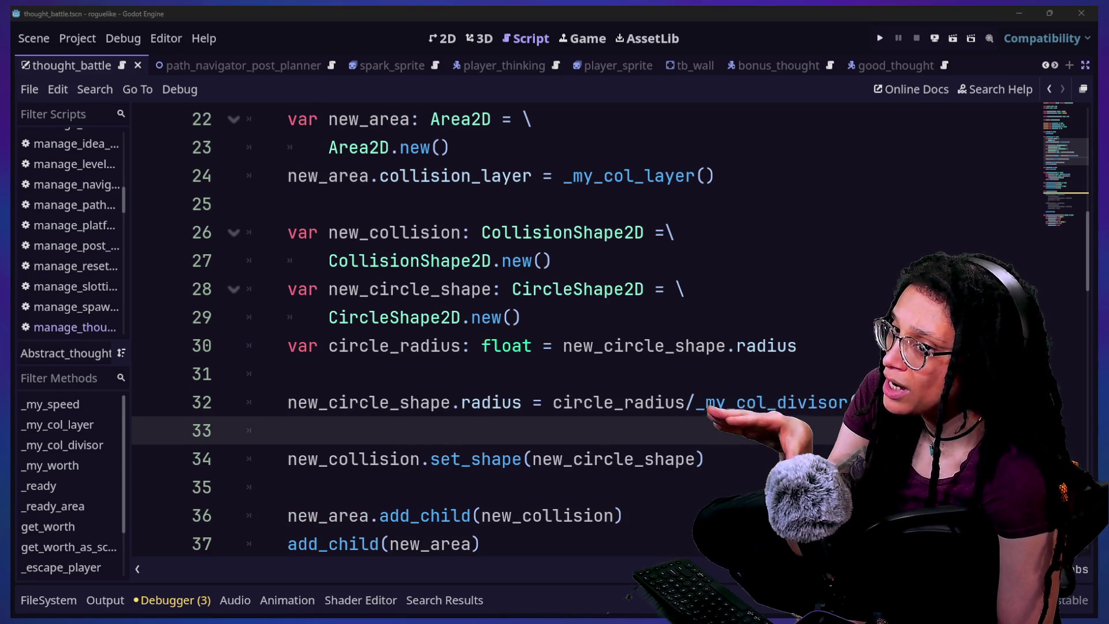
left_click(825, 370)
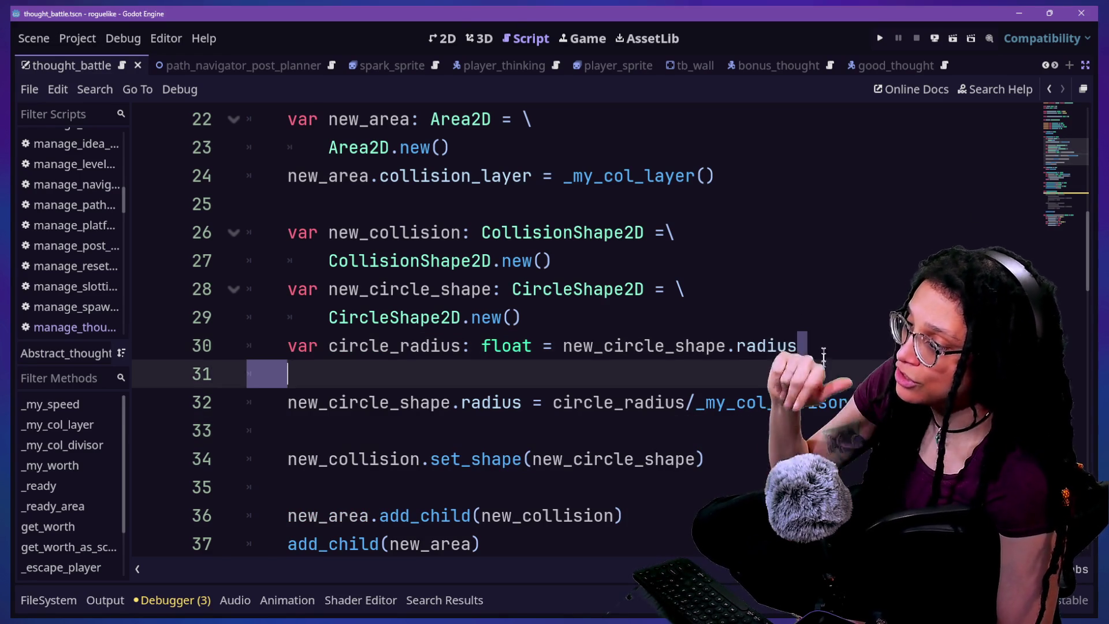
Step: Continue line 30's circle radius on a new line adding get_worth_as_scale(), save, and relaunch the game
left_click(823, 347)
type("\\")
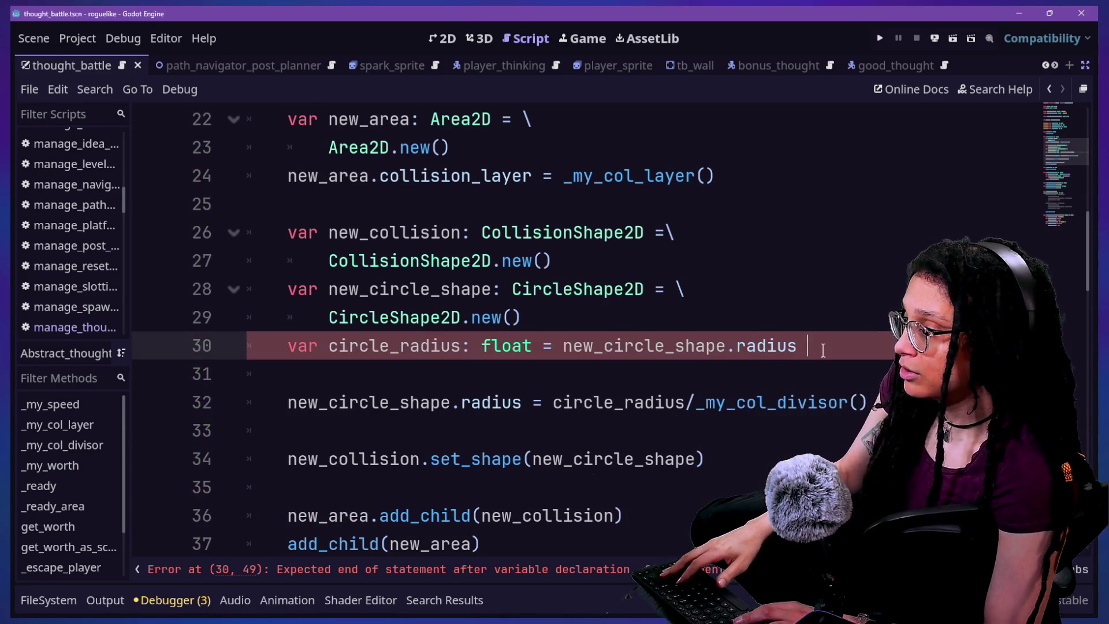
key("Return")
key("Tab")
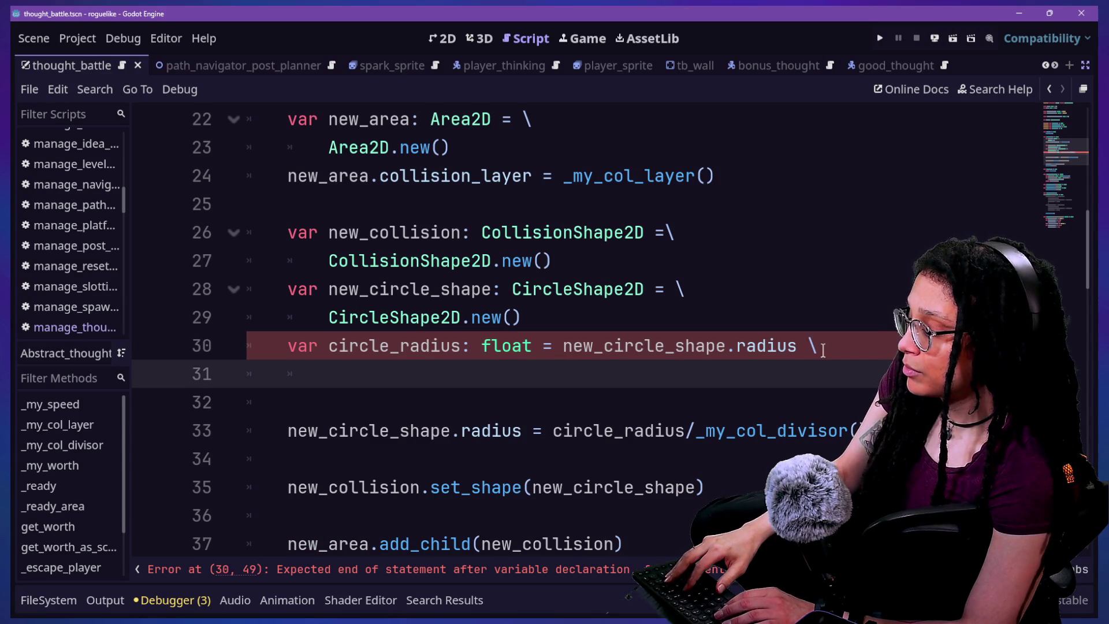
type("get")
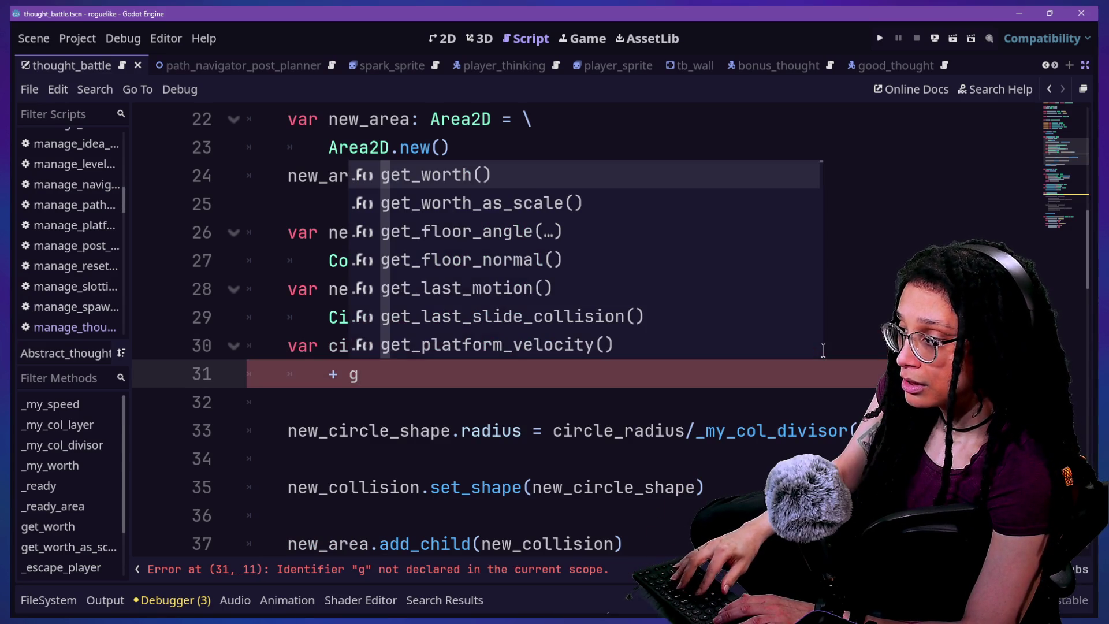
key("Down")
key("Return")
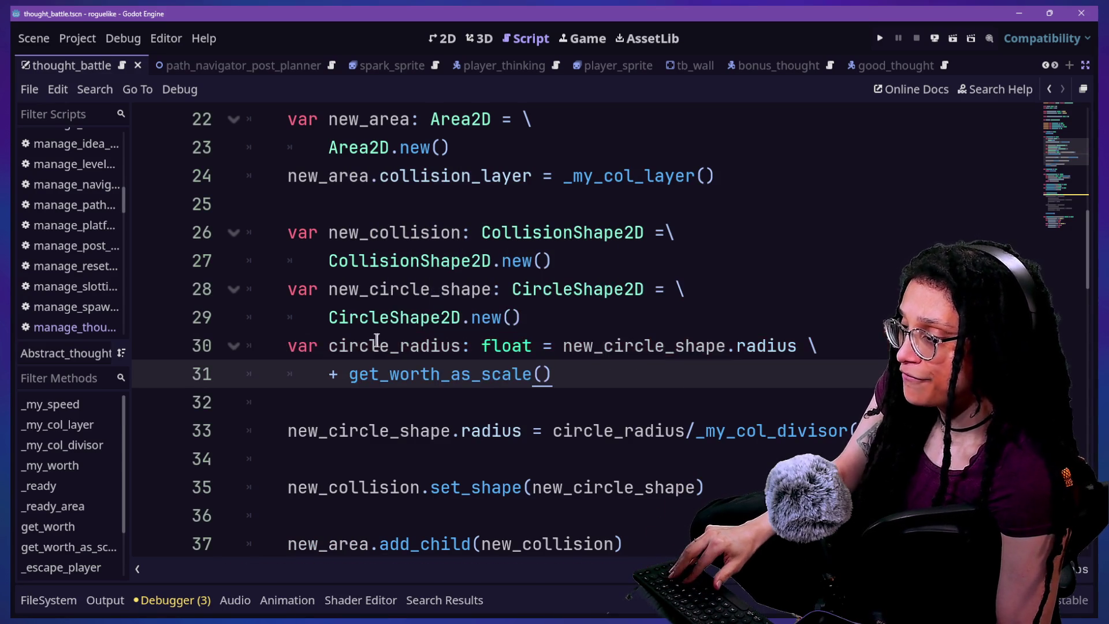
key("ctrl+s")
left_click(878, 43)
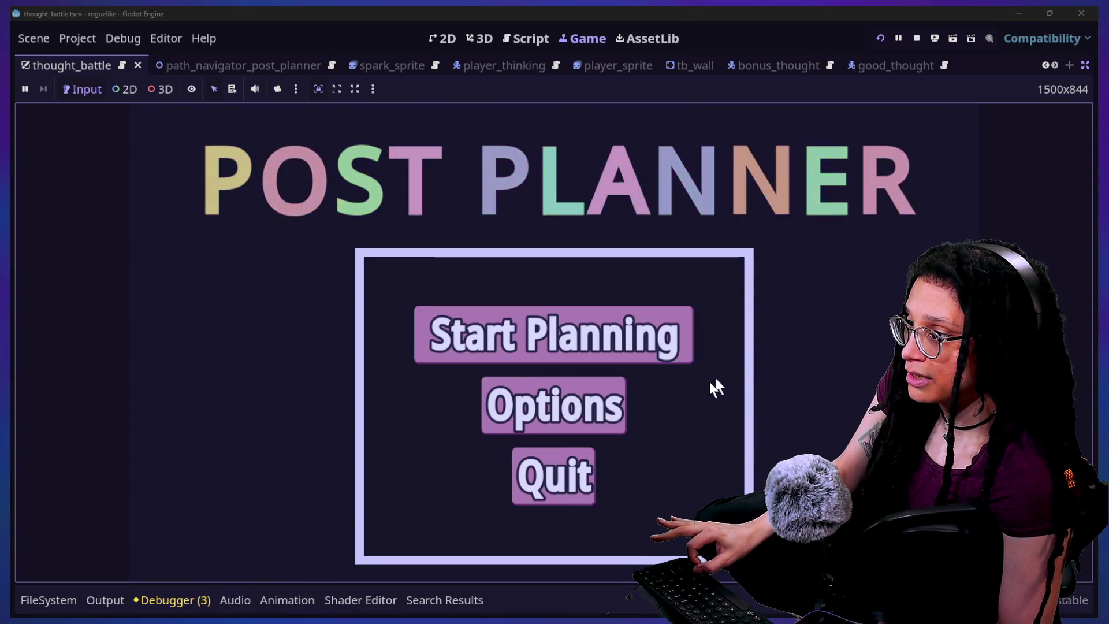
Step: Start a Catstagram planning session in the relaunched game and look over the Debug visibility options
left_click(655, 357)
left_click(654, 360)
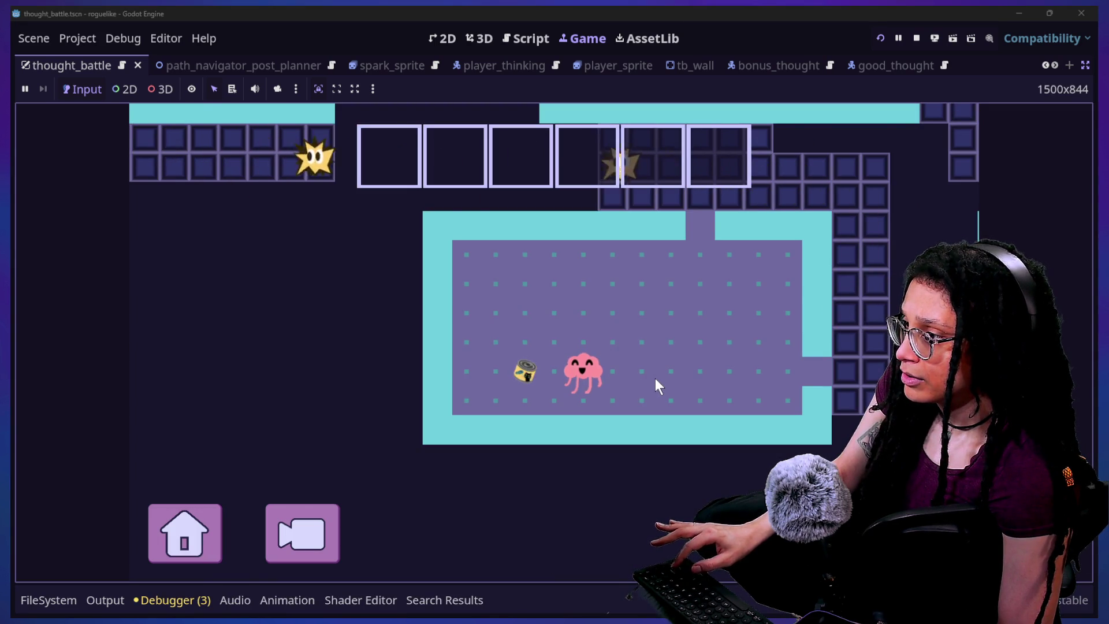
left_click(130, 39)
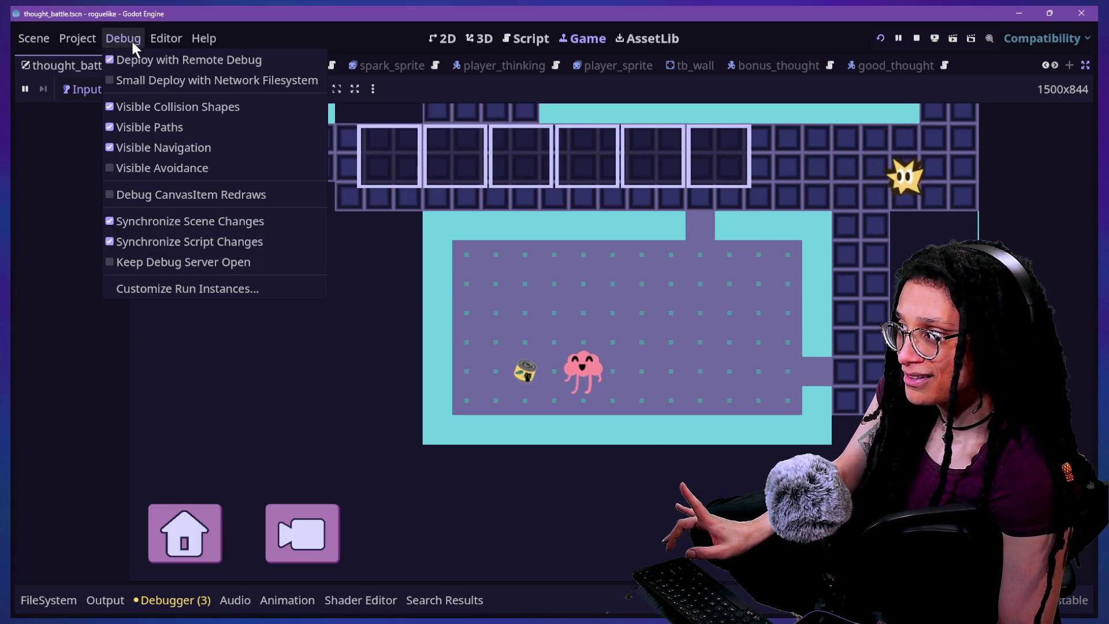
left_click(681, 443)
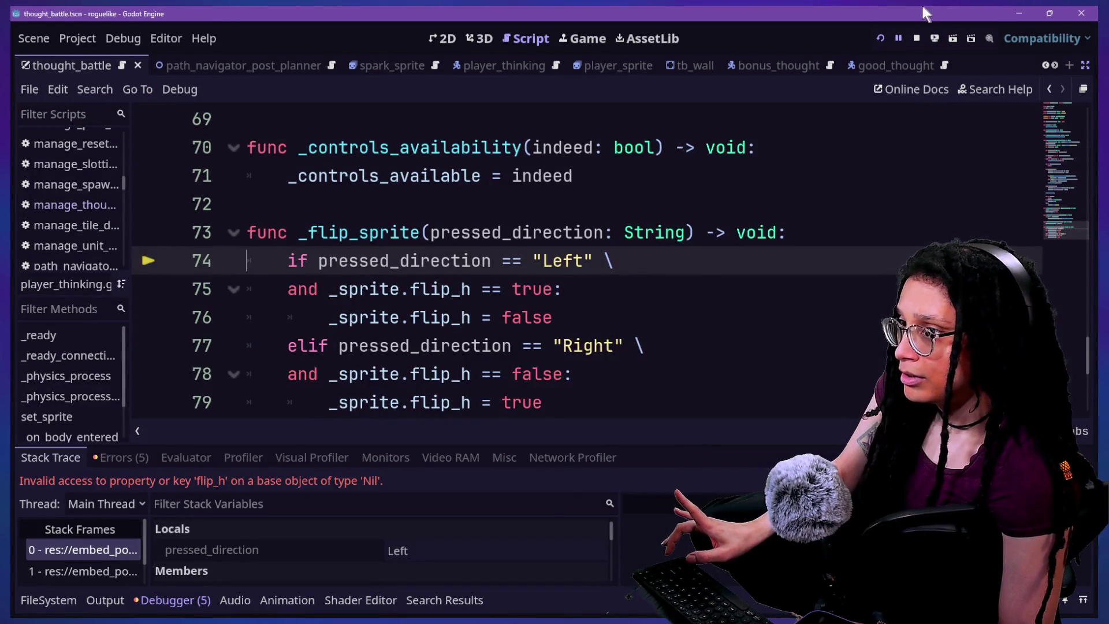
Step: Enlarge the debugger panel to inspect the variable values at the _flip_sprite error
left_click(379, 346)
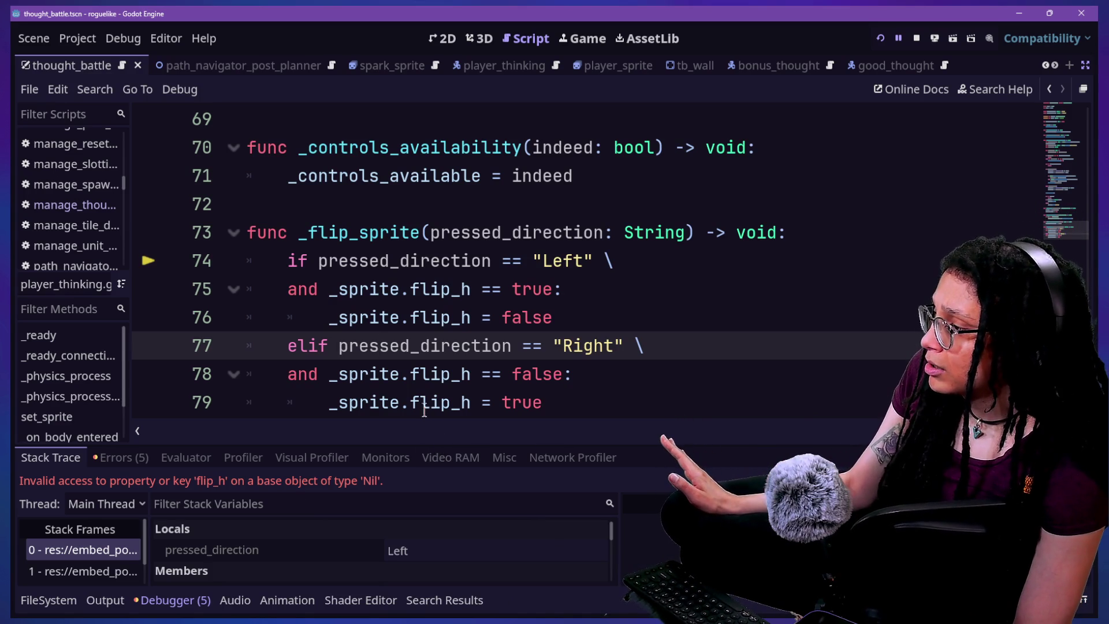
mouse_move(436, 444)
left_mouse_down()
mouse_move(407, 304)
mouse_move(404, 338)
left_mouse_up()
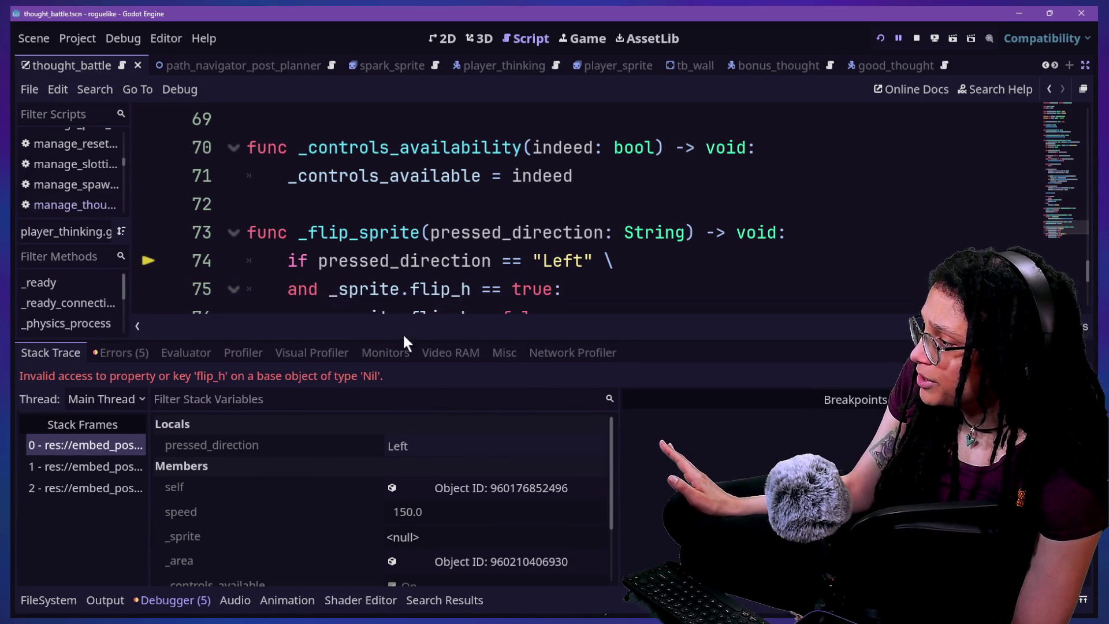
scroll(514, 281, "up", 20)
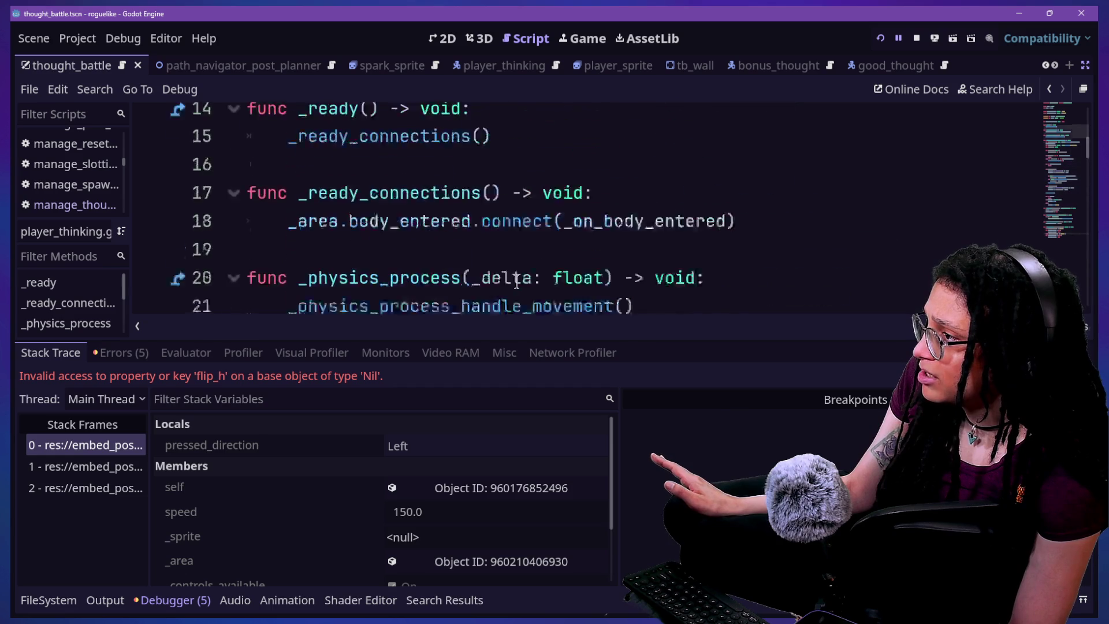
scroll(517, 281, "down", 3)
scroll(517, 282, "up", 15)
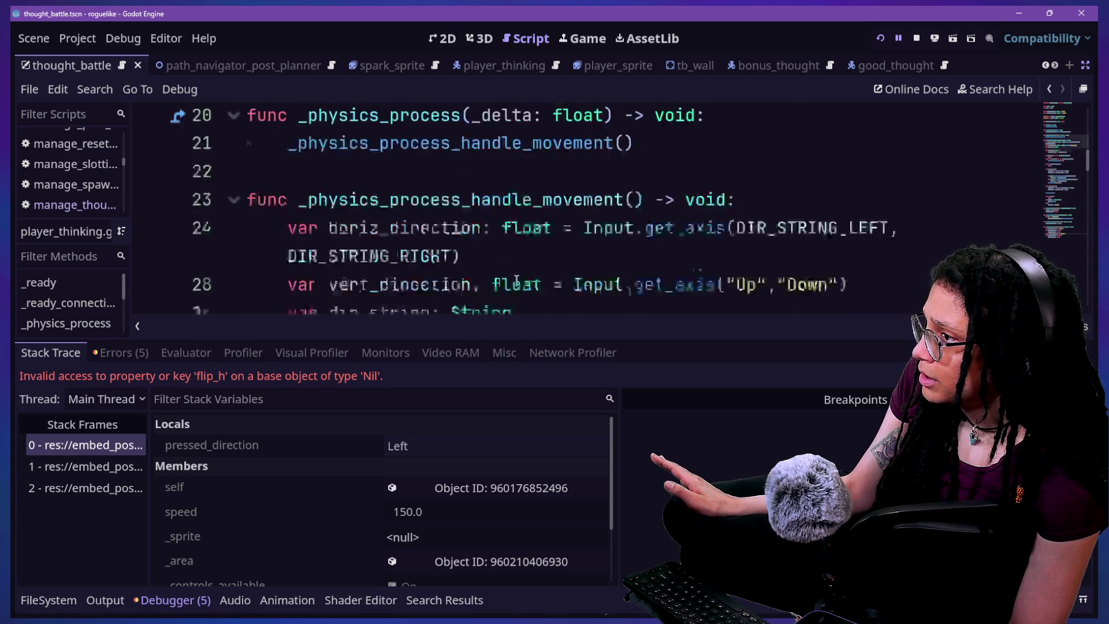
scroll(517, 282, "down", 20)
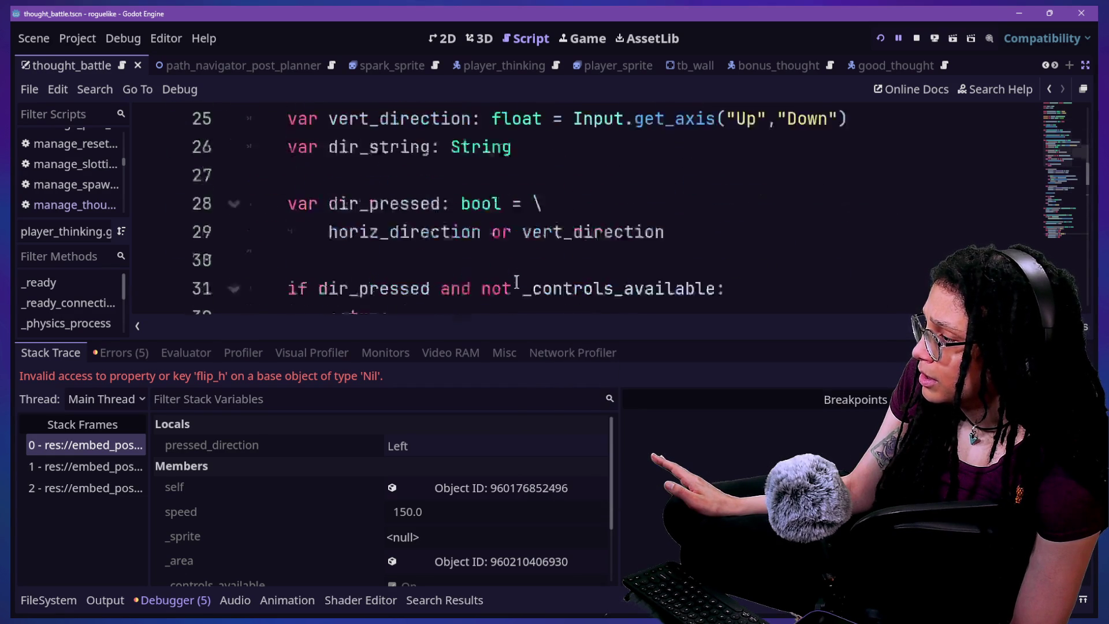
scroll(517, 282, "up", 3)
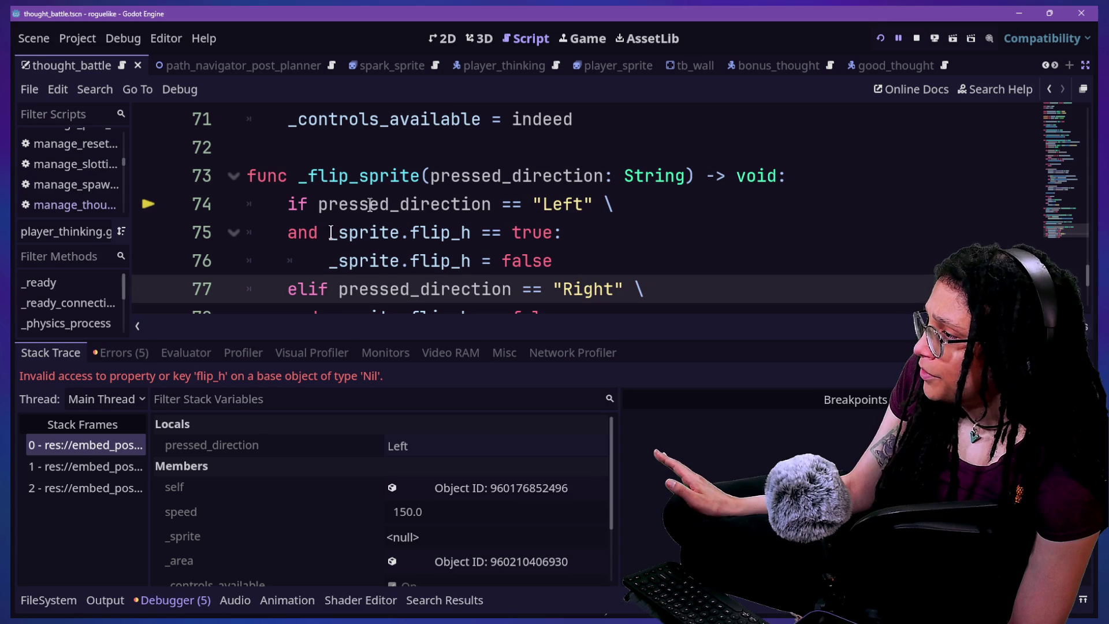
Step: Add an 'if not _sprite: return' guard at the top of _flip_sprite
left_click(871, 175)
key("Return")
type("_spr")
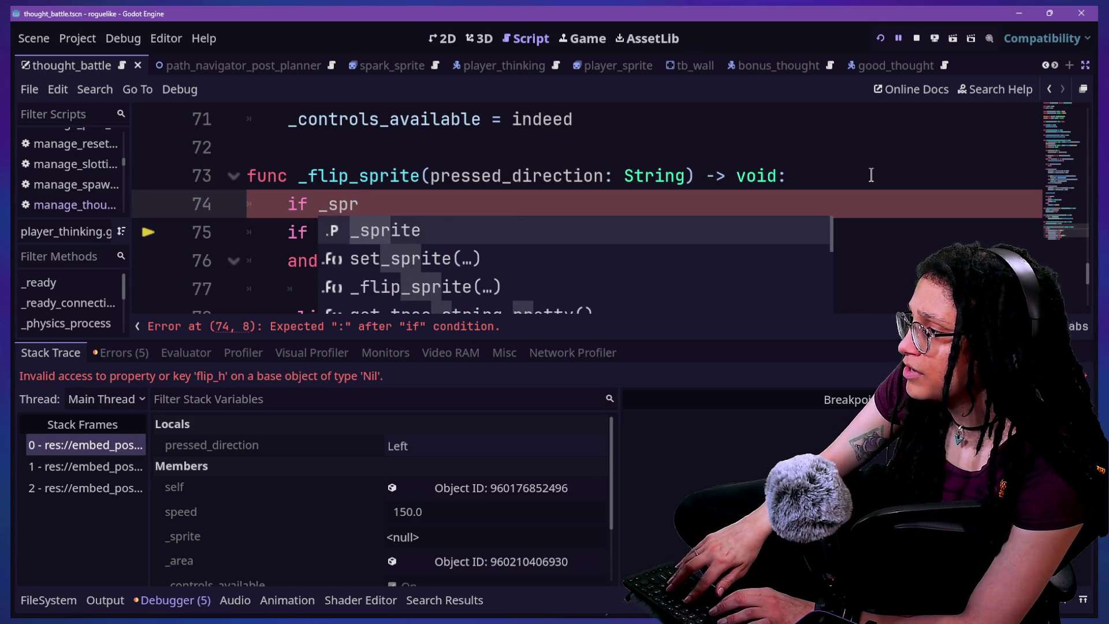
key("BackSpace")
key("BackSpace")
key("BackSpace")
type("not")
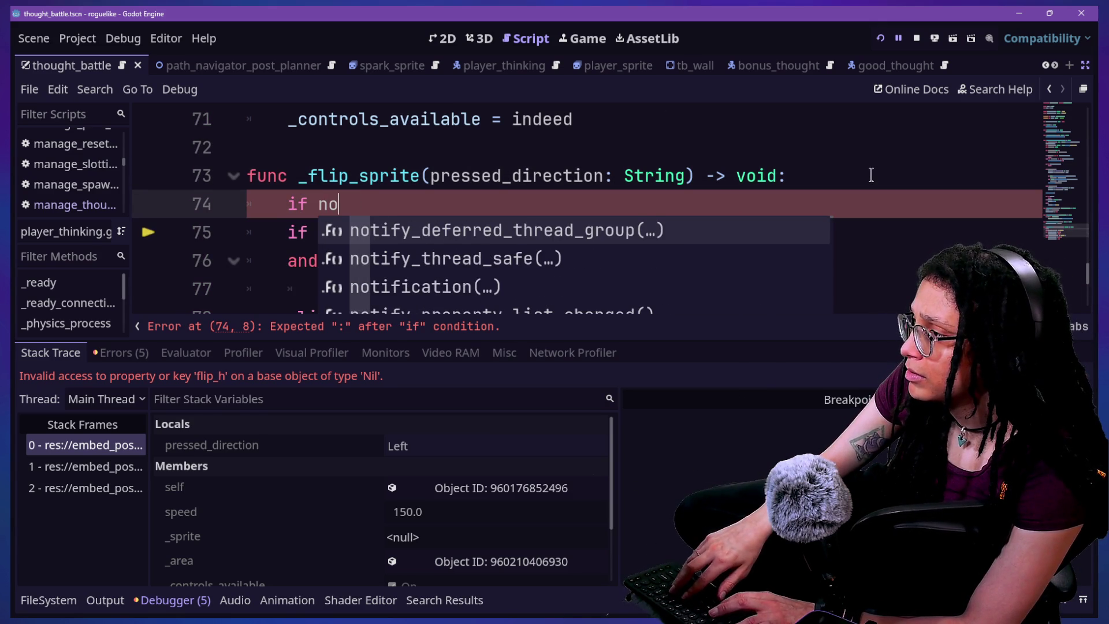
type(" _sprite:return")
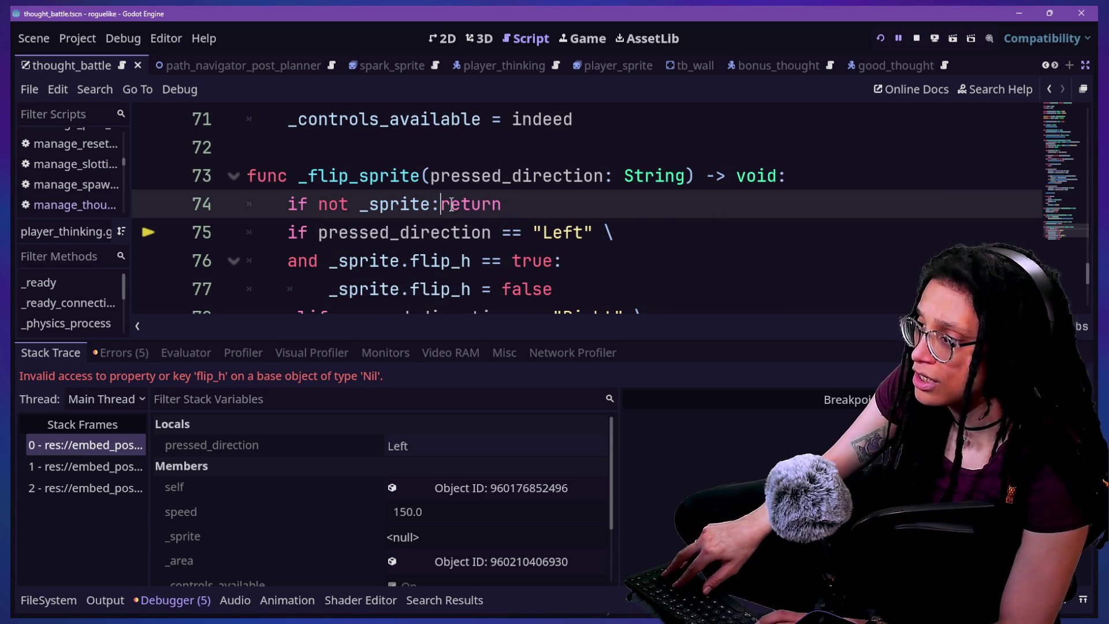
key("Return")
left_click(599, 285)
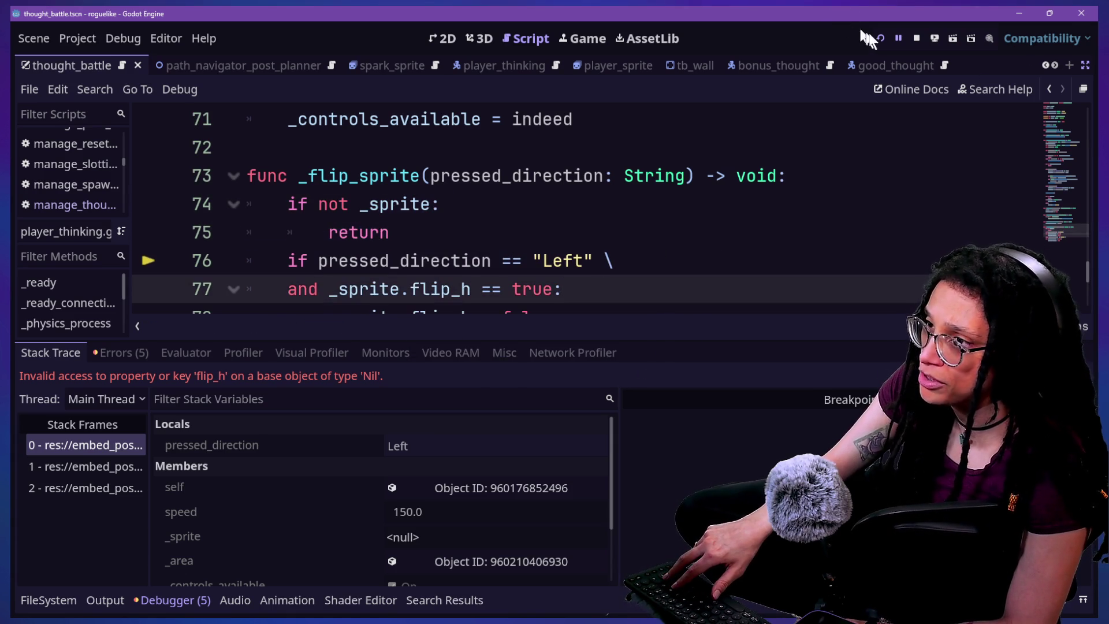
Step: Relaunch the game, start planning on a platform, and hide the bottom panel to play the maze
left_click(880, 38)
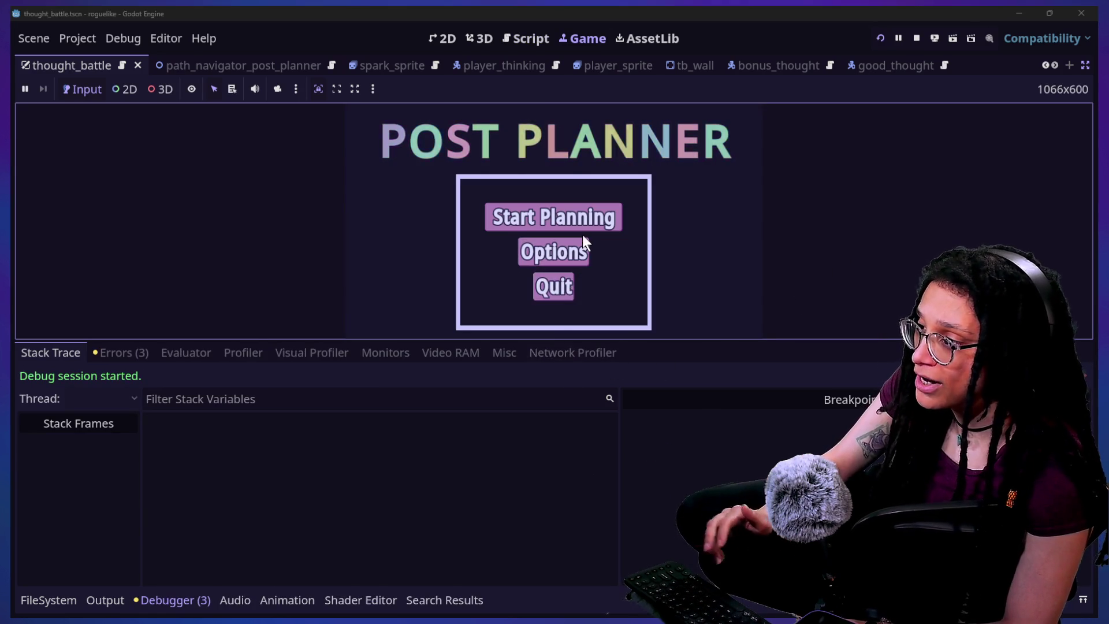
left_click(584, 228)
left_click(592, 223)
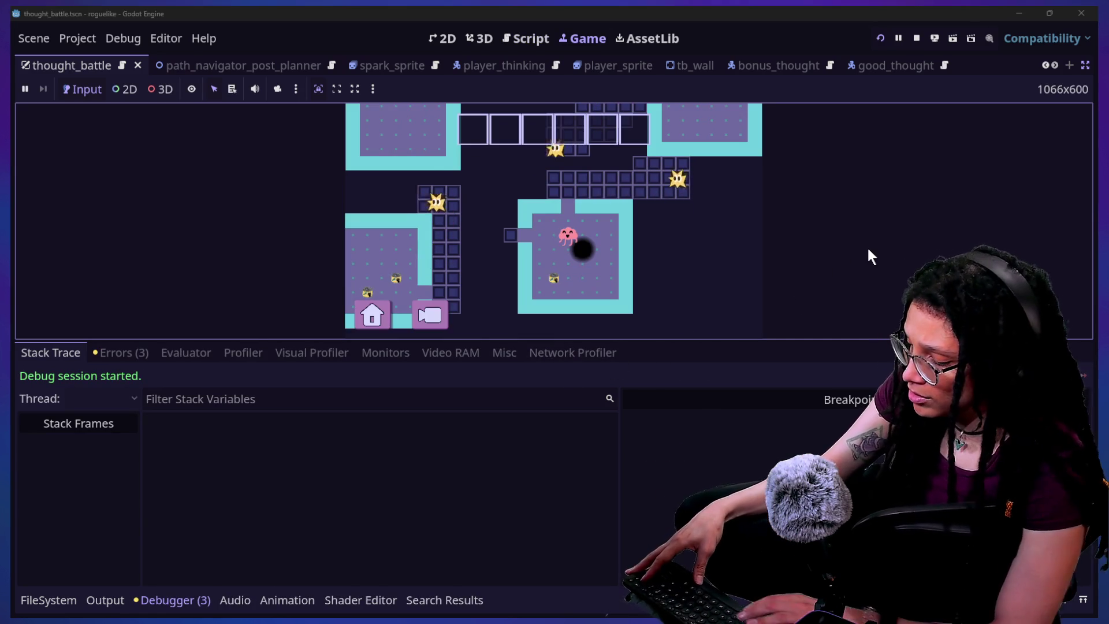
key("alt+o")
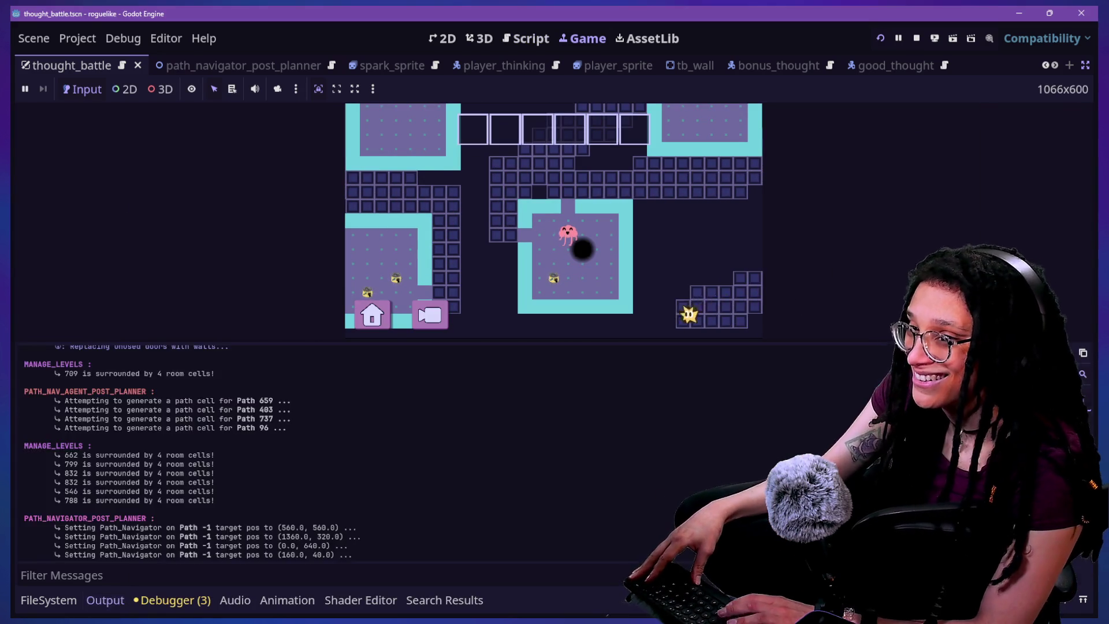
key("alt+o")
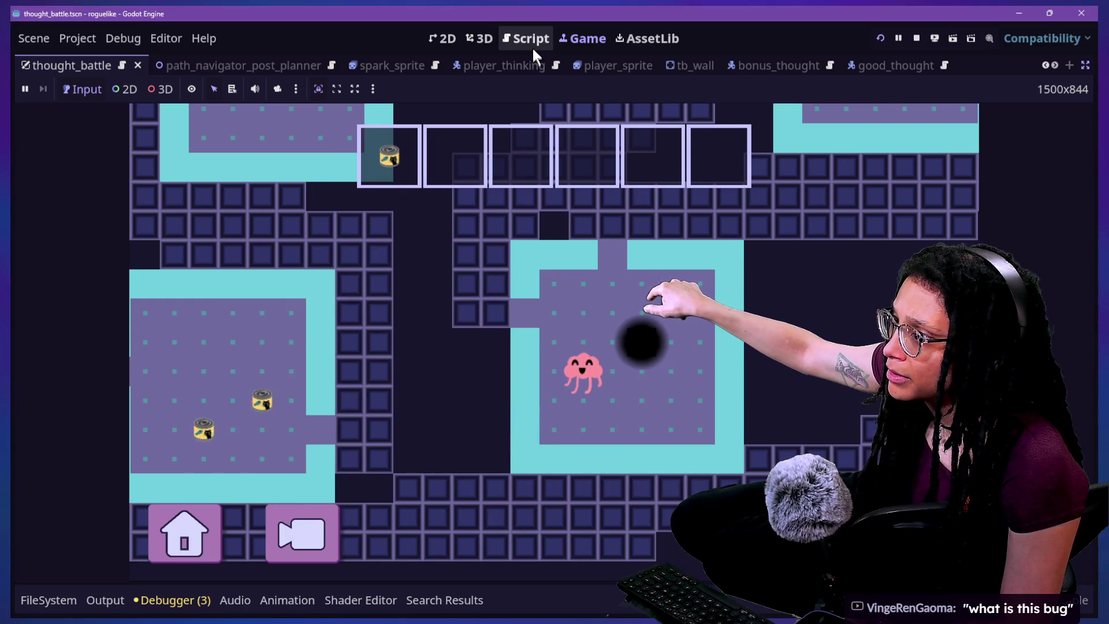
Step: In Abstract_thought.gd, change line 31's '+' before get_worth_as_scale() to '*' and launch the game
left_click(531, 49)
left_click(396, 261)
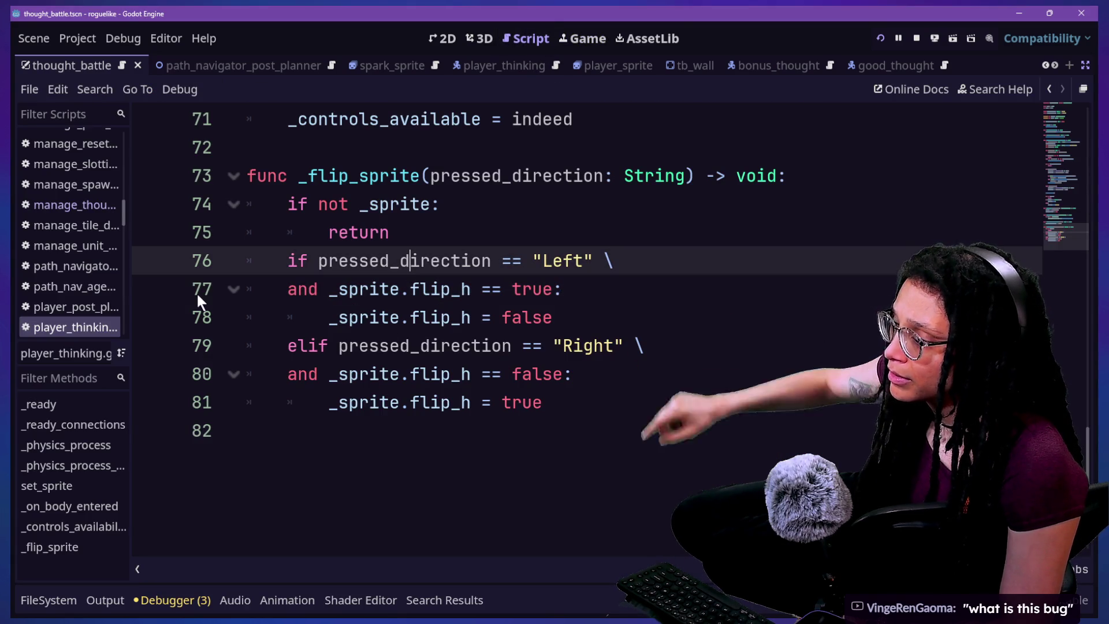
key("shift+alt+o")
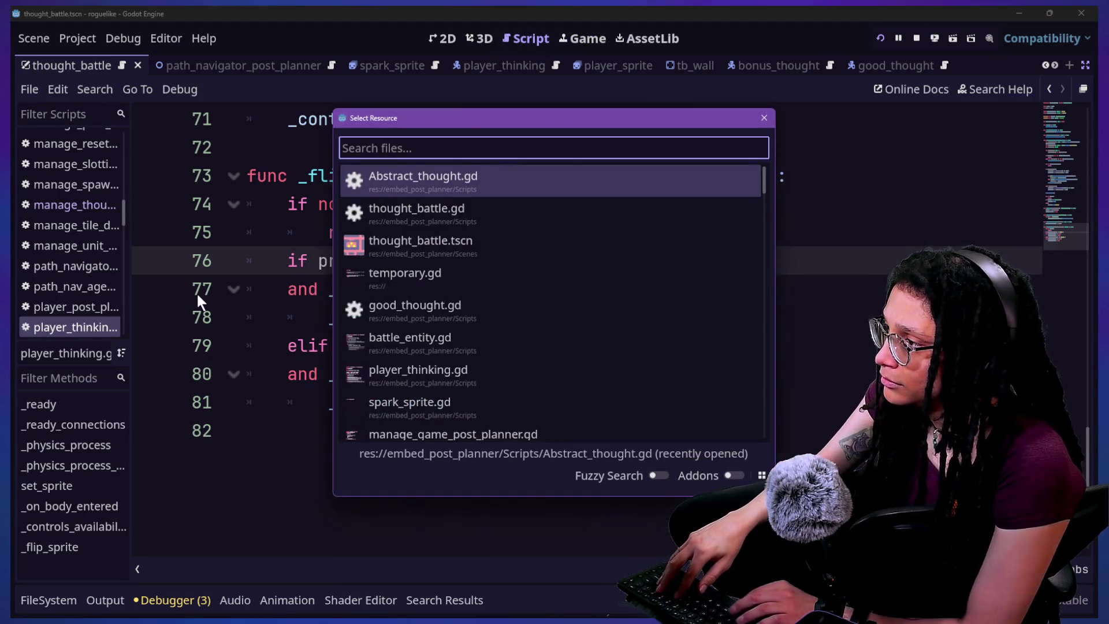
key("Return")
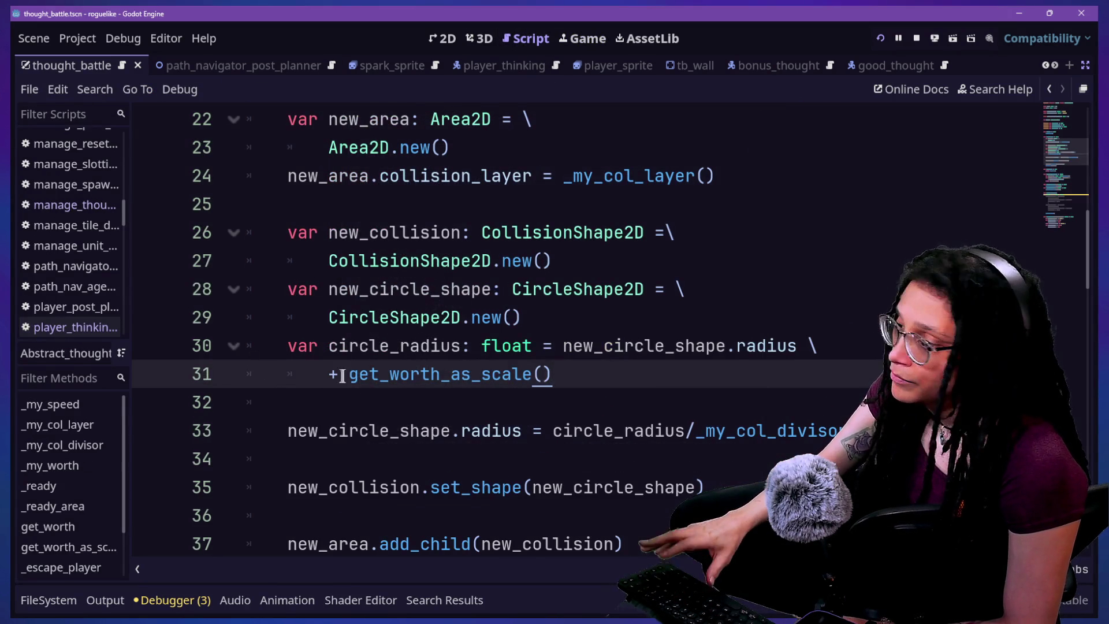
key("BackSpace")
type("*")
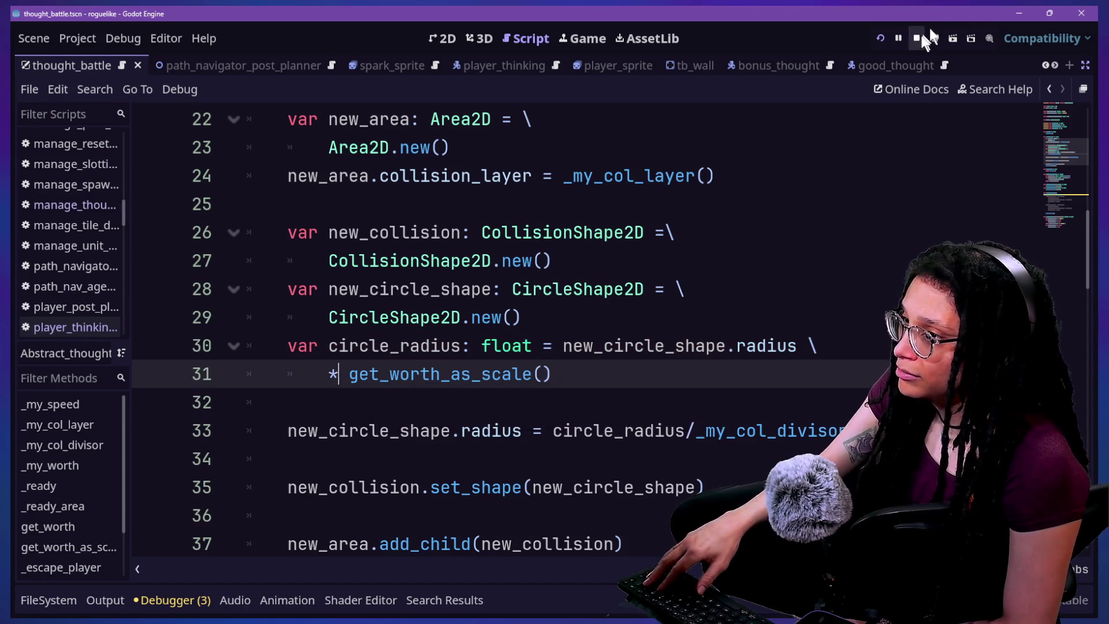
left_click(879, 43)
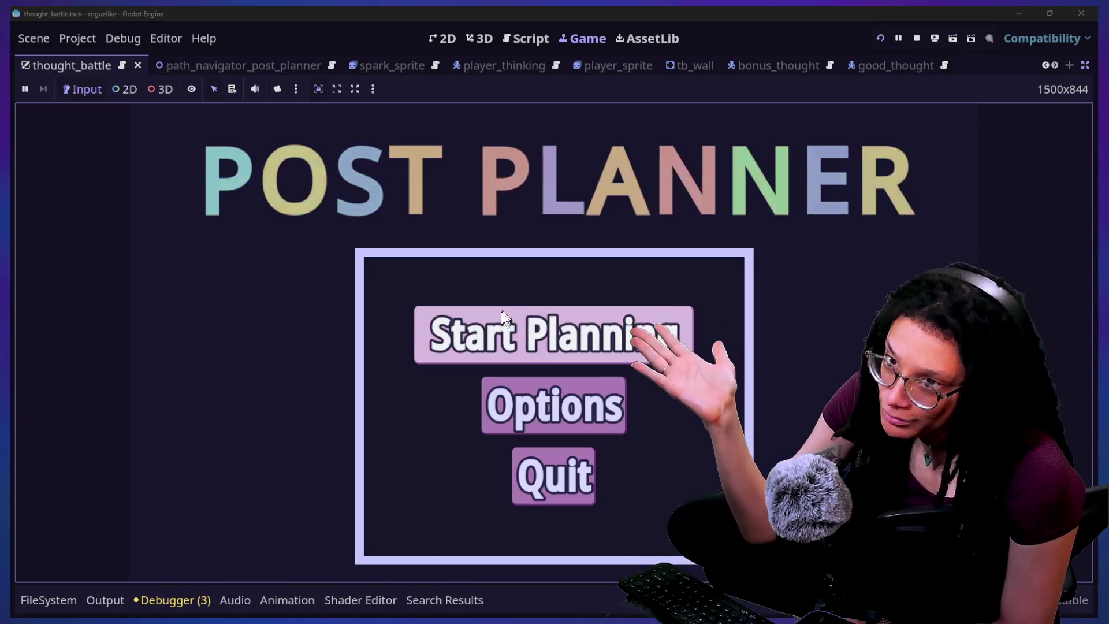
Step: Start planning, pick a platform and play into the thought battle, then return to the script
left_click(494, 321)
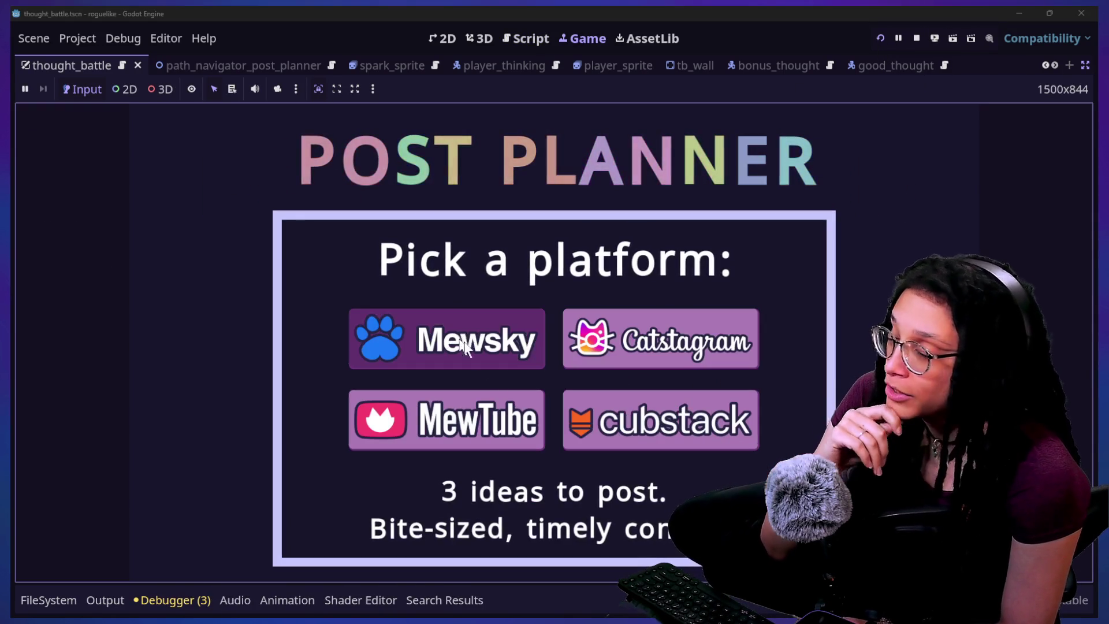
left_click(439, 417)
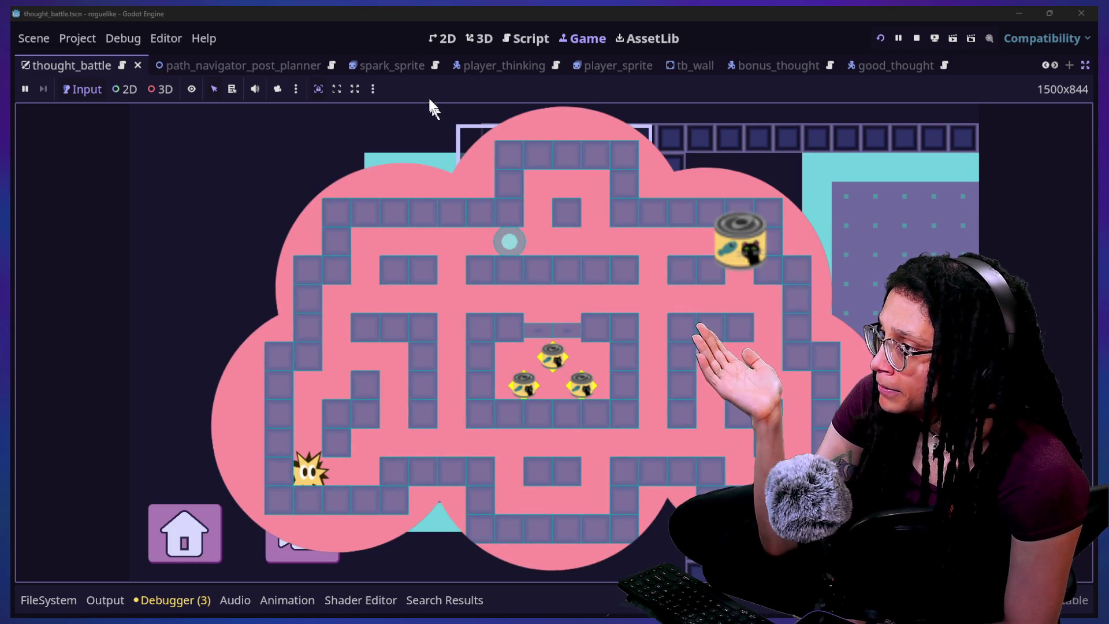
left_click(504, 40)
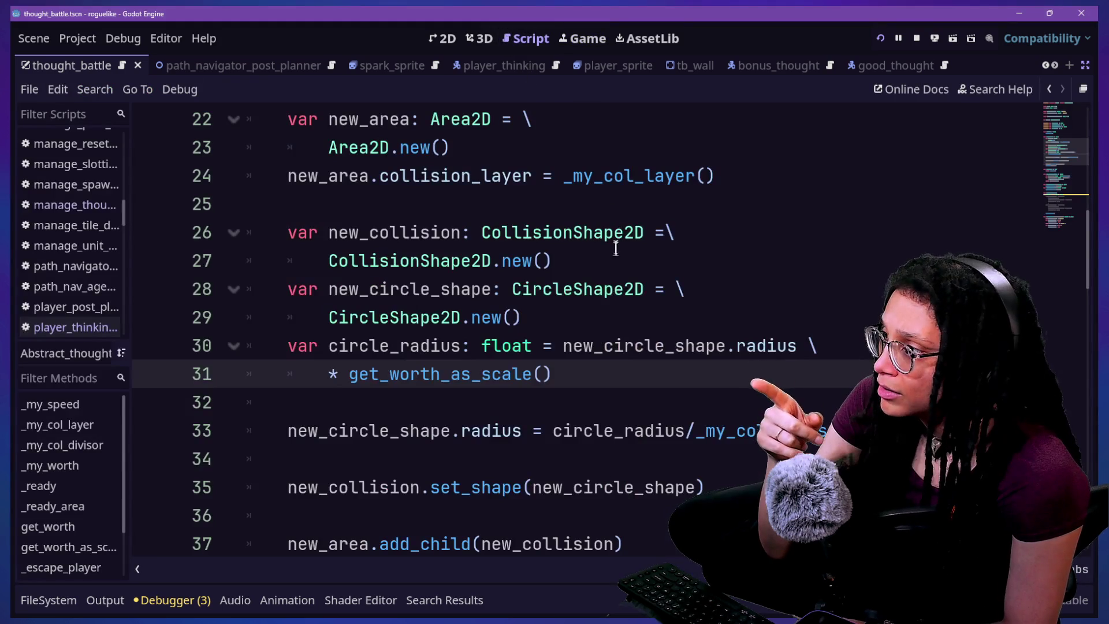
Step: Replace '* get_worth_as_scale()' on line 31 with '+ 100' and relaunch the game
left_click(615, 289)
scroll(612, 294, "up", 1)
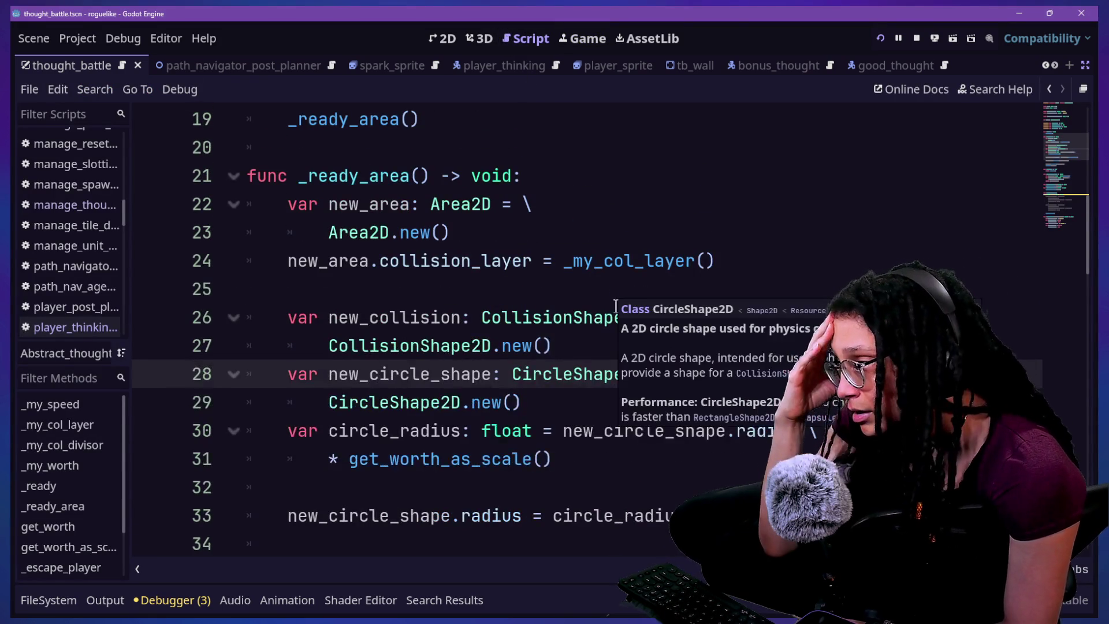
left_click(571, 477)
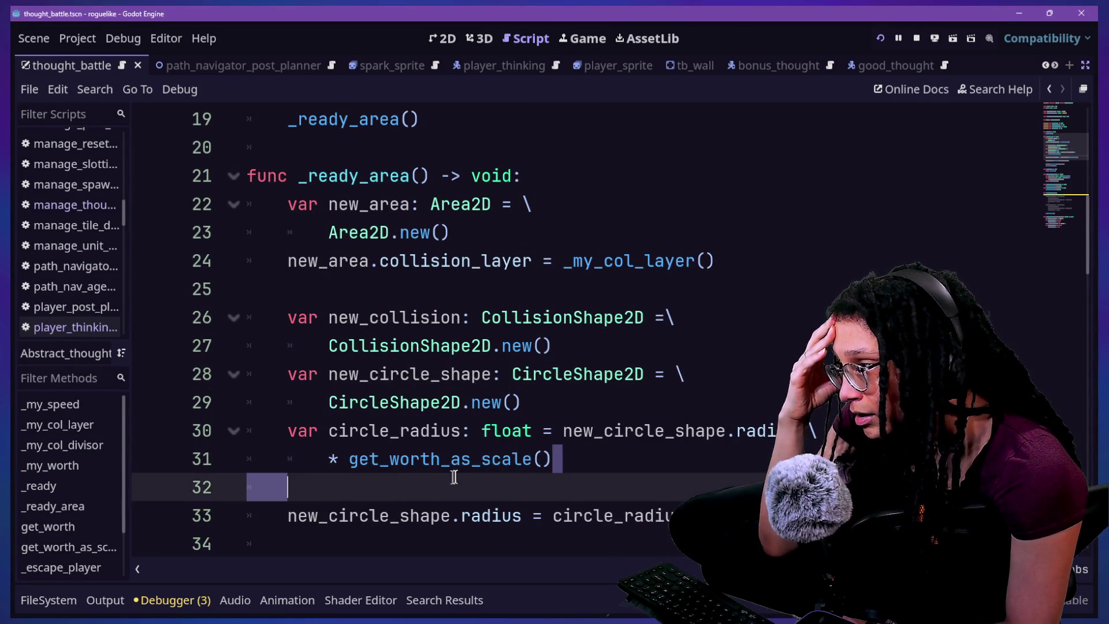
left_click_drag(552, 459, 340, 458)
key("BackSpace")
key("BackSpace")
key("BackSpace")
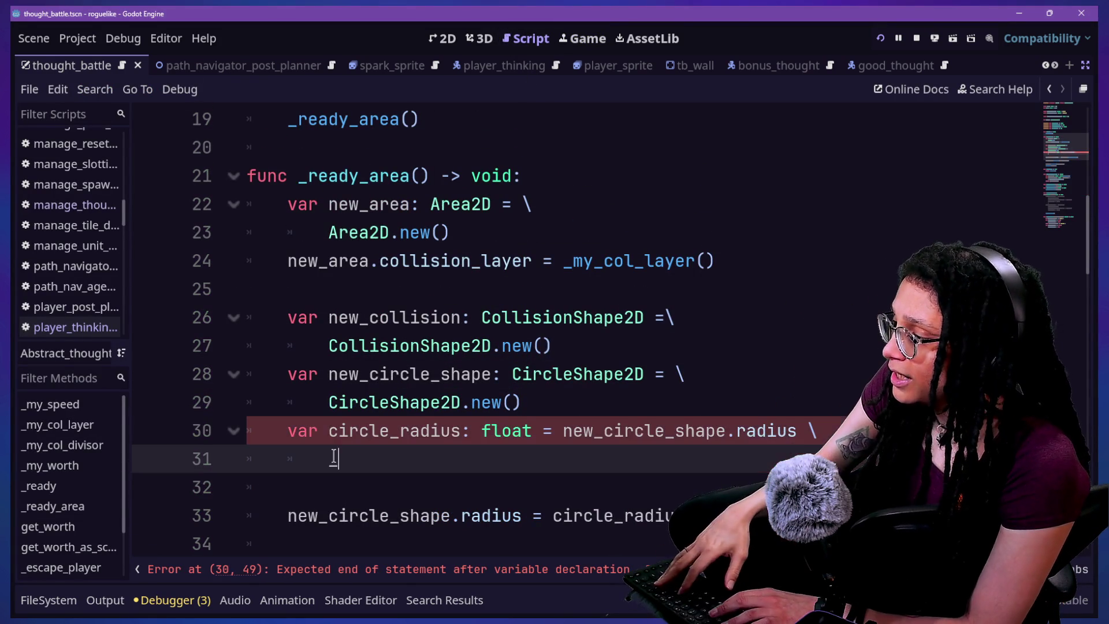
type("100")
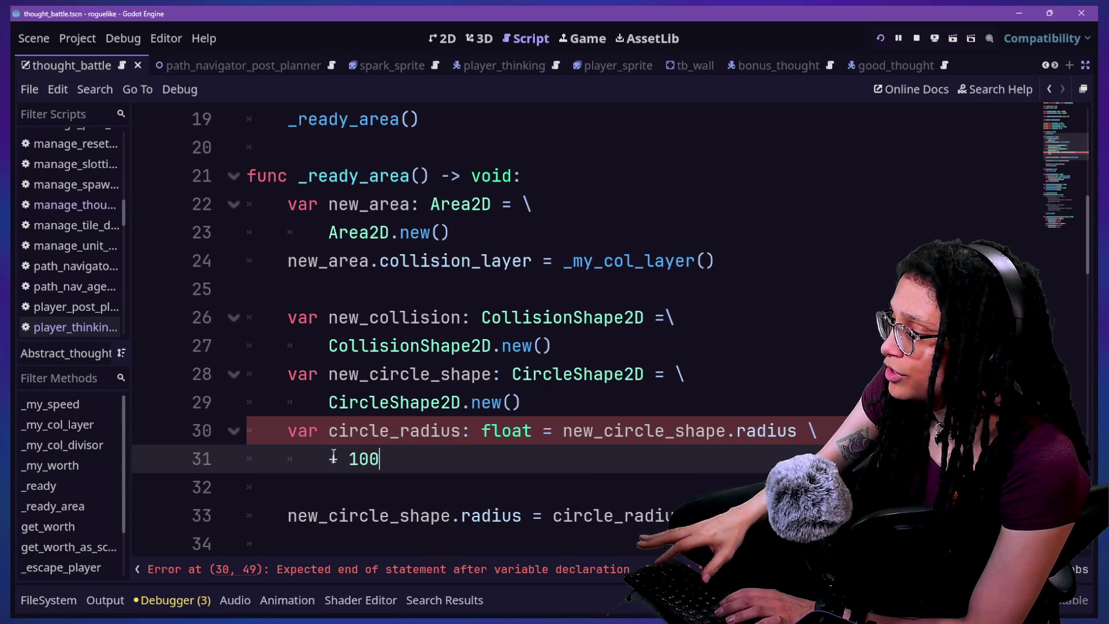
left_click(878, 41)
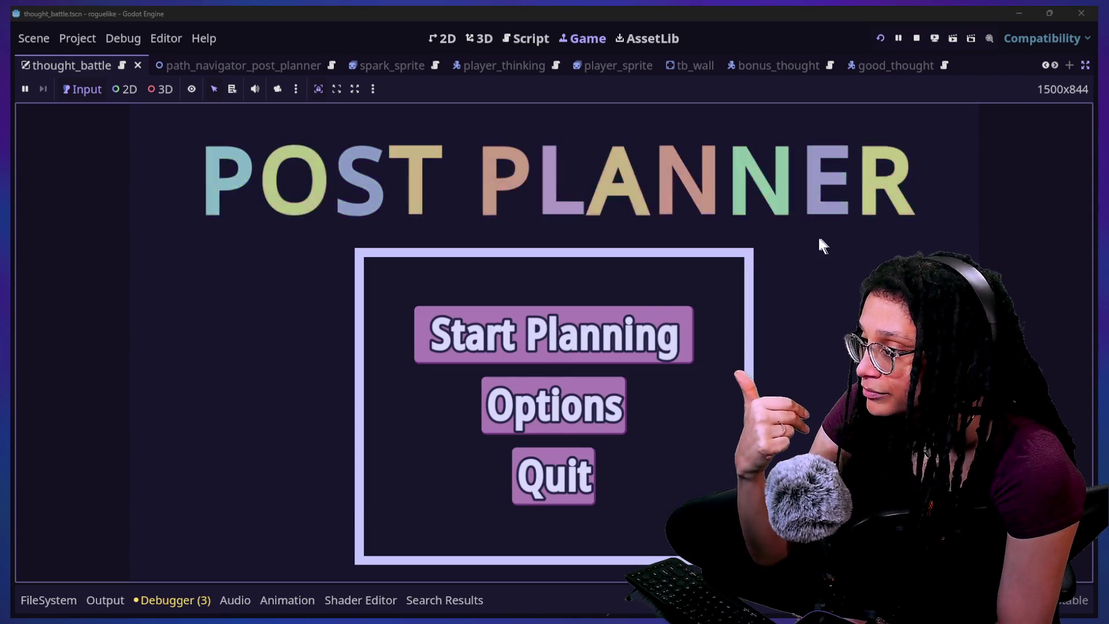
Step: Start planning, pick a platform, watch the enlarged collision circles in battle, then stop the game
left_click(664, 324)
left_click(670, 331)
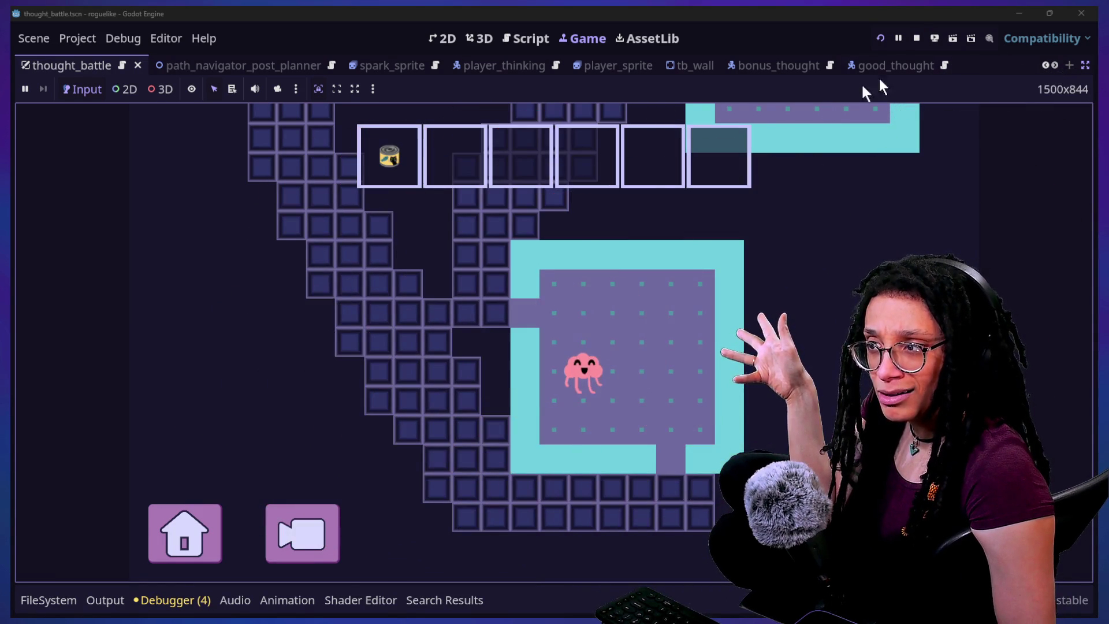
left_click(915, 37)
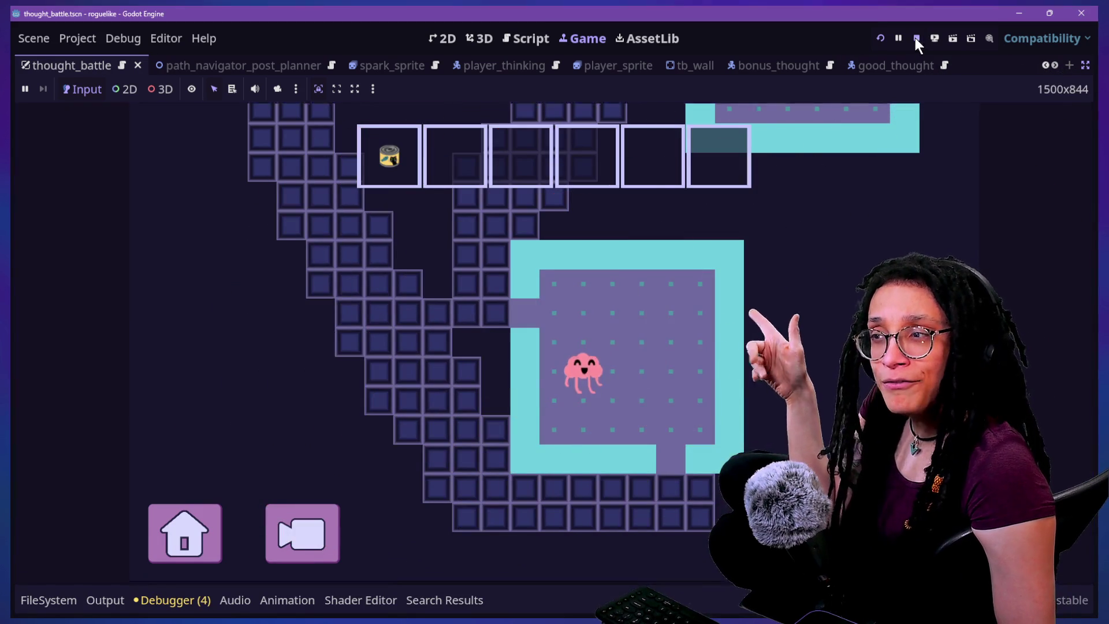
Step: Review the Area2D creation and collision shape setup lines in the thought script
left_click(415, 281)
left_click_drag(389, 317, 555, 328)
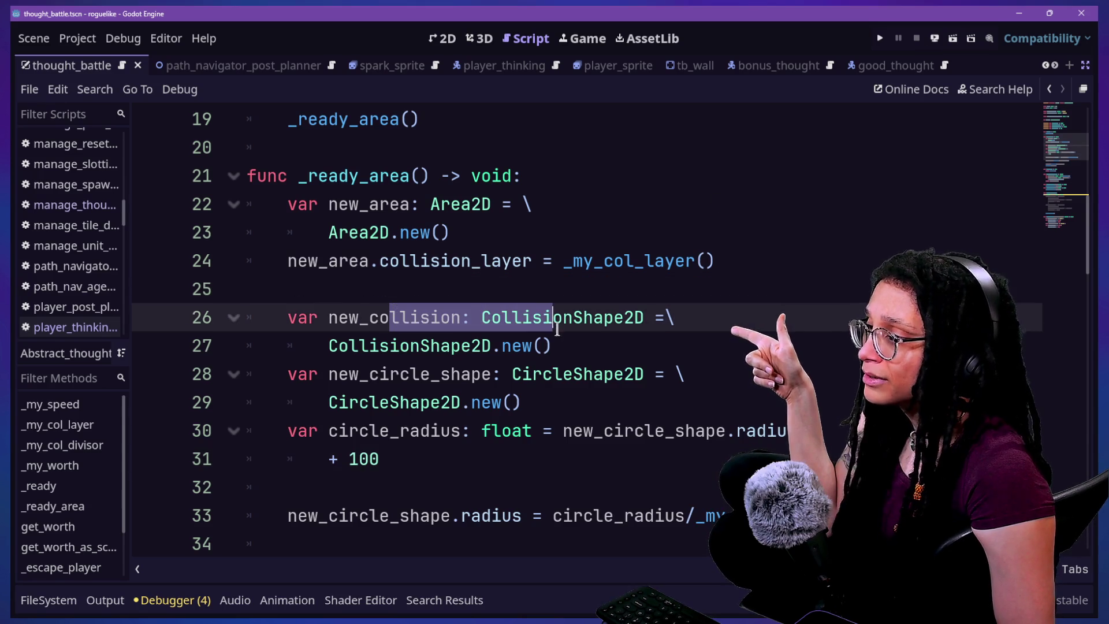
left_click(503, 315)
left_click_drag(359, 233, 717, 261)
left_click(483, 347)
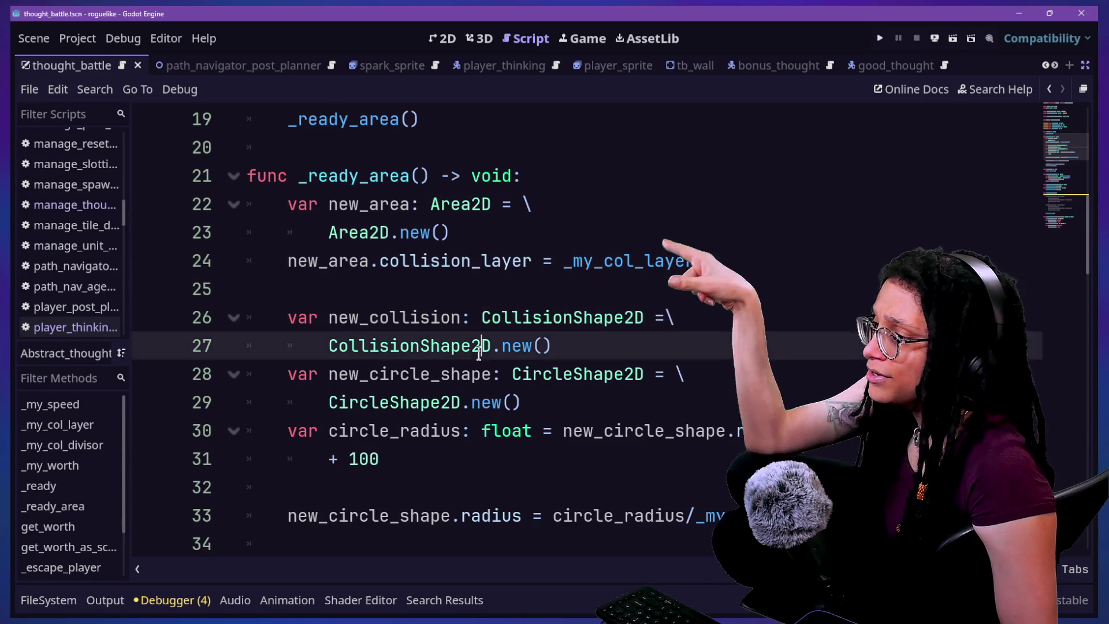
left_click(534, 460)
left_click_drag(534, 460, 335, 285)
left_click(324, 275)
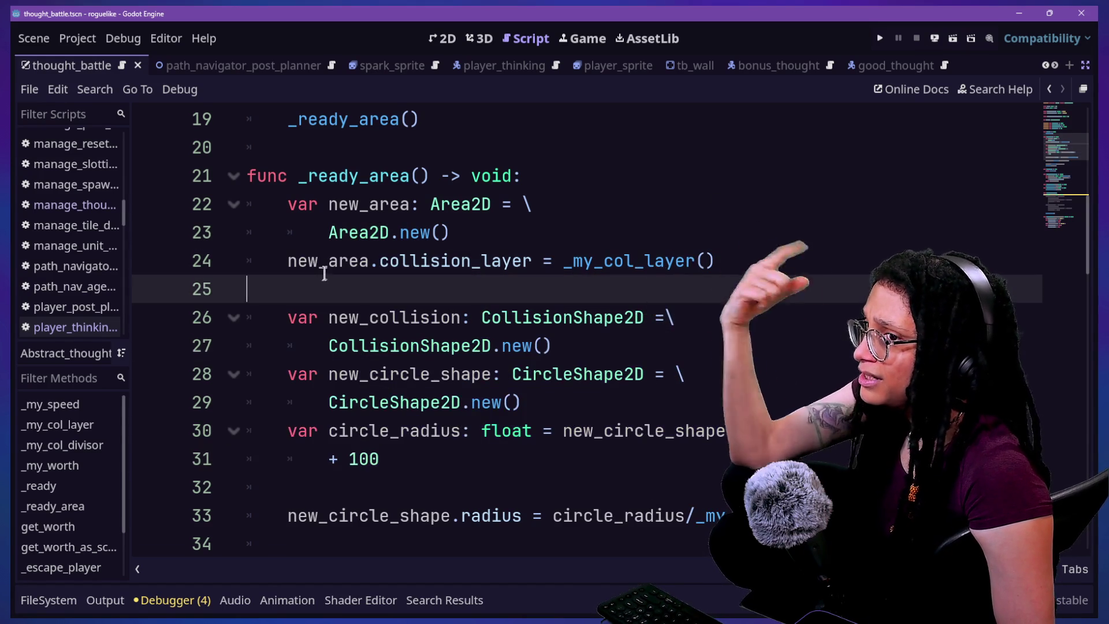
left_click(356, 238)
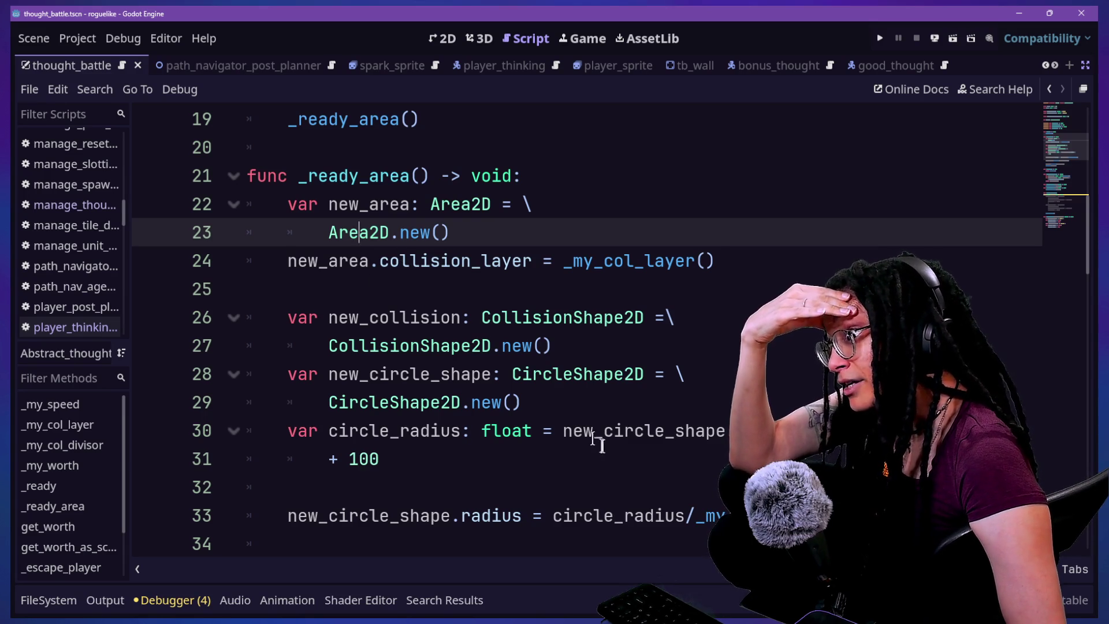
left_click(566, 444)
left_click(569, 430)
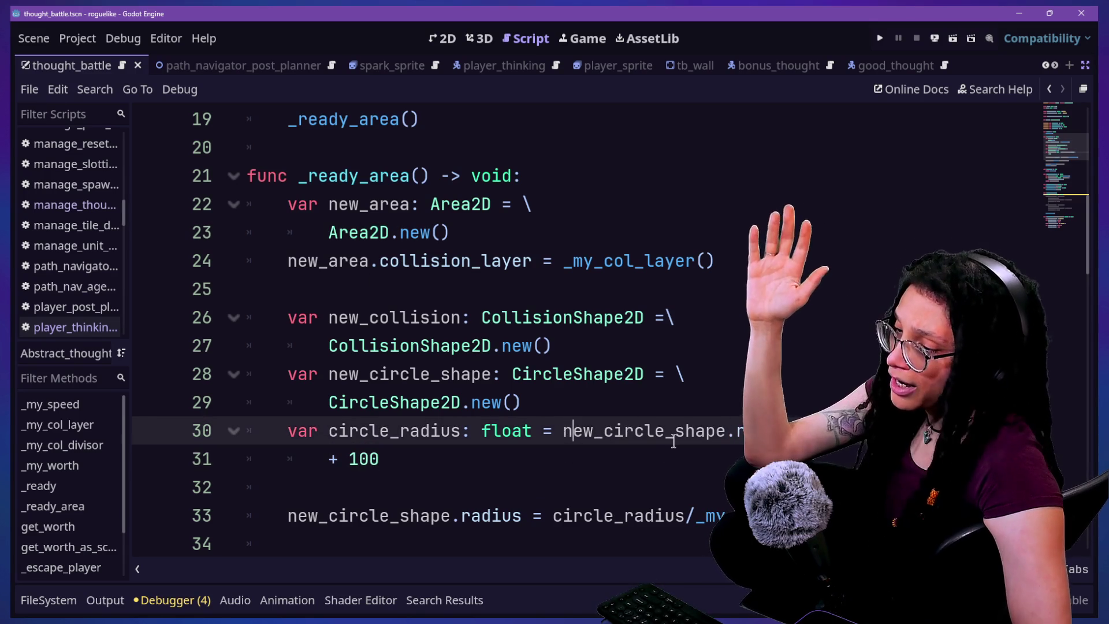
Step: Delete the '+ 100' line under circle_radius and run the project
left_click(800, 414)
key("shift+Down")
key("Delete")
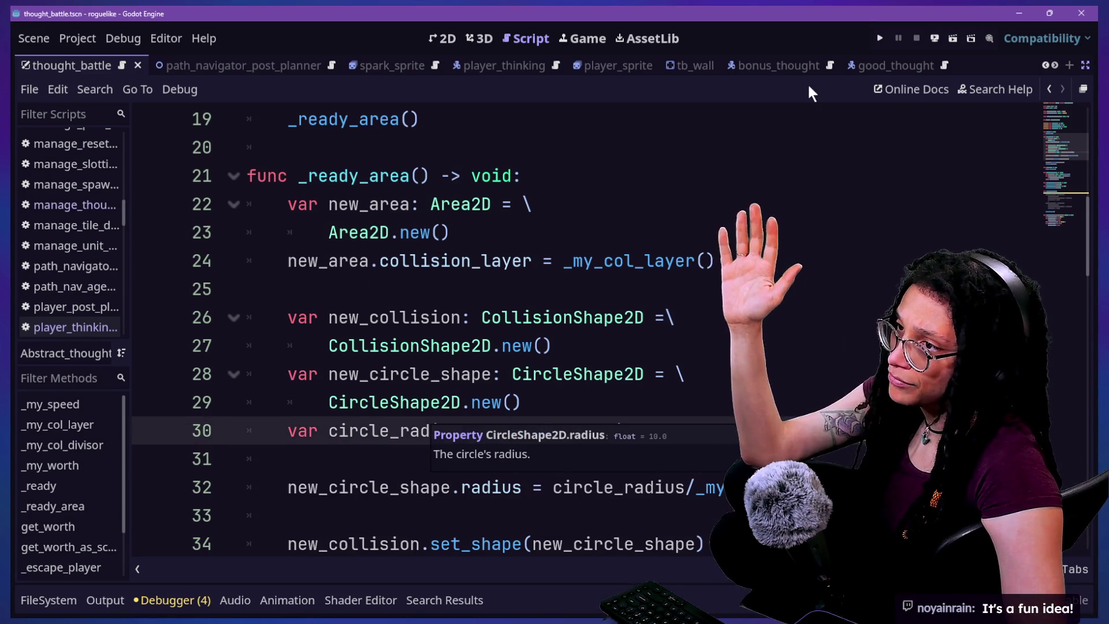
left_click(882, 41)
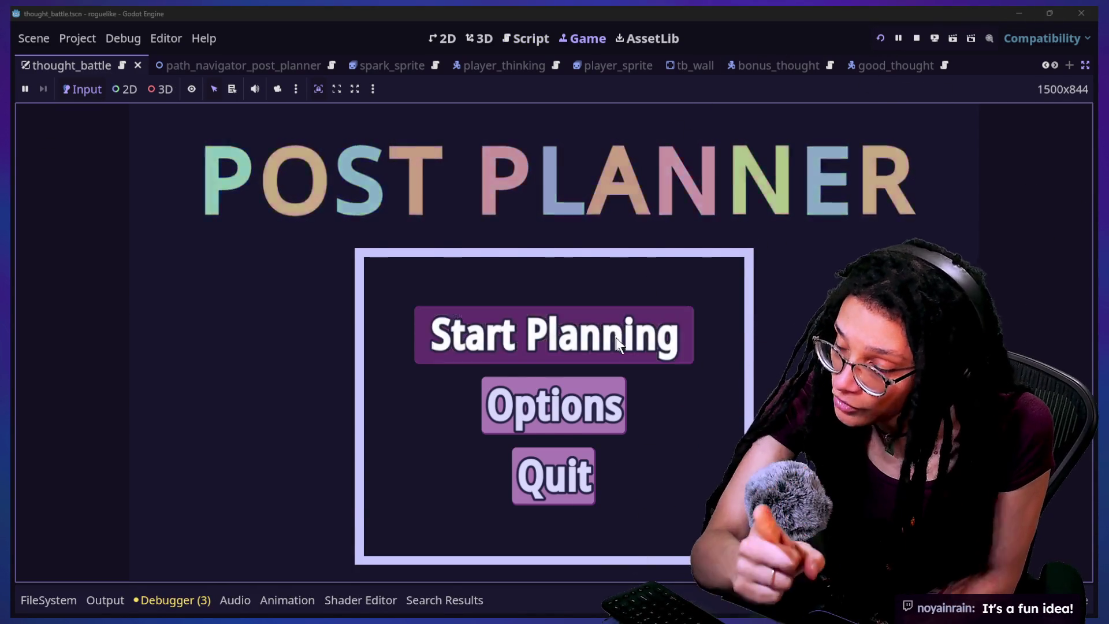
Step: Start planning on the Catstagram platform to check the level, then return to the script
left_click(616, 336)
left_click(581, 349)
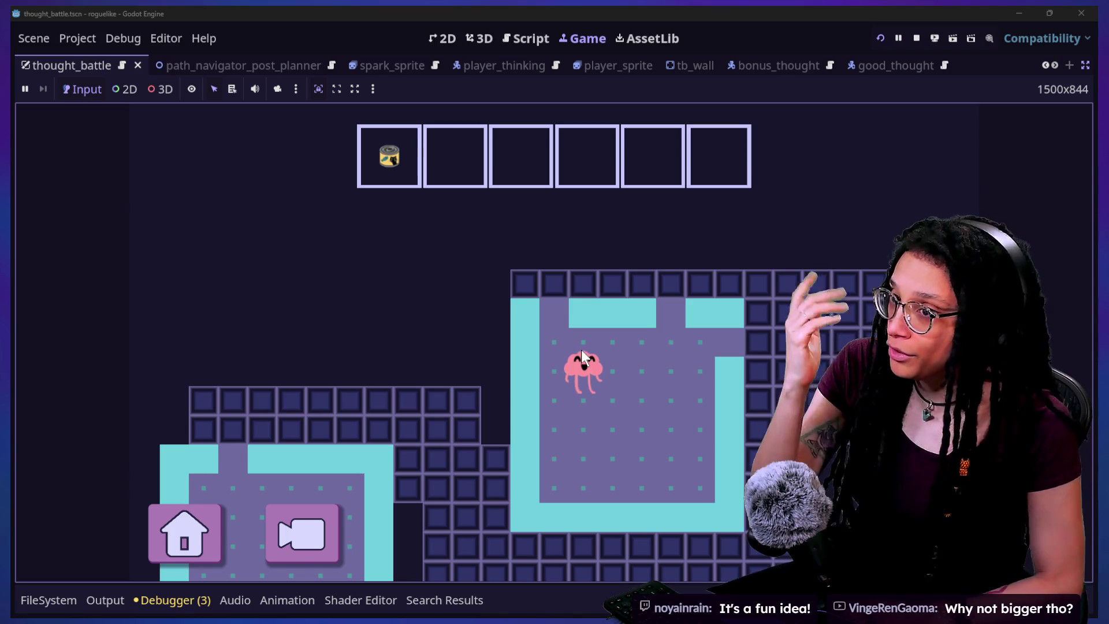
left_click(518, 38)
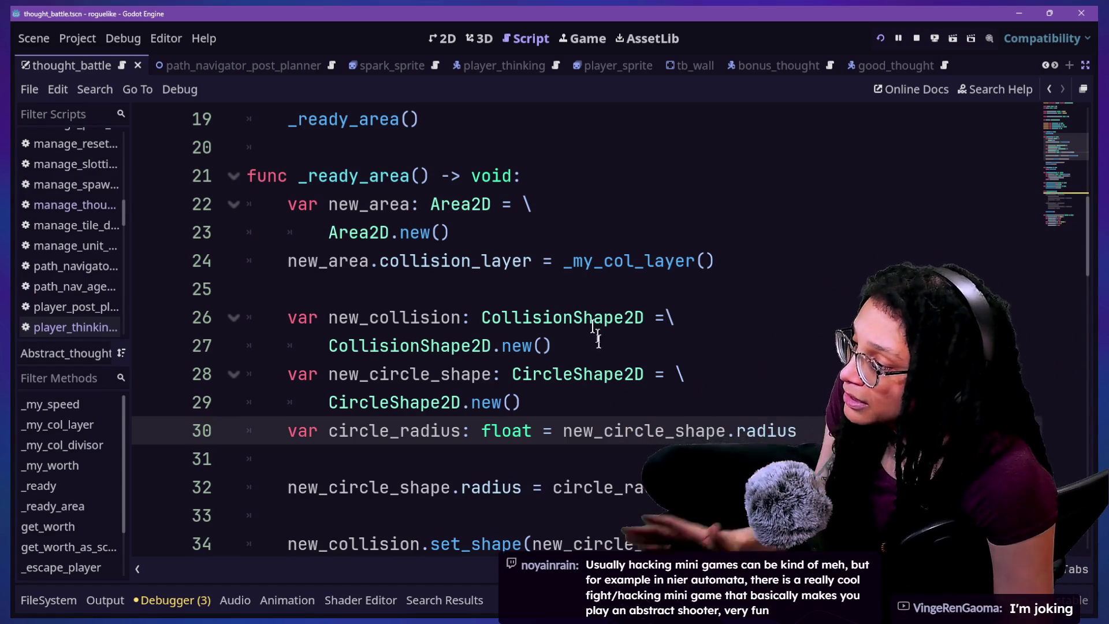
Step: Undo to bring back the '+ 100' addition under circle_radius
left_click(585, 372)
left_click(529, 399)
key("ctrl+z")
key("ctrl+z")
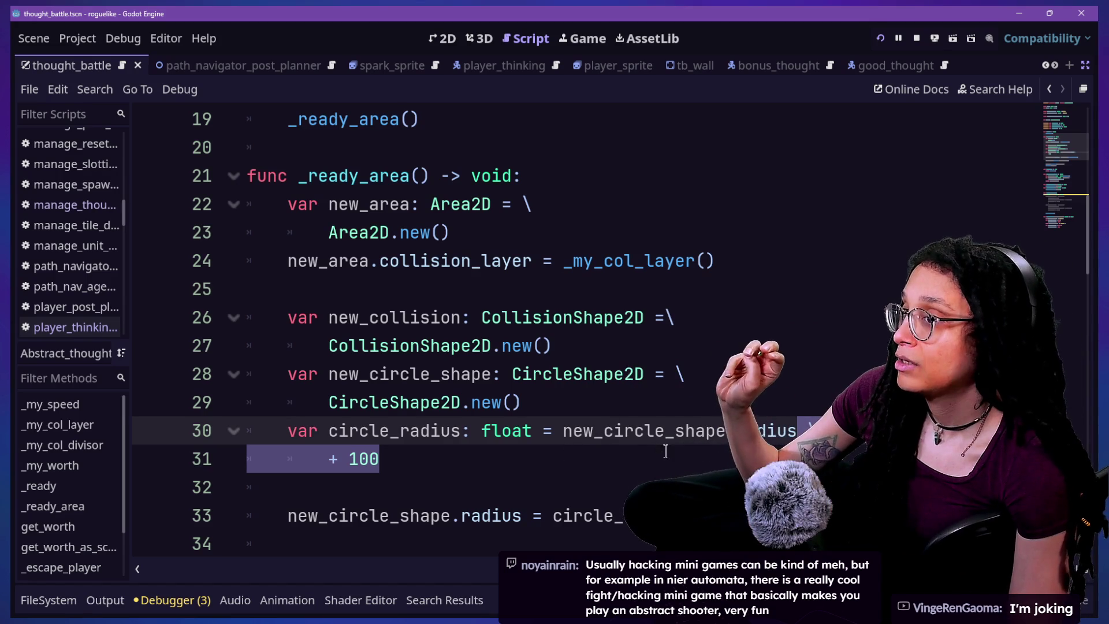
left_click(785, 433)
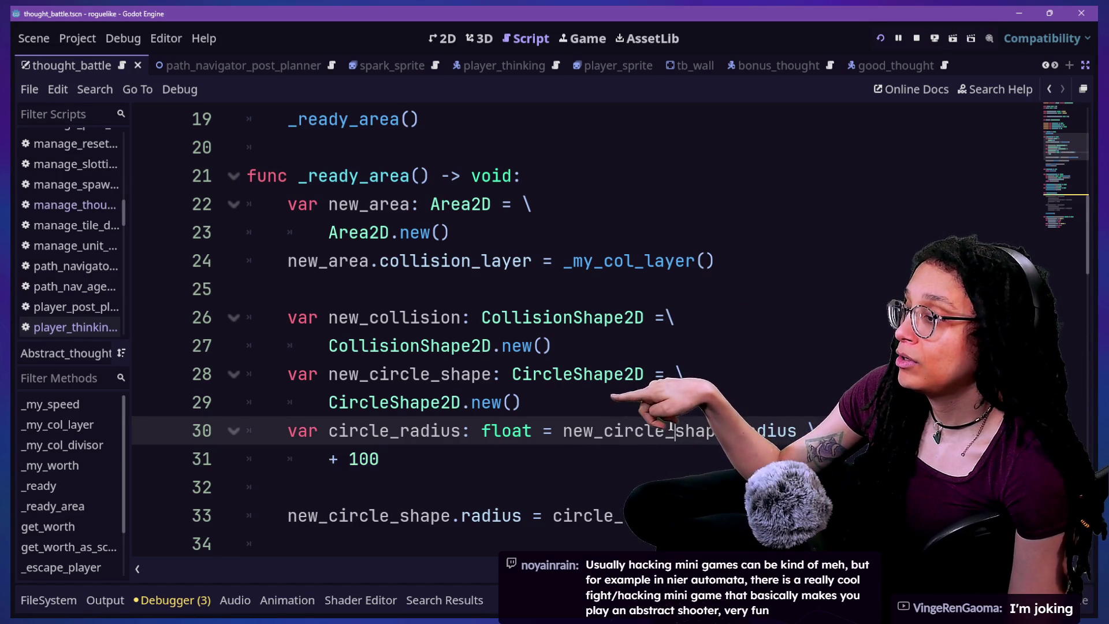
Step: Begin line 30 with a call_deferred( call picked from autocomplete
left_click(563, 434)
type("d")
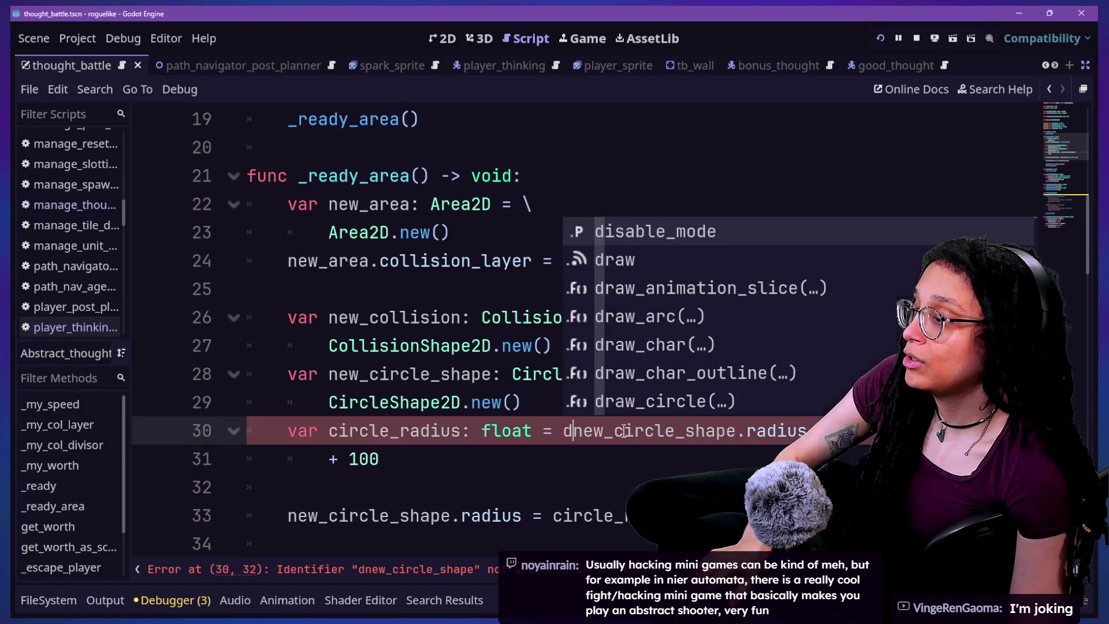
key("BackSpace")
type("call_def")
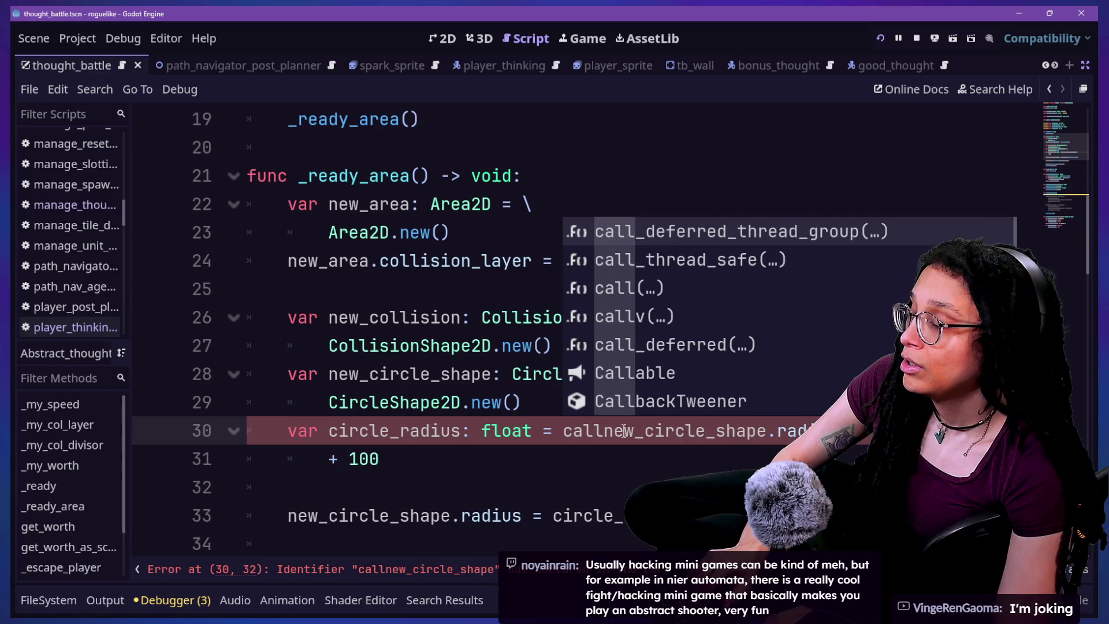
key("Left")
type("_def")
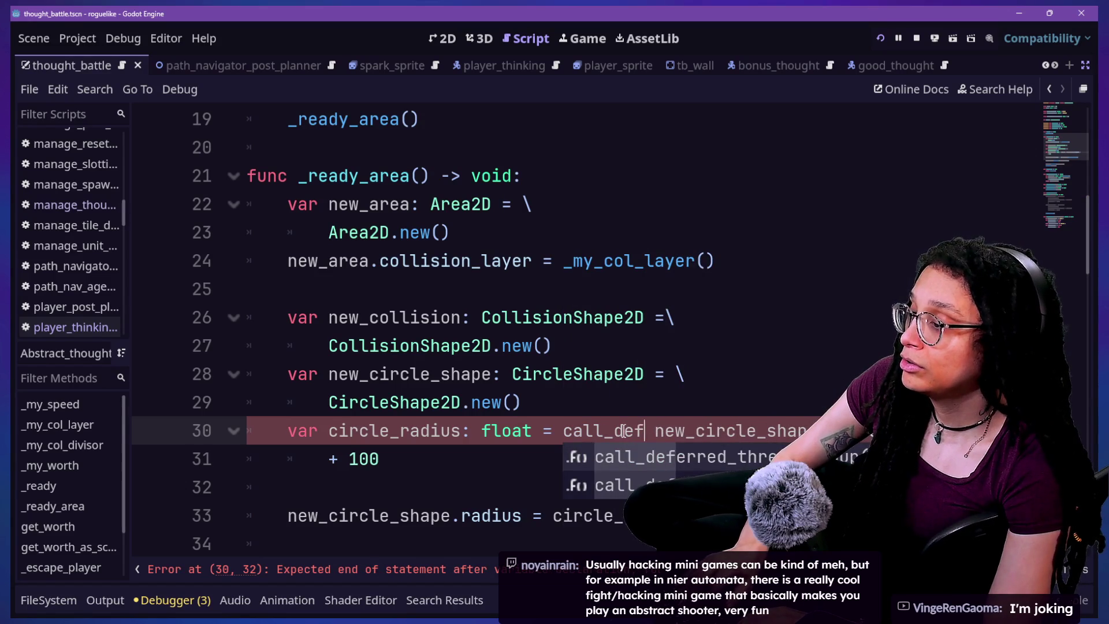
key("Down")
key("Return")
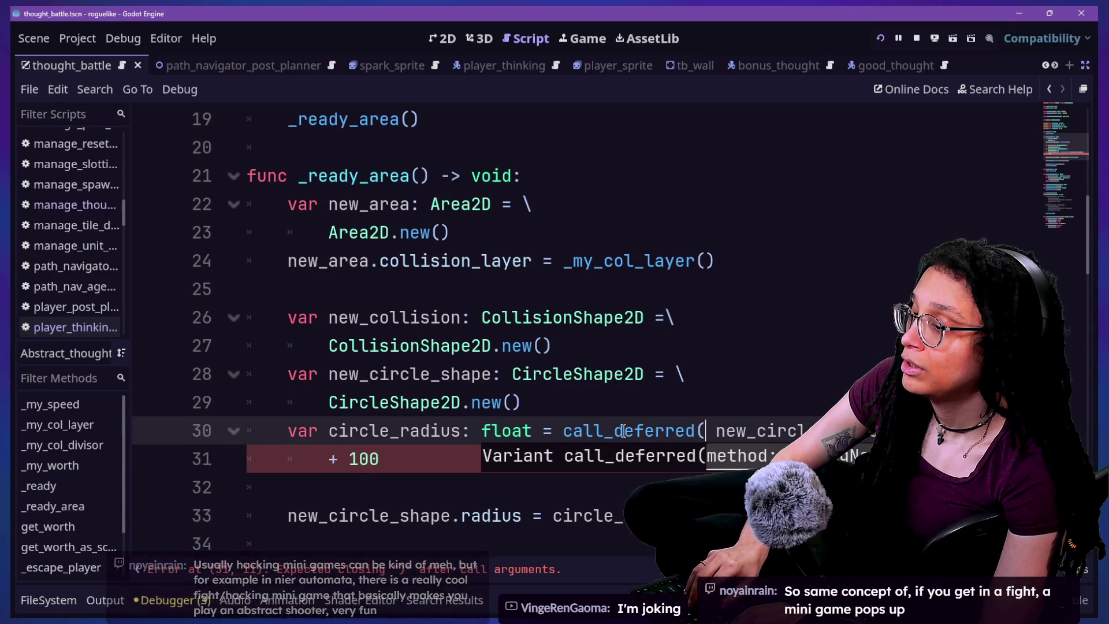
type("\"")
key("BackSpace")
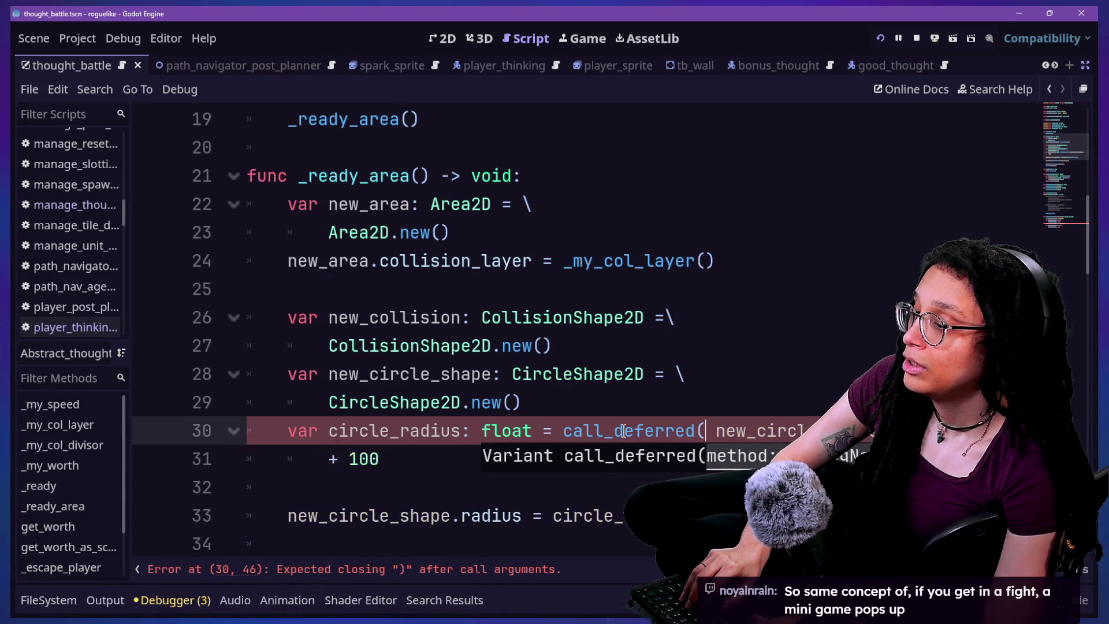
Step: Rework it into new_circle_shape.call_deferred("set_radius", with the method name quoted
left_click(563, 431)
type("new_circle_sh")
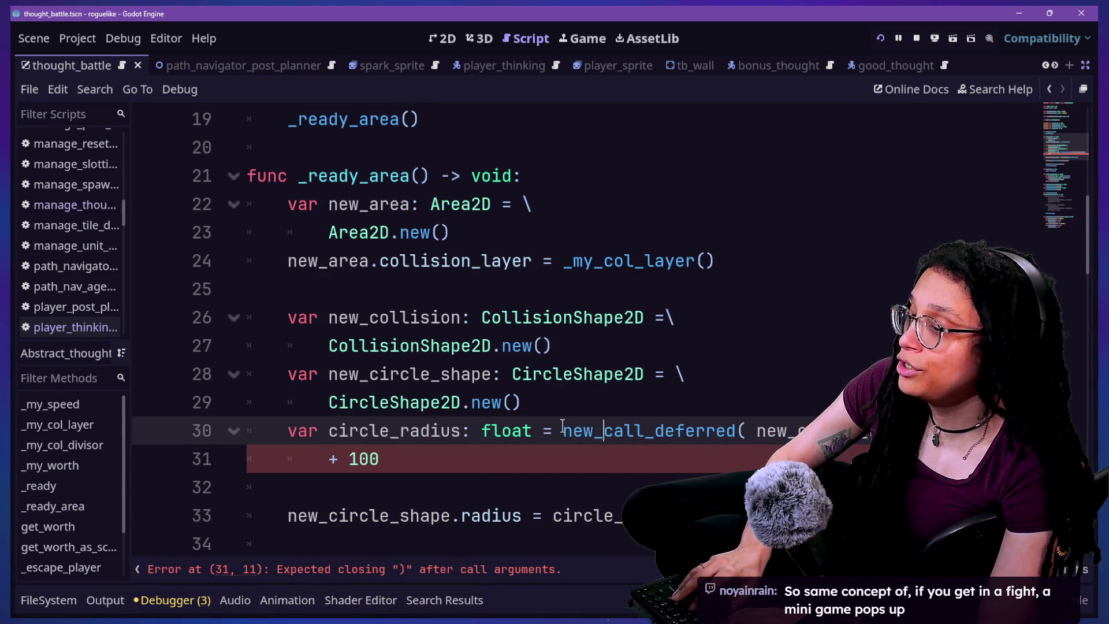
type("apec")
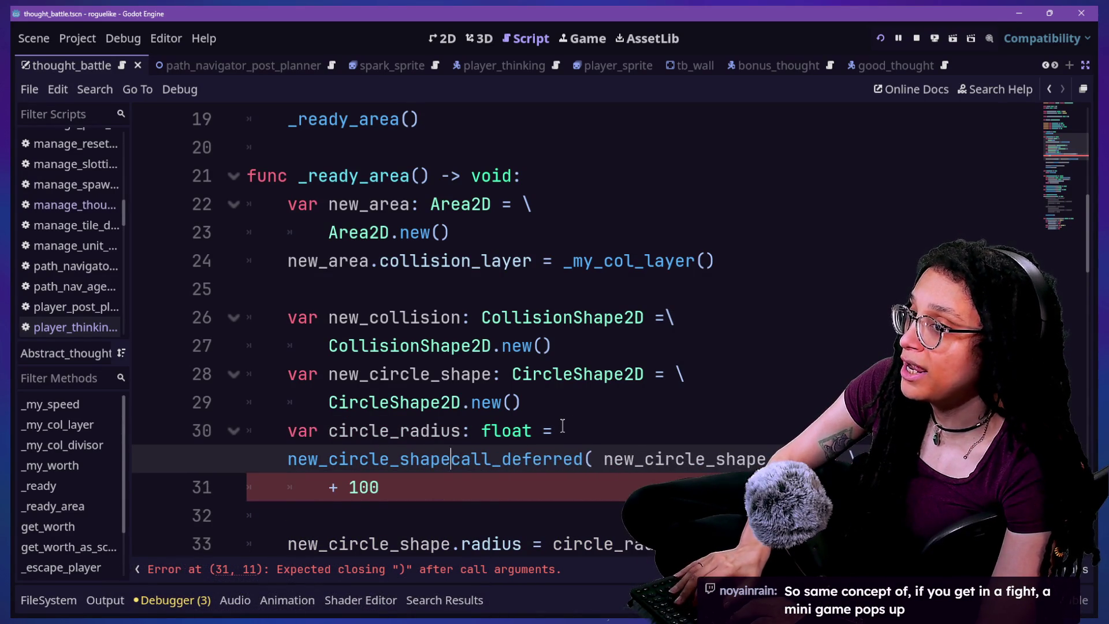
scroll(563, 426, "down", 3)
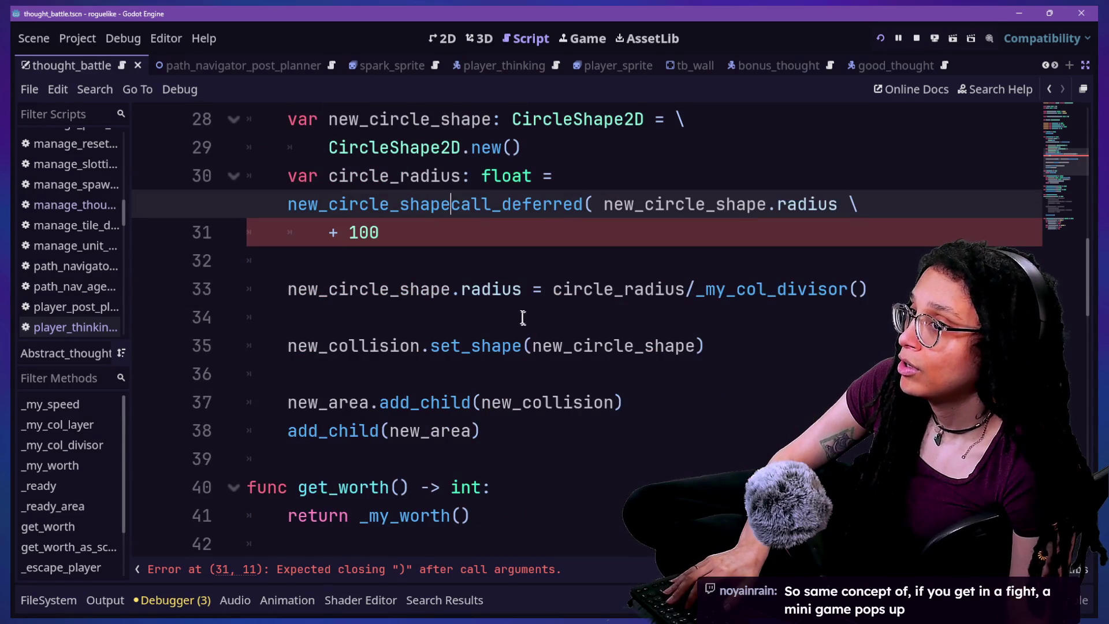
type(".")
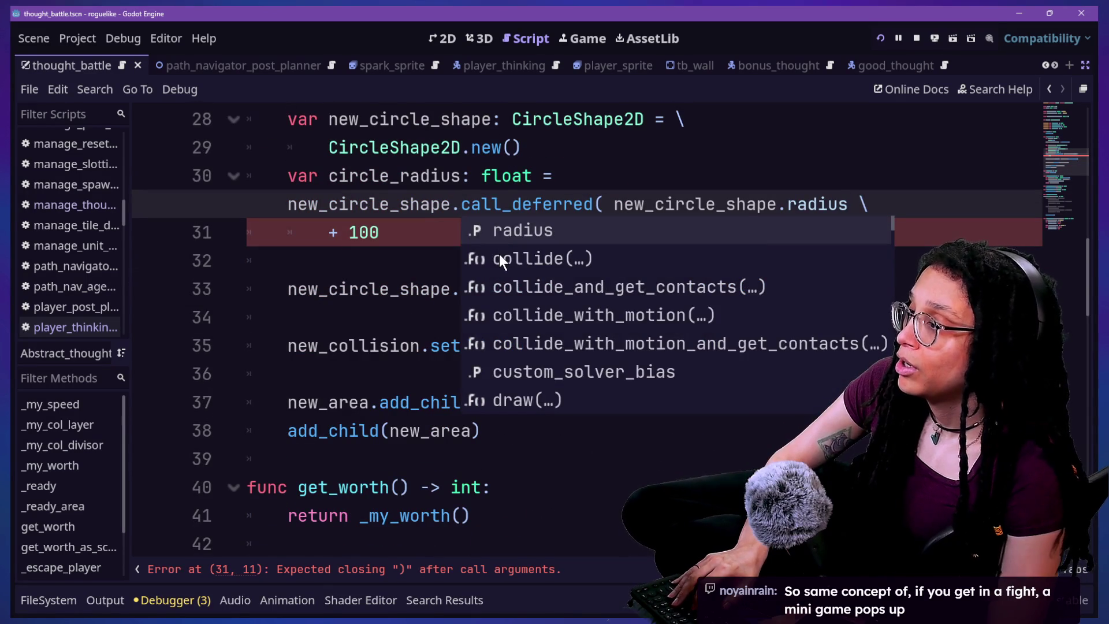
left_click(562, 120)
left_click(613, 205)
key("BackSpace")
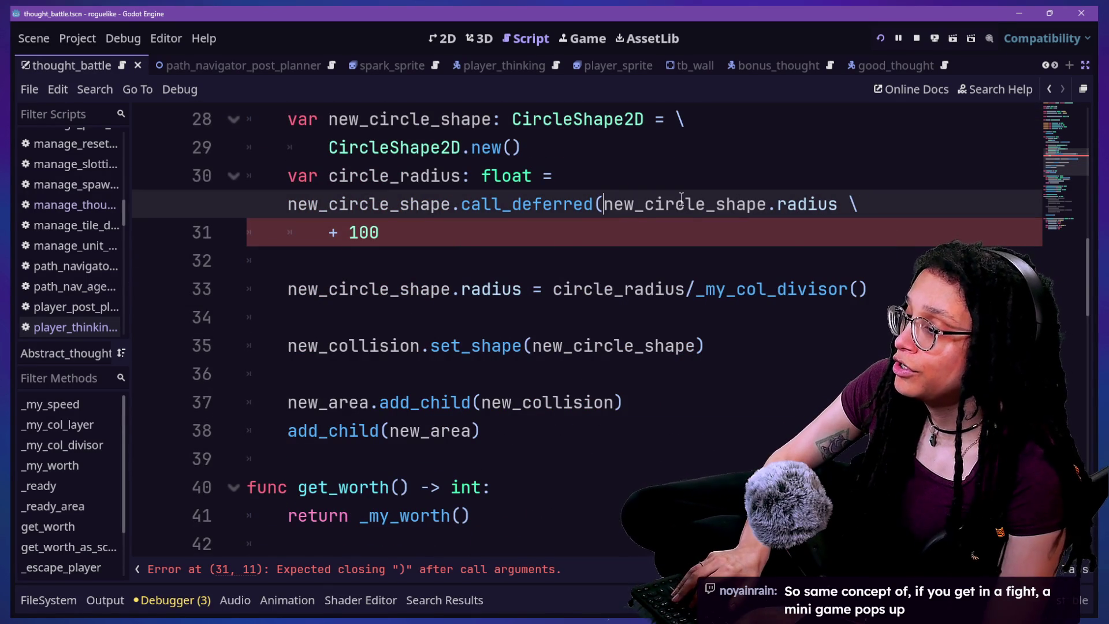
type("\"")
key("BackSpace")
key("BackSpace")
key("BackSpace")
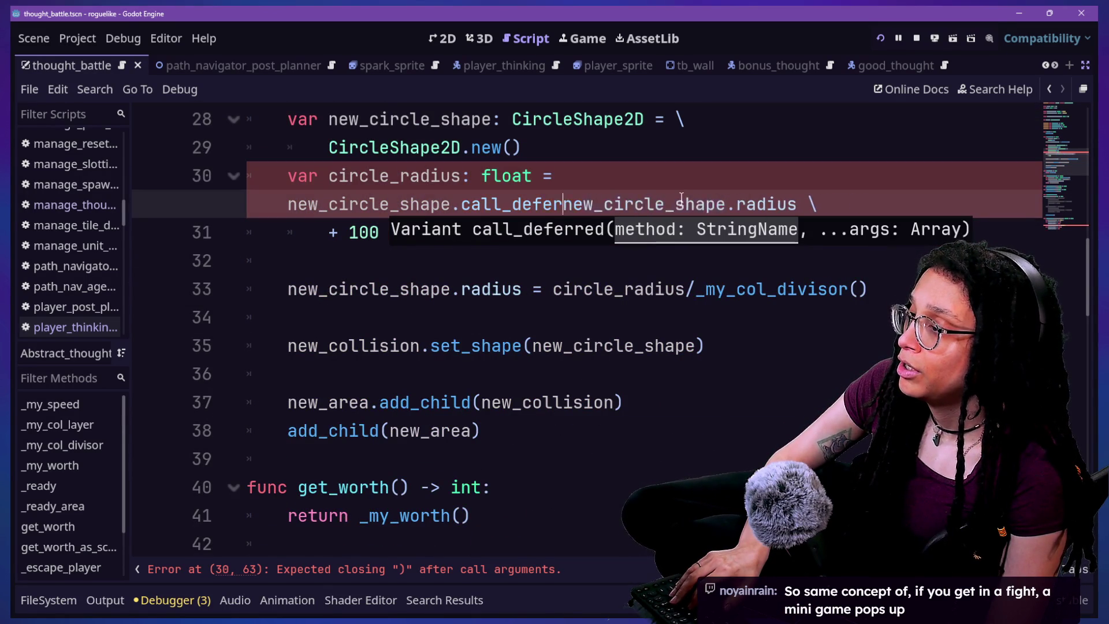
key("ctrl+z")
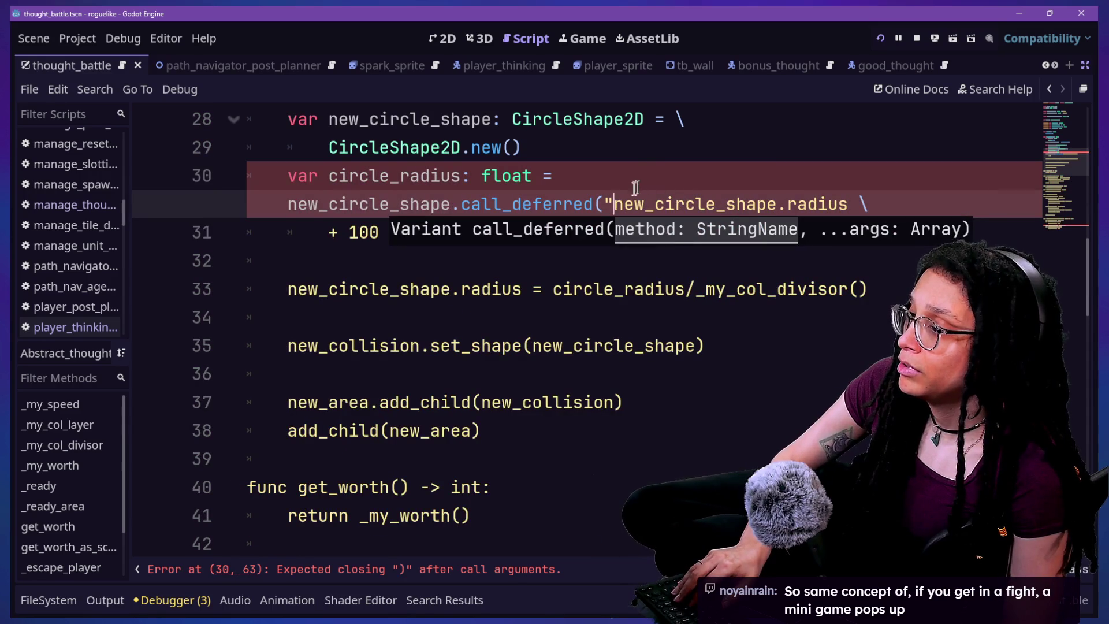
left_click_drag(635, 204, 736, 208)
key("BackSpace")
key("BackSpace")
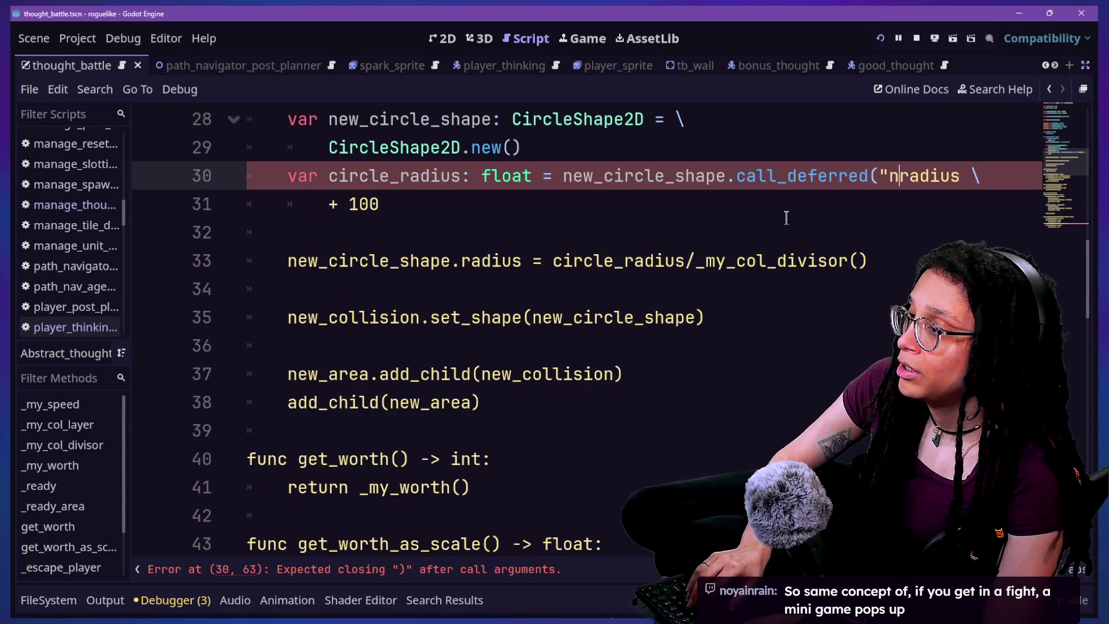
type("se")
key("BackSpace")
key("Right")
key("Right")
key("Right")
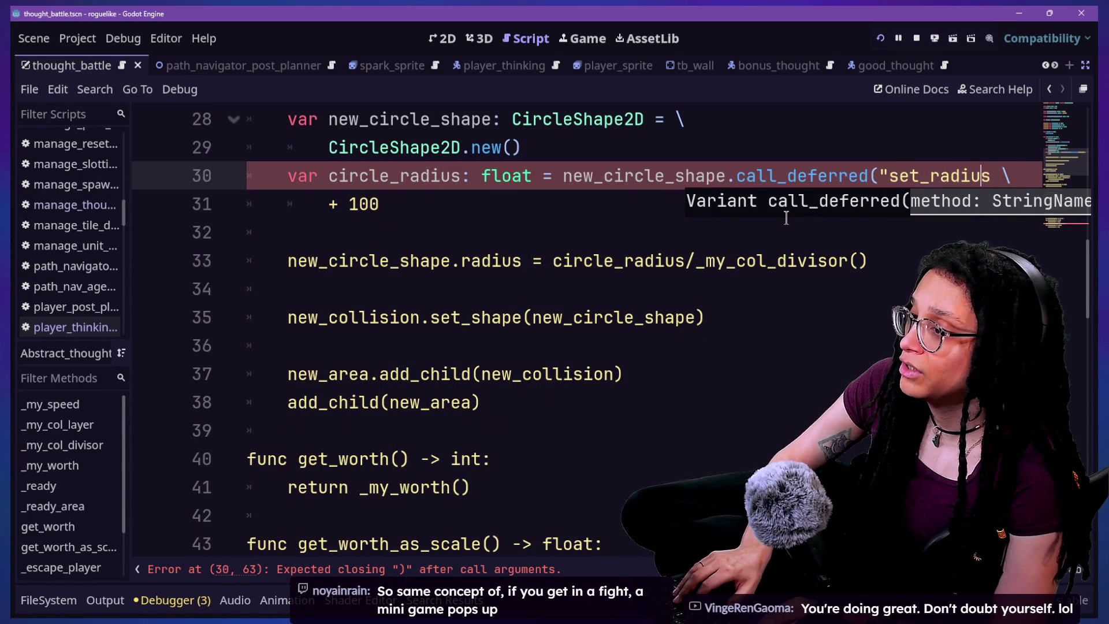
type("\".")
key("BackSpace")
type(",")
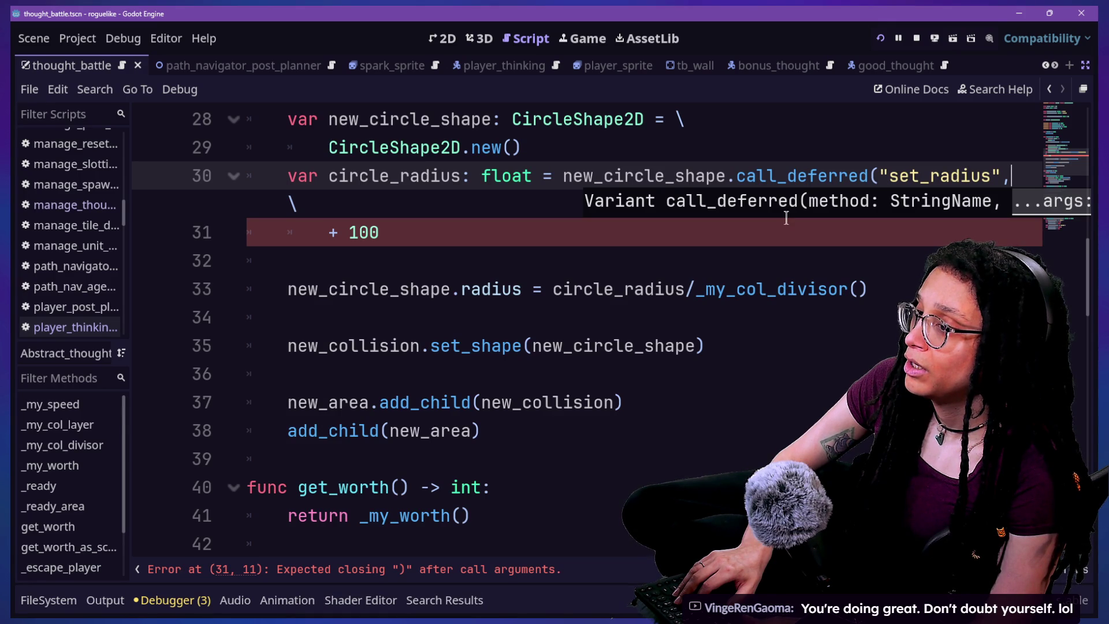
Step: Complete the argument as new_circle_shape.radius + 100, save, and launch the game
key("Return")
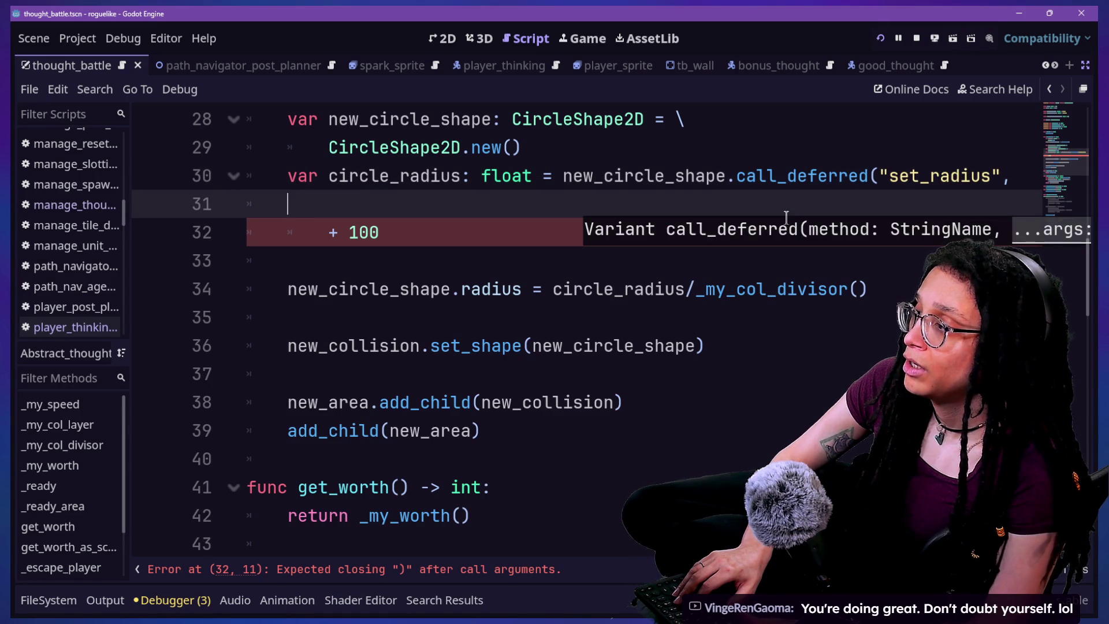
key("Delete")
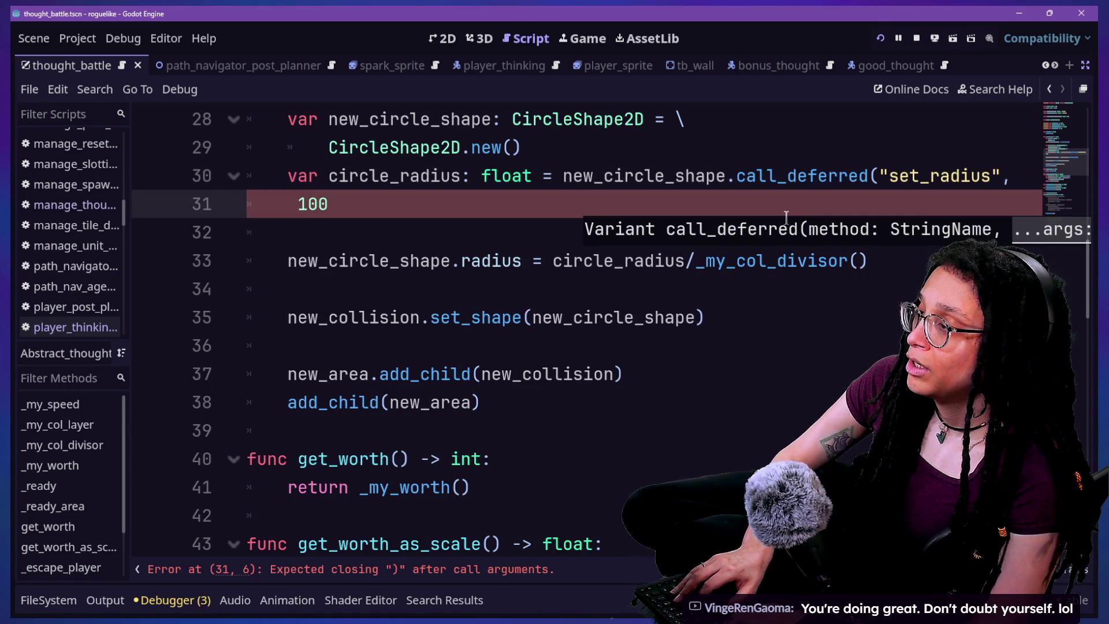
type("l")
key("BackSpace")
key("BackSpace")
key("BackSpace")
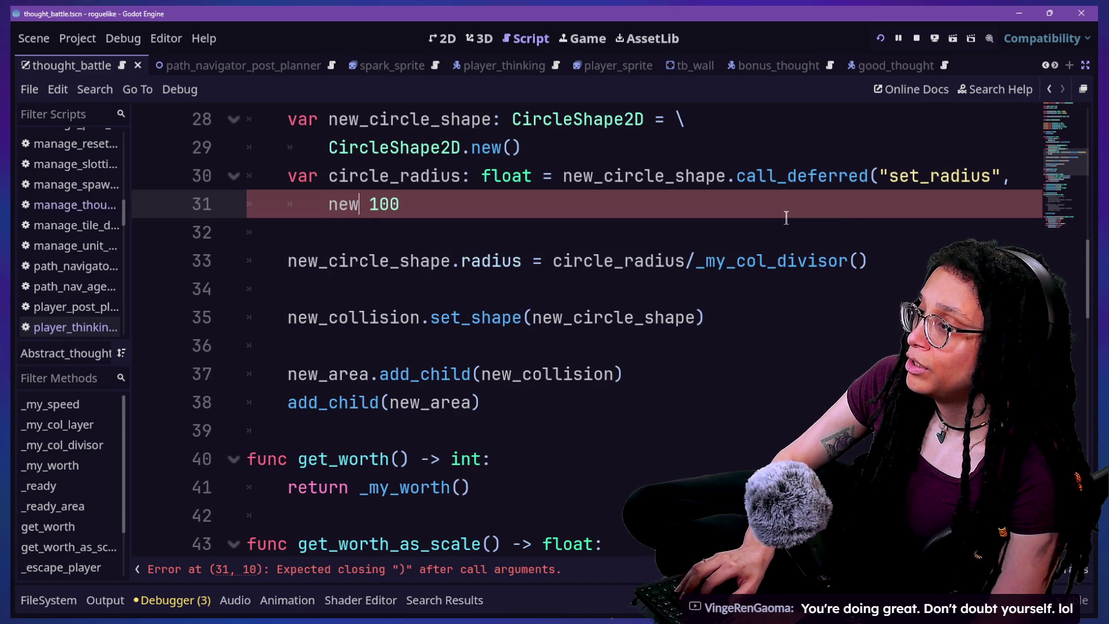
type("_ci")
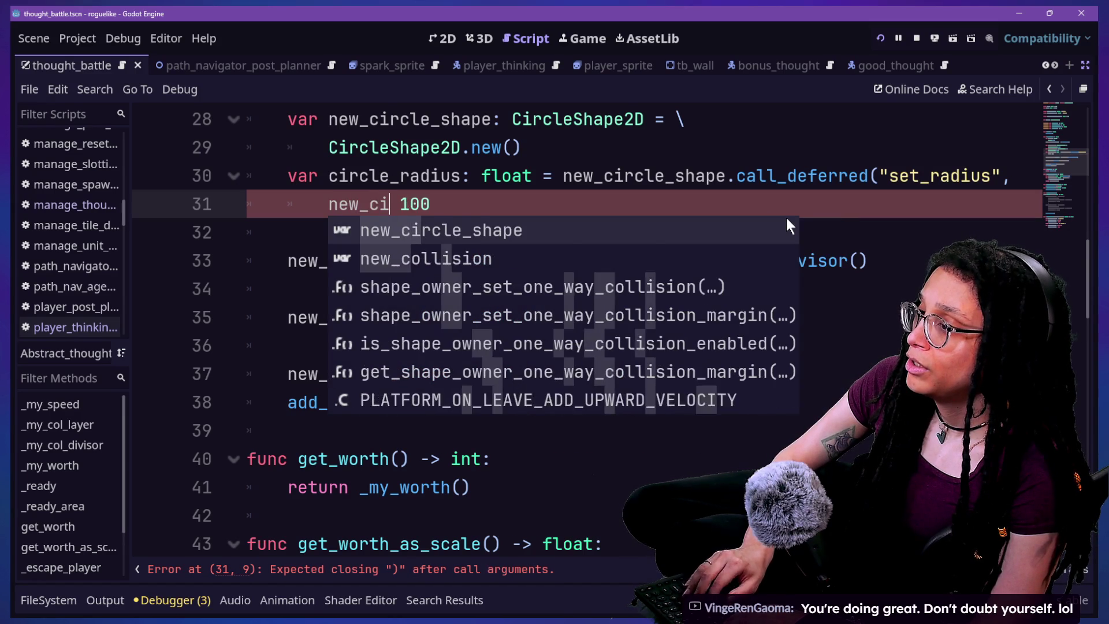
type("rcle_sha")
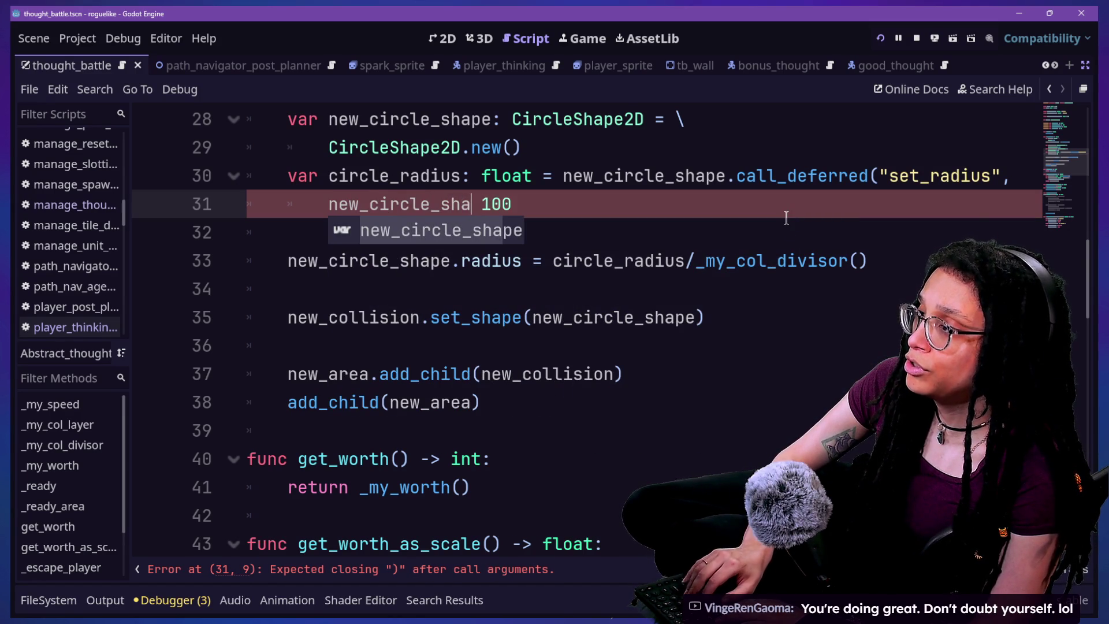
type("pe")
type(".radius")
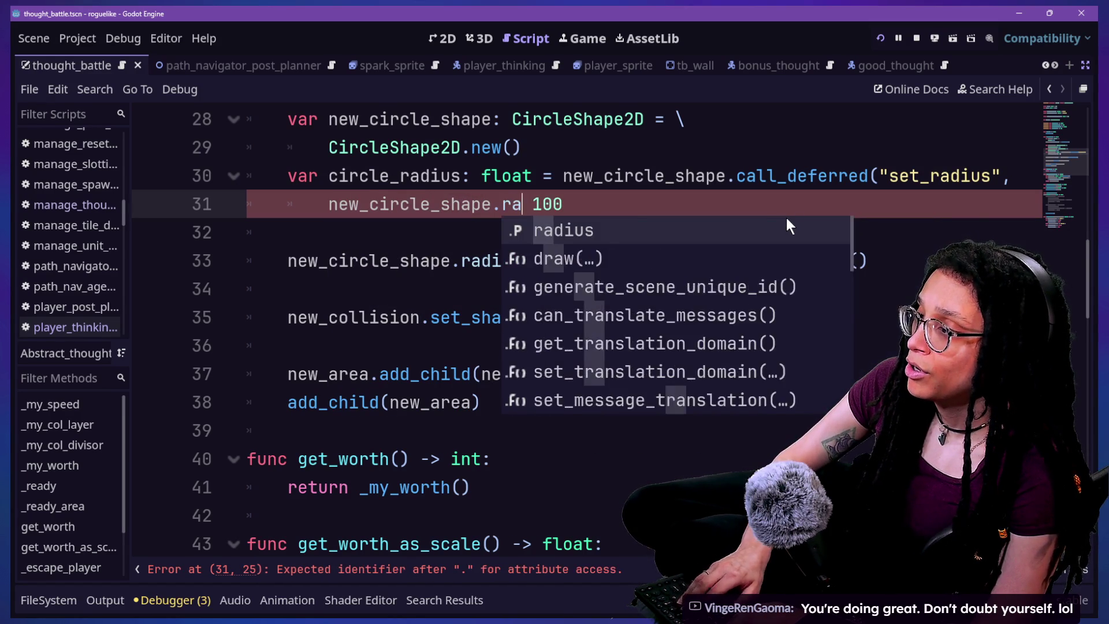
type(" +")
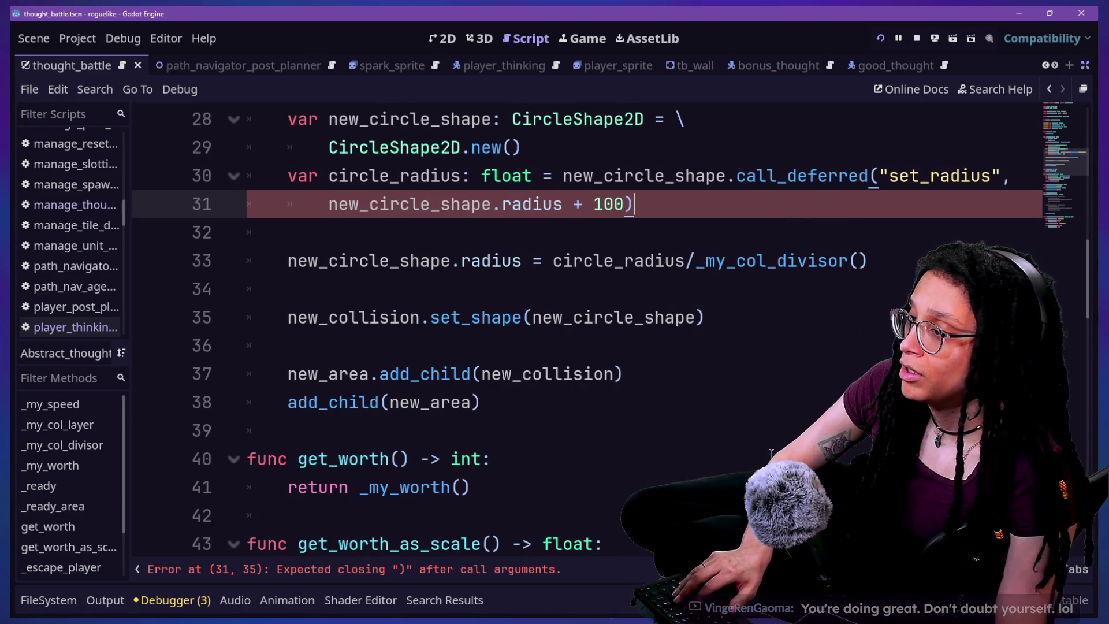
left_click(717, 374)
key("ctrl+s")
left_click(882, 36)
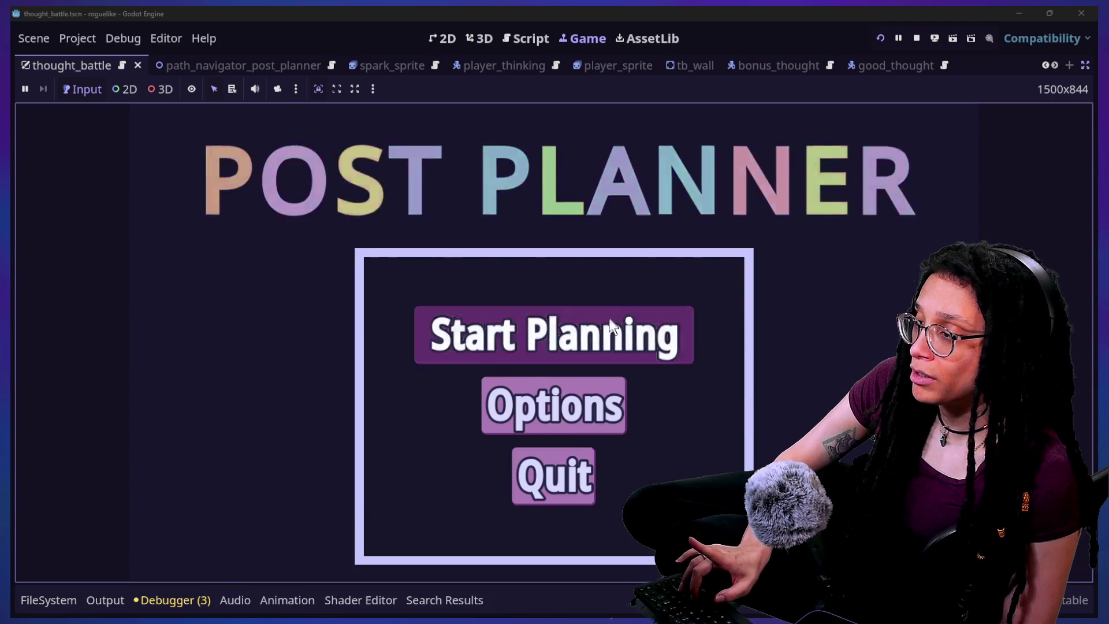
Step: Start planning on Catstagram until the game halts, and inspect line 31 in the editor
left_click(610, 319)
left_click(665, 342)
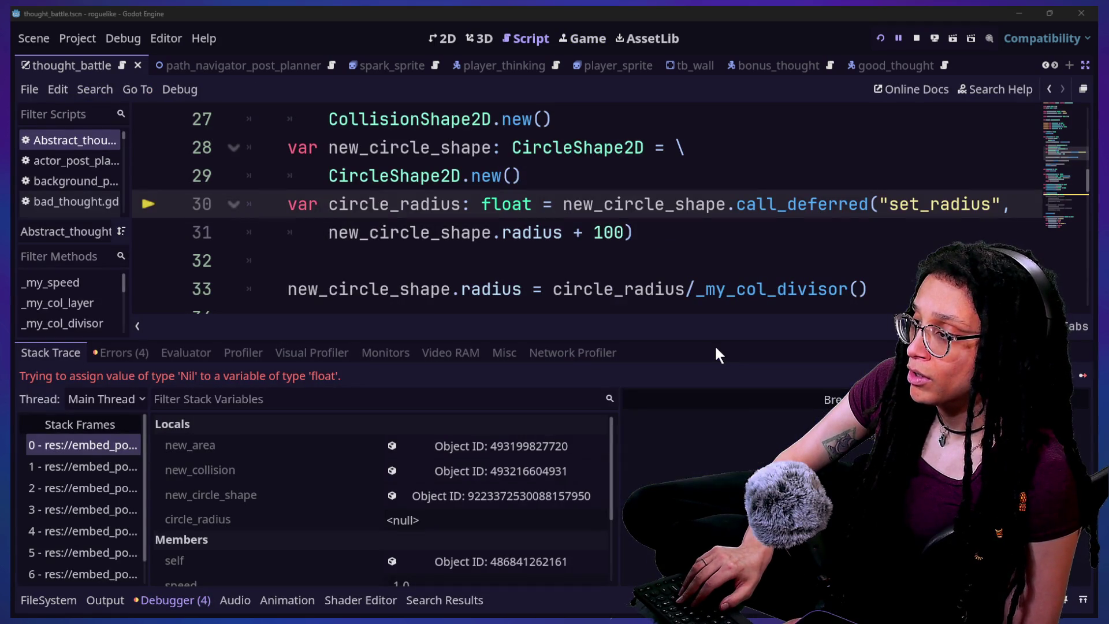
left_click(671, 242)
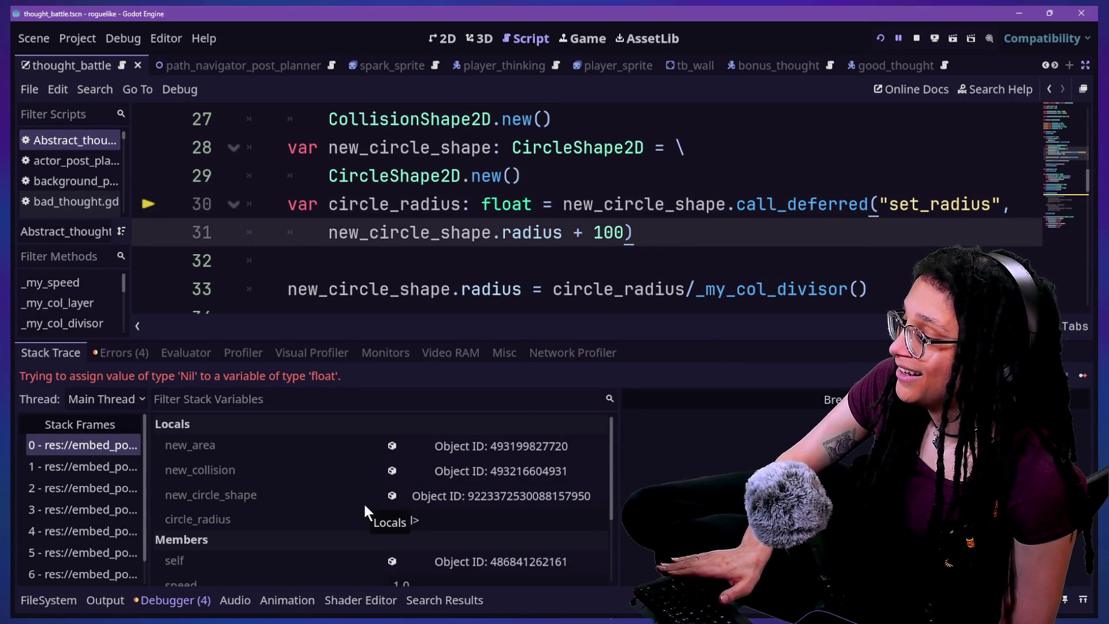
scroll(494, 260, "down", 1)
left_click_drag(496, 289, 494, 243)
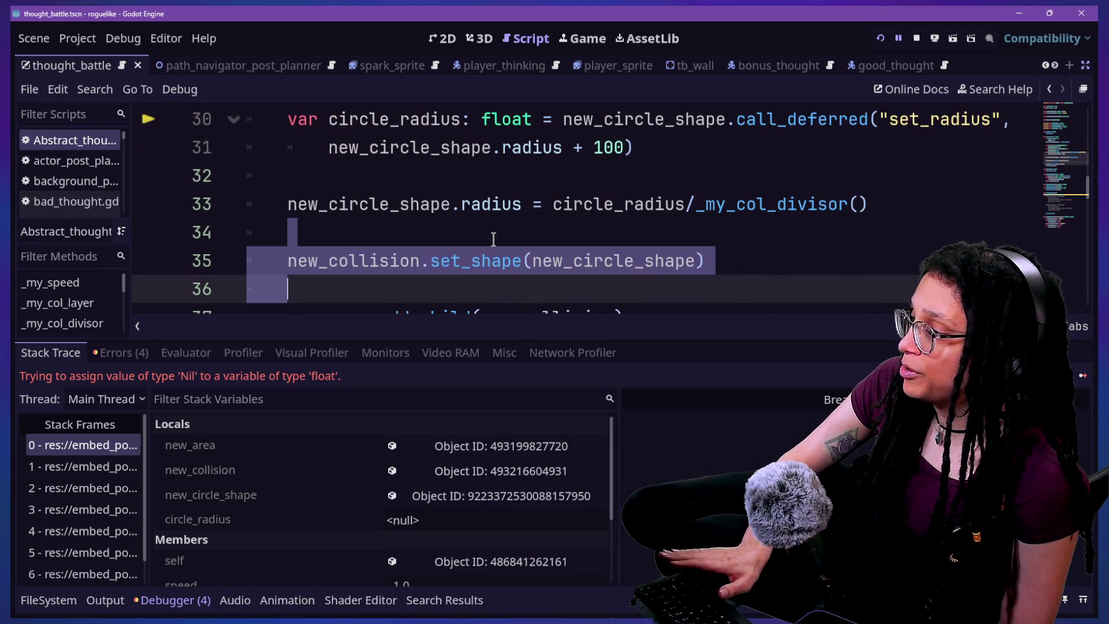
scroll(494, 239, "up", 1)
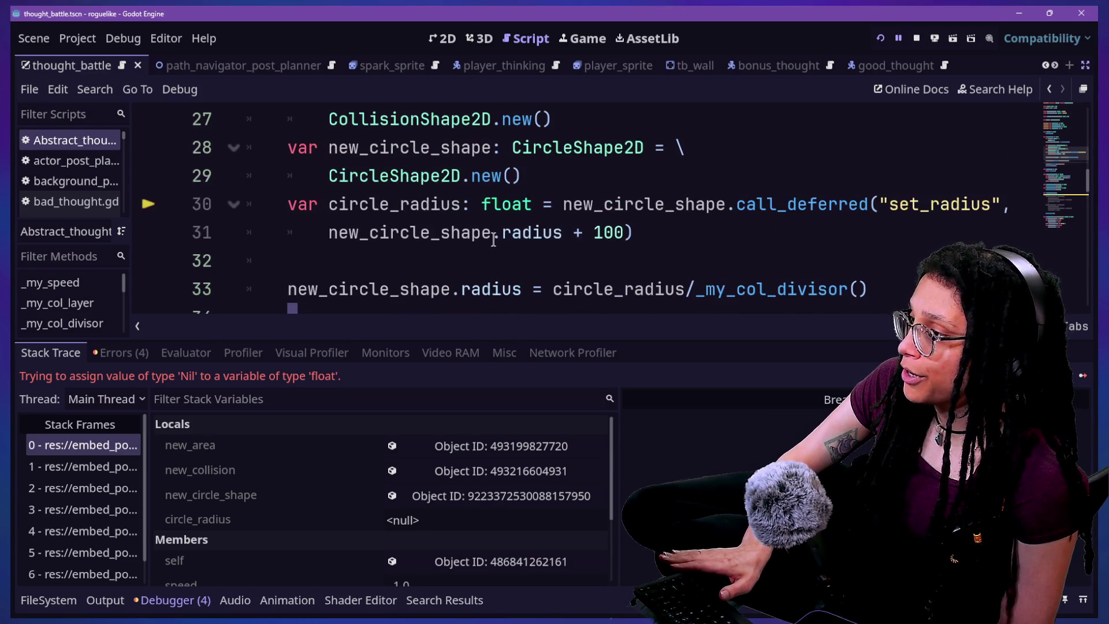
left_click(629, 233)
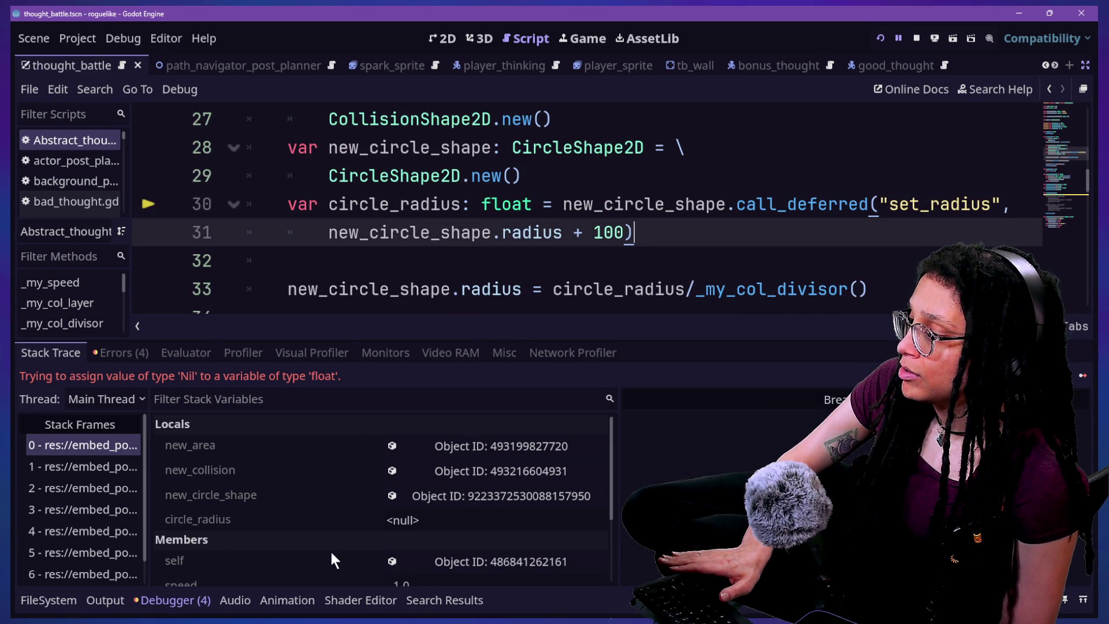
Step: Open the debugger's Errors list and delete line 31's closing parenthesis
left_click(206, 600)
left_click(204, 599)
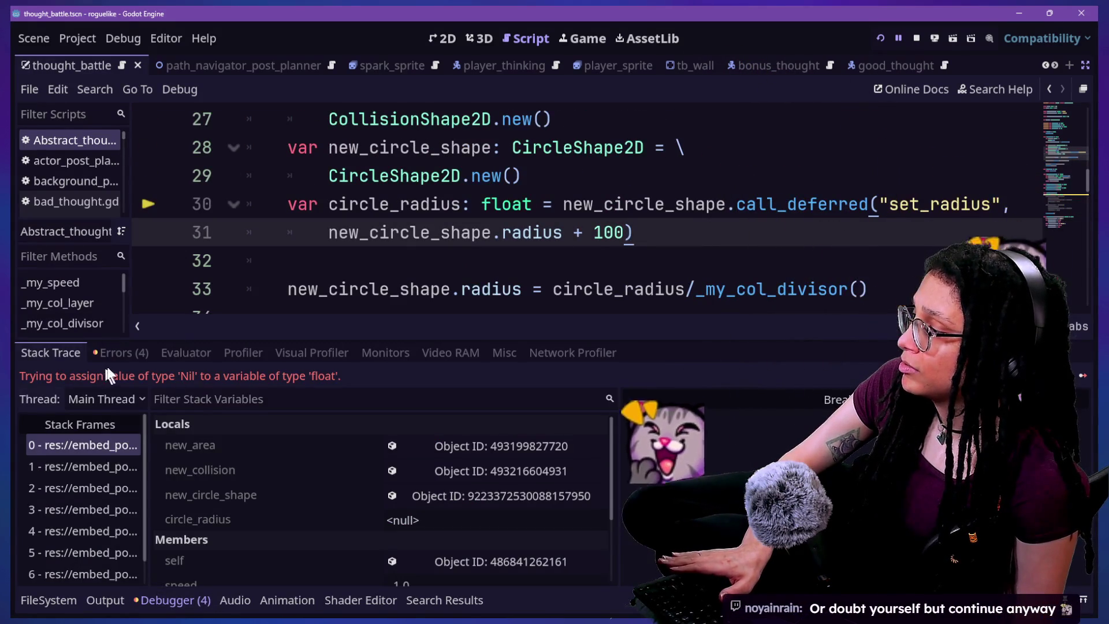
left_click(119, 353)
key("BackSpace")
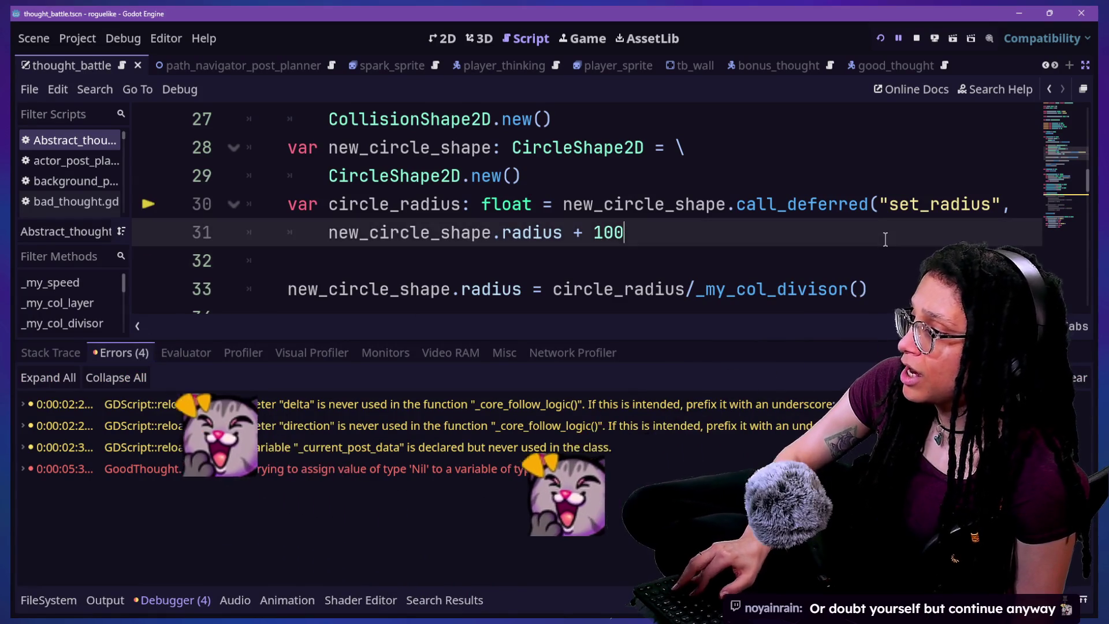
Step: Undo until line 30 reads circle_radius: float = new_circle_shape.radius, then run the project
key("ctrl+z")
key("ctrl+z")
key("ctrl+z")
key("ctrl+z")
key("ctrl+z")
key("ctrl+z")
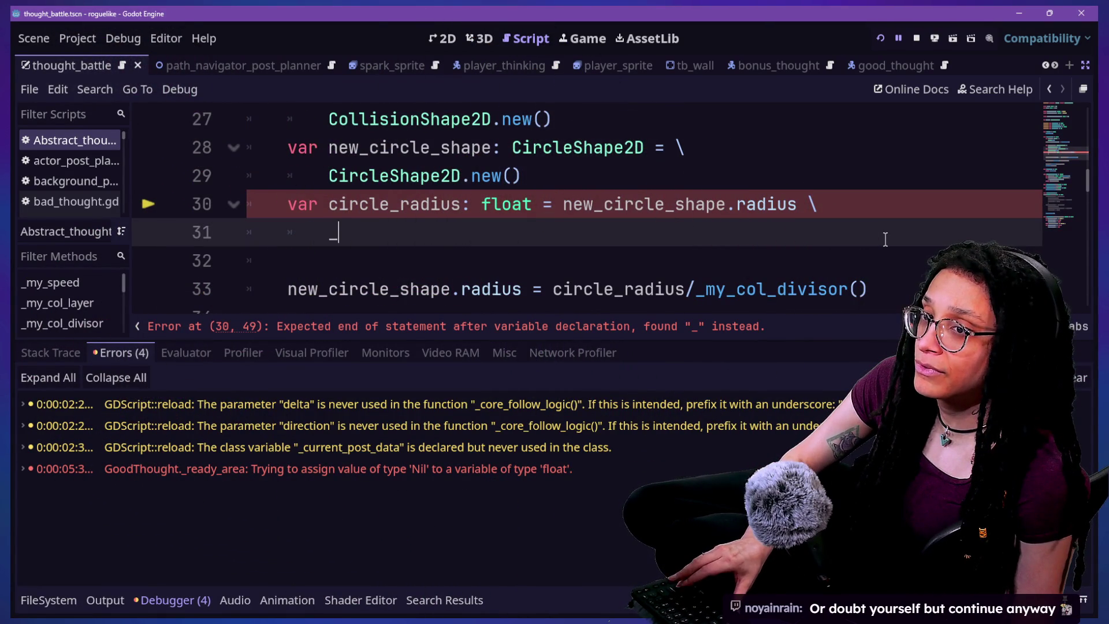
key("ctrl+z")
key("ctrl+z")
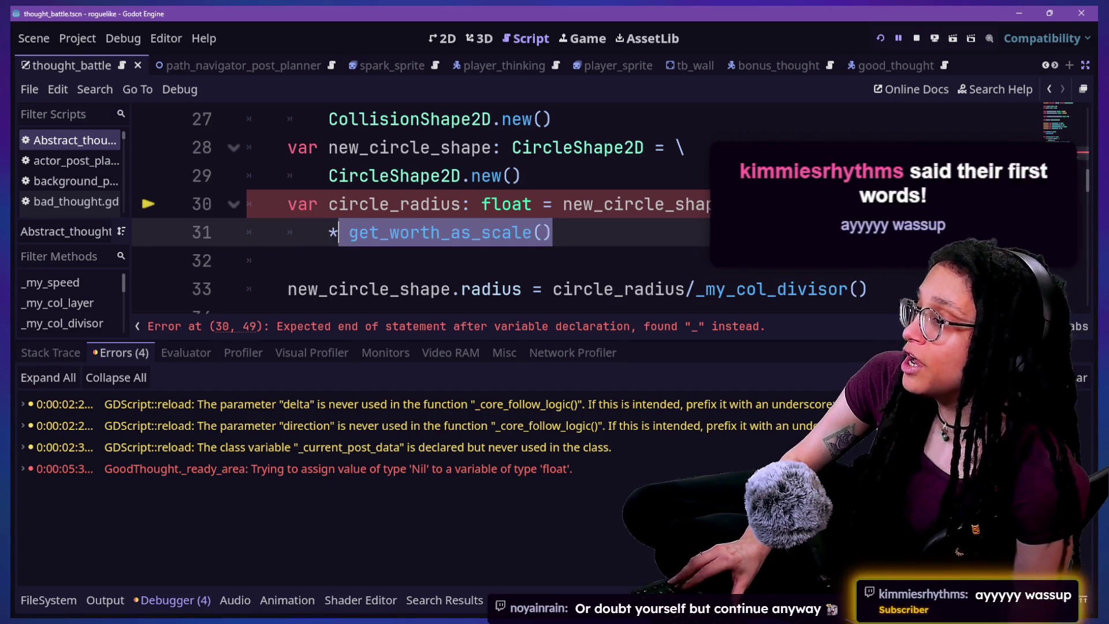
key("ctrl+z")
key("ctrl+z")
key("ctrl+z")
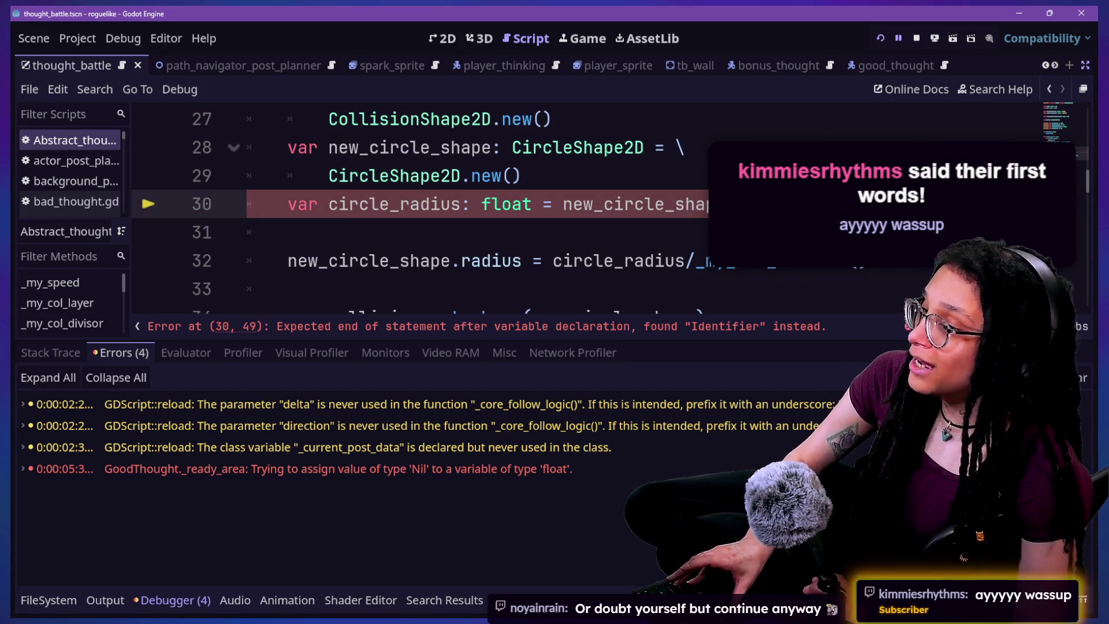
key("ctrl+z")
key("ctrl+z")
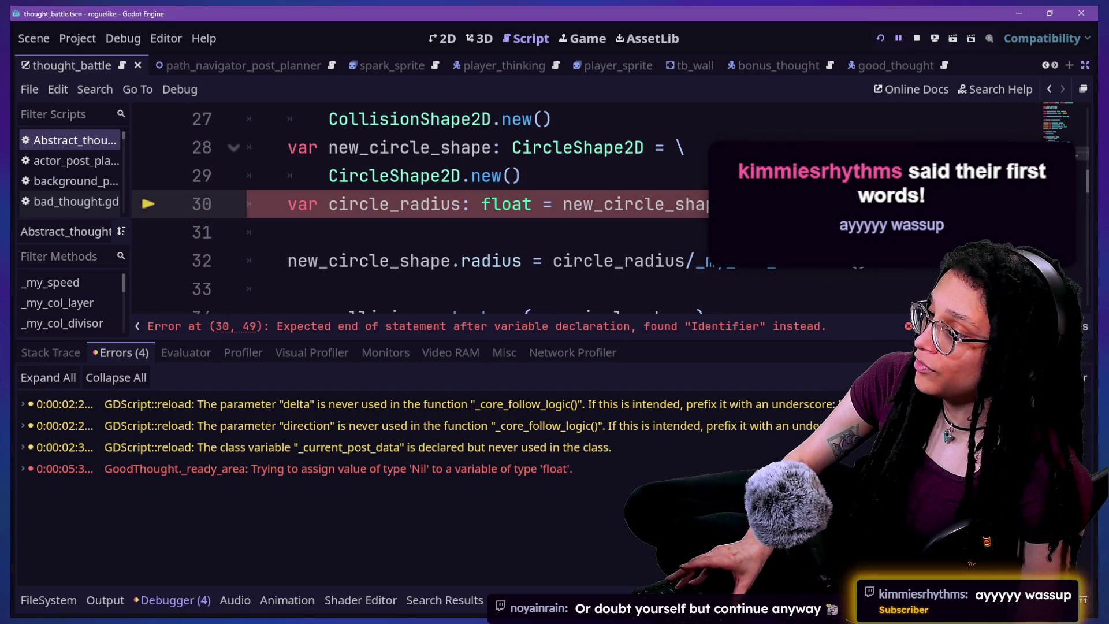
key("ctrl+z")
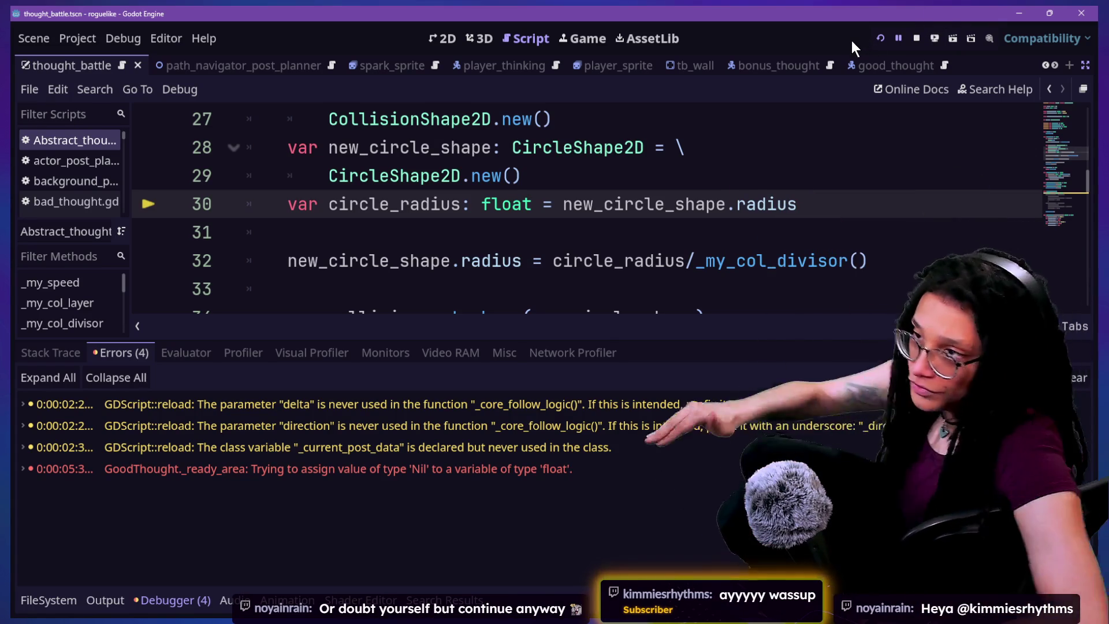
left_click(882, 42)
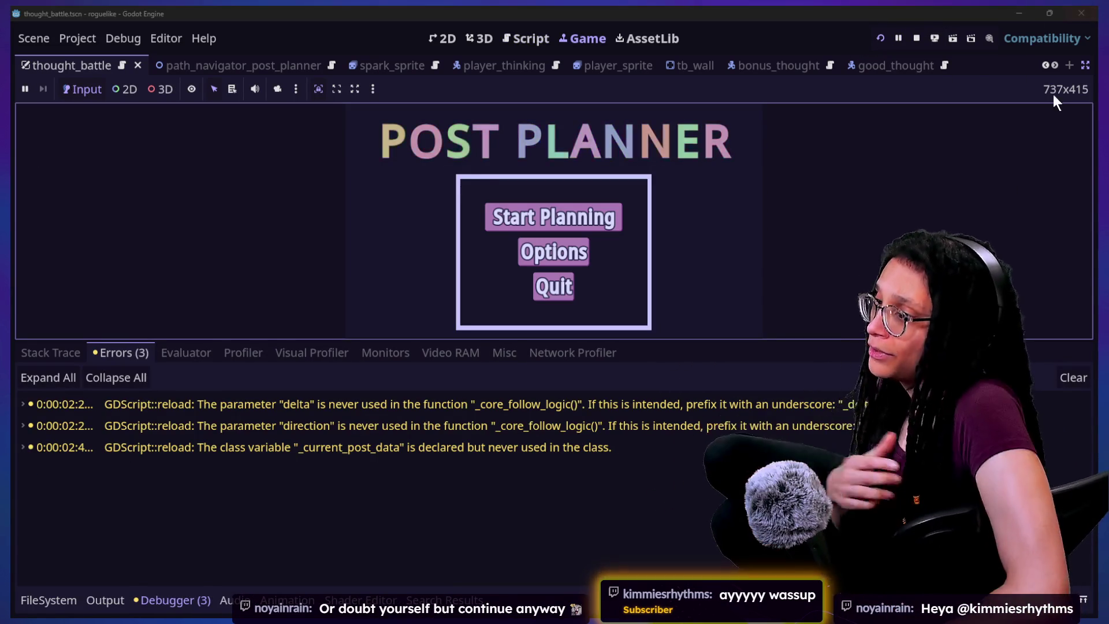
Step: Start planning on Mewsky with the debugger hidden, play the battle, then stop the game
left_click(536, 217)
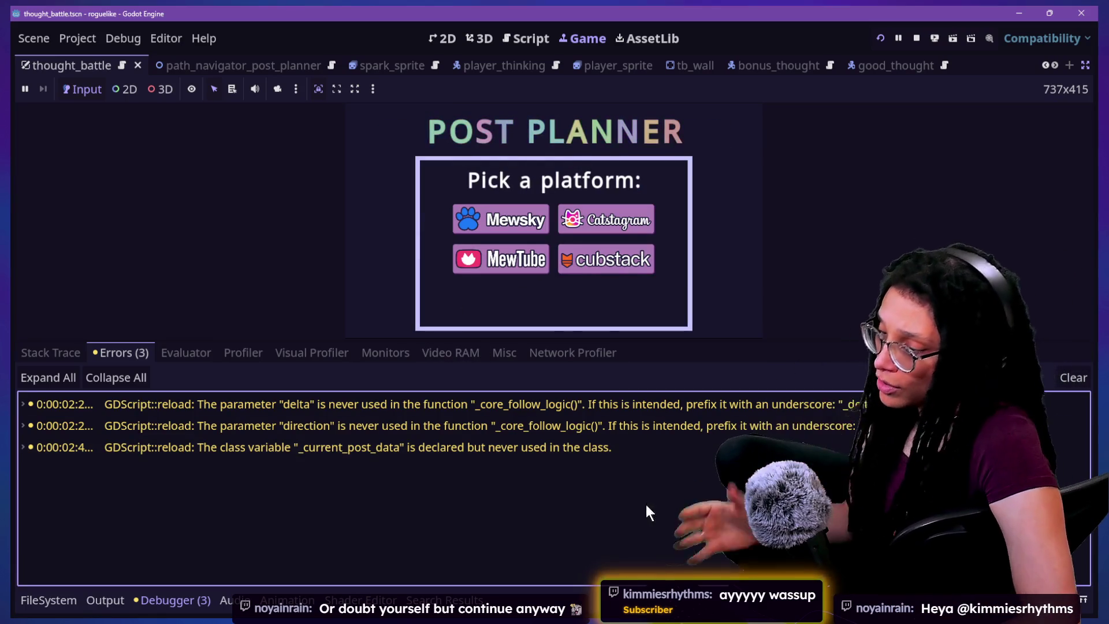
key("ctrl+j")
left_click(459, 361)
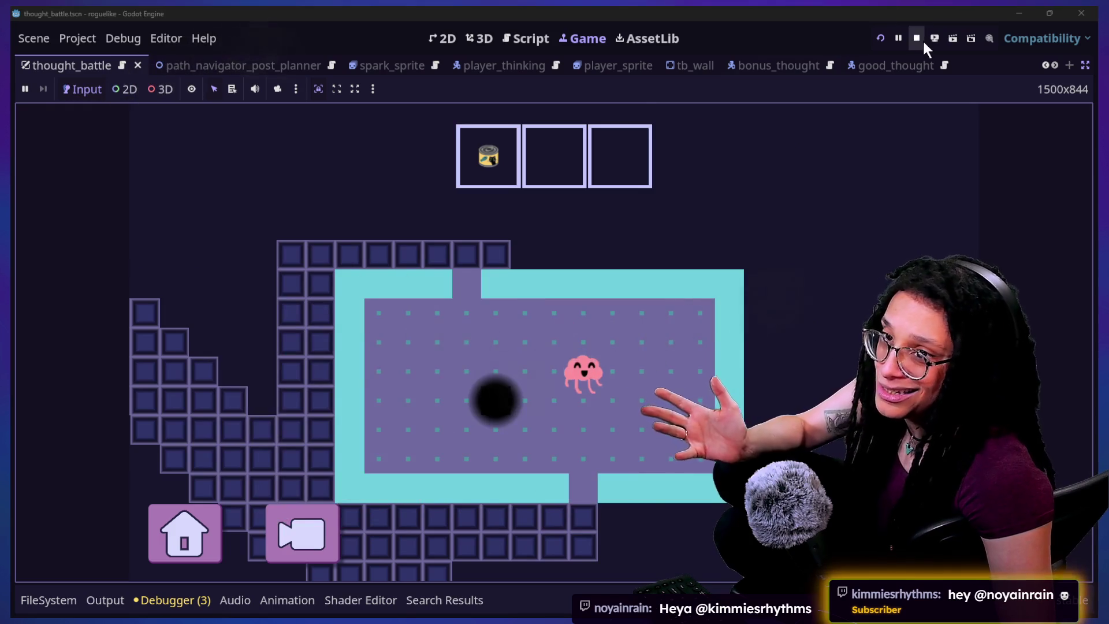
left_click(921, 39)
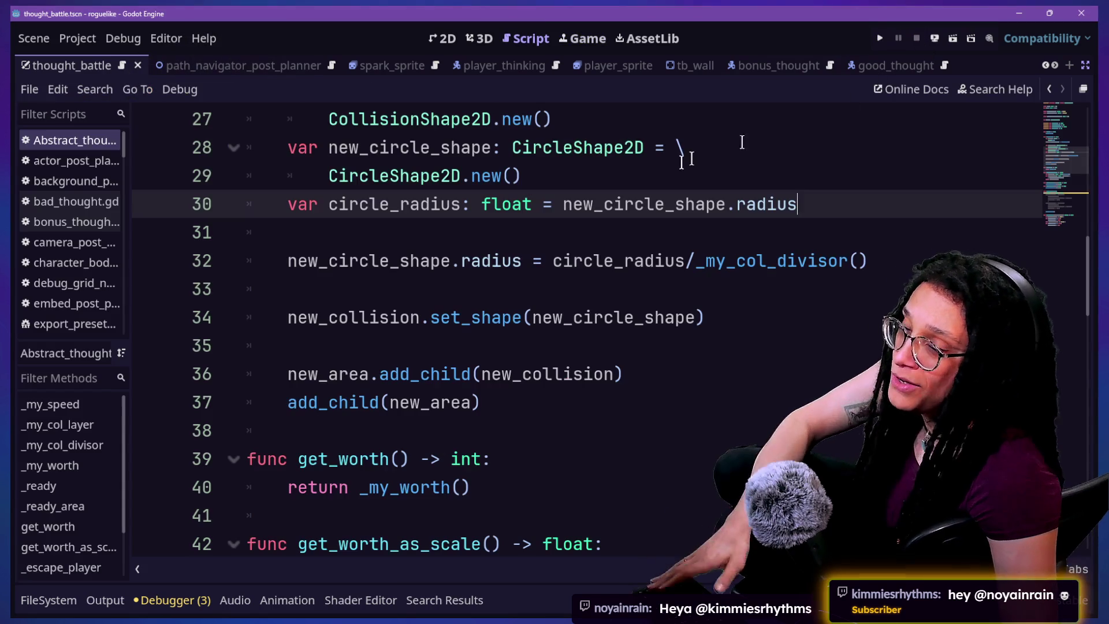
Step: Restore the scene and inspector docks beside the thought script
left_click(848, 301)
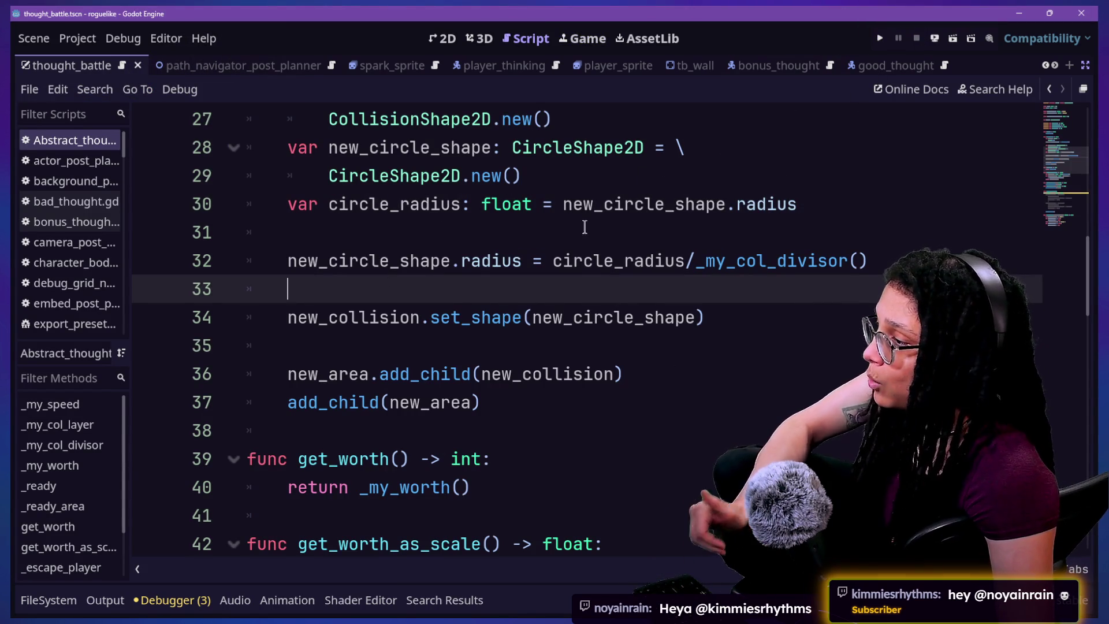
left_click(124, 39)
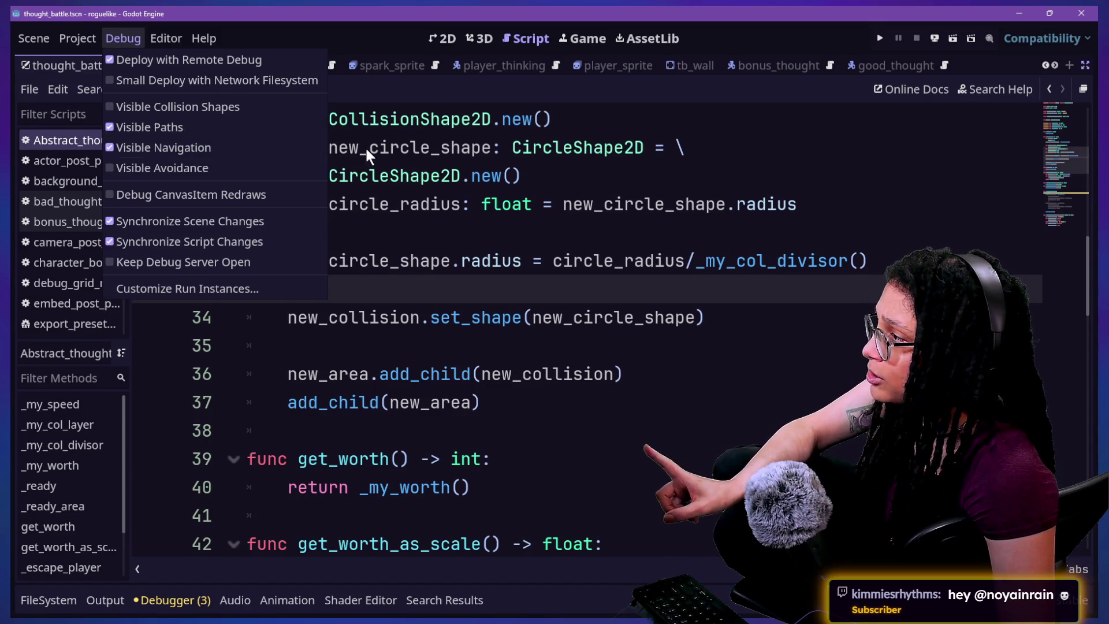
left_click(402, 173, "shift")
left_click(406, 170)
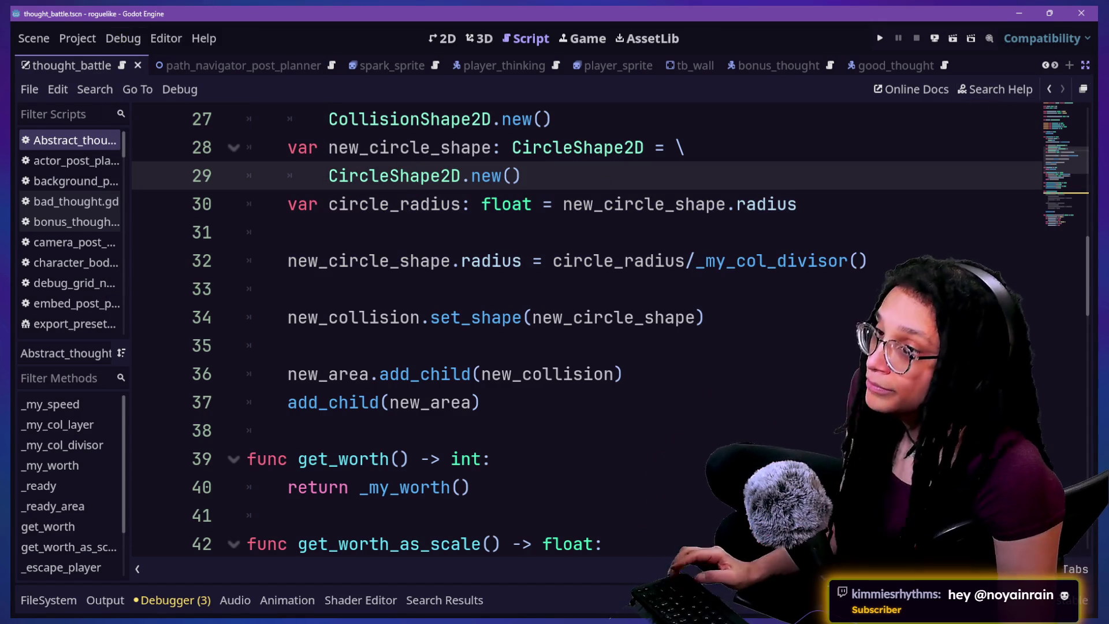
left_click(1083, 87)
Step: Hide the side docks for distraction-free editing, then bring up the quick file search
left_click(502, 345)
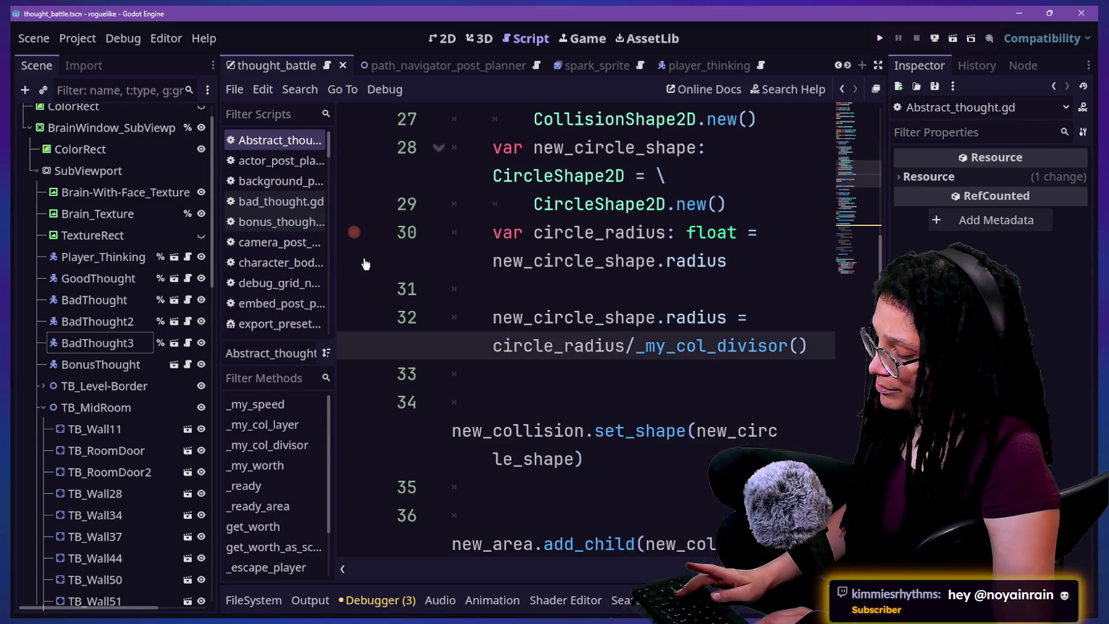
key("ctrl+shift+F11")
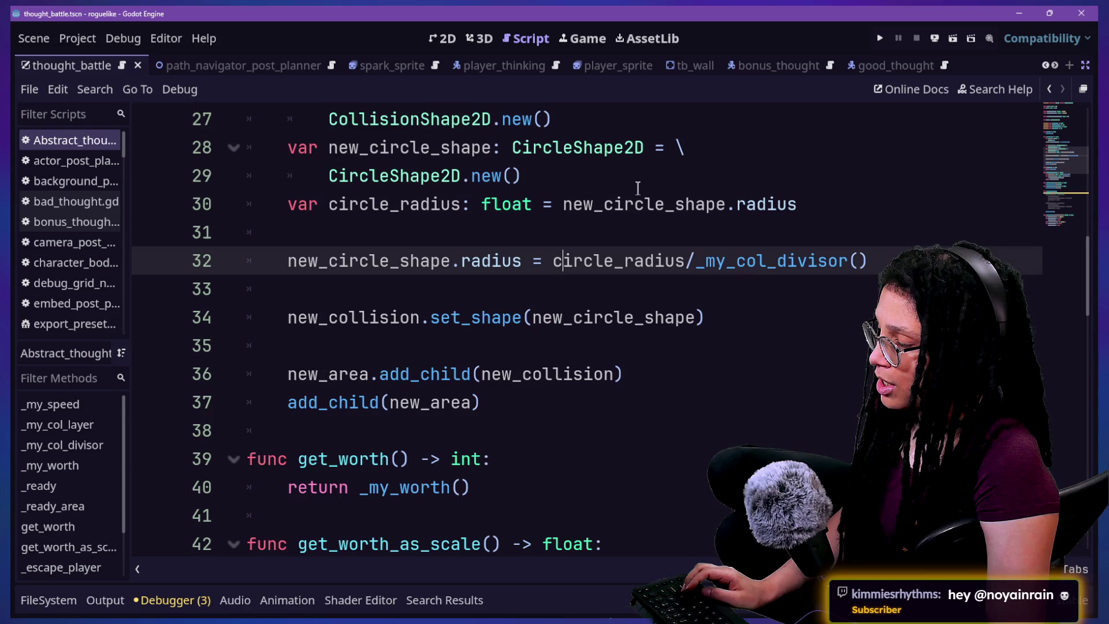
scroll(485, 263, "up", 3)
scroll(485, 263, "down", 9)
scroll(486, 266, "up", 6)
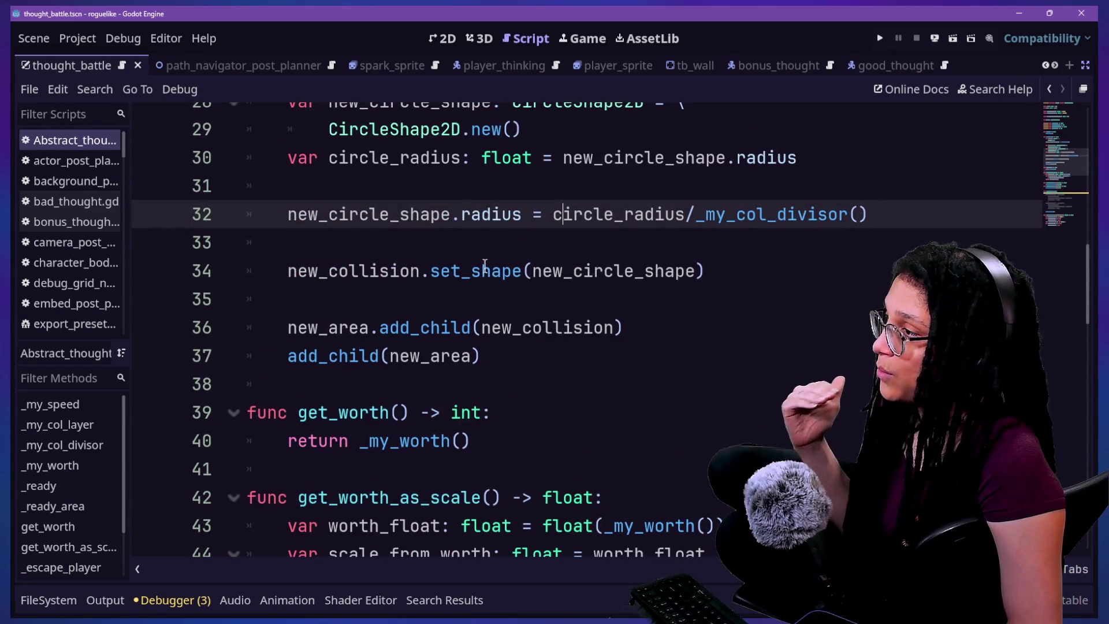
key("shift+alt+o")
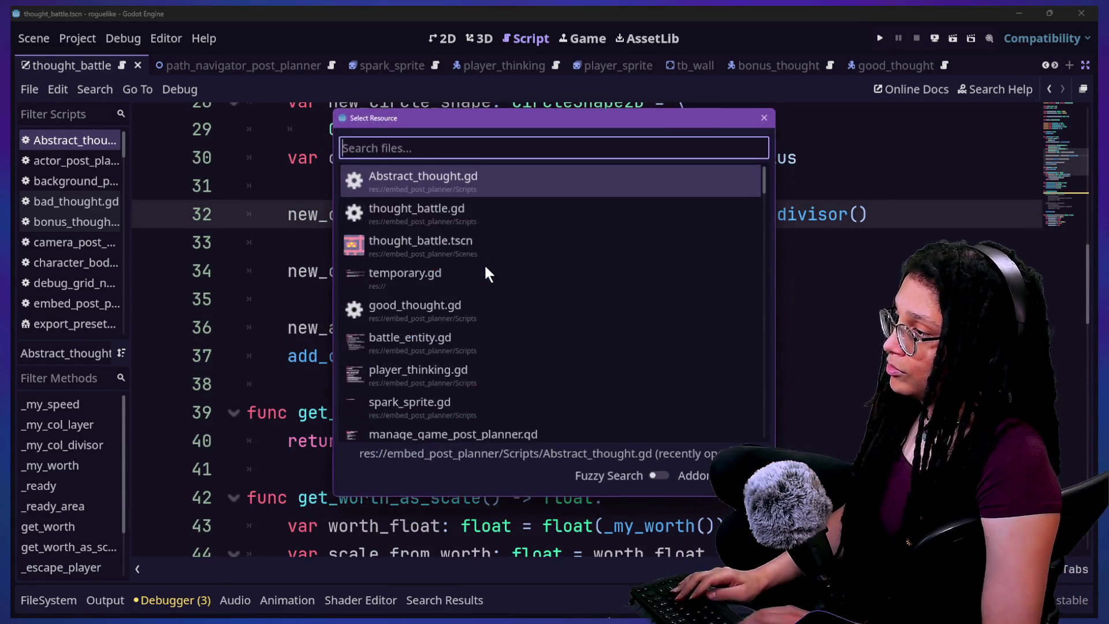
key("Down")
key("Return")
scroll(287, 349, "up", 5)
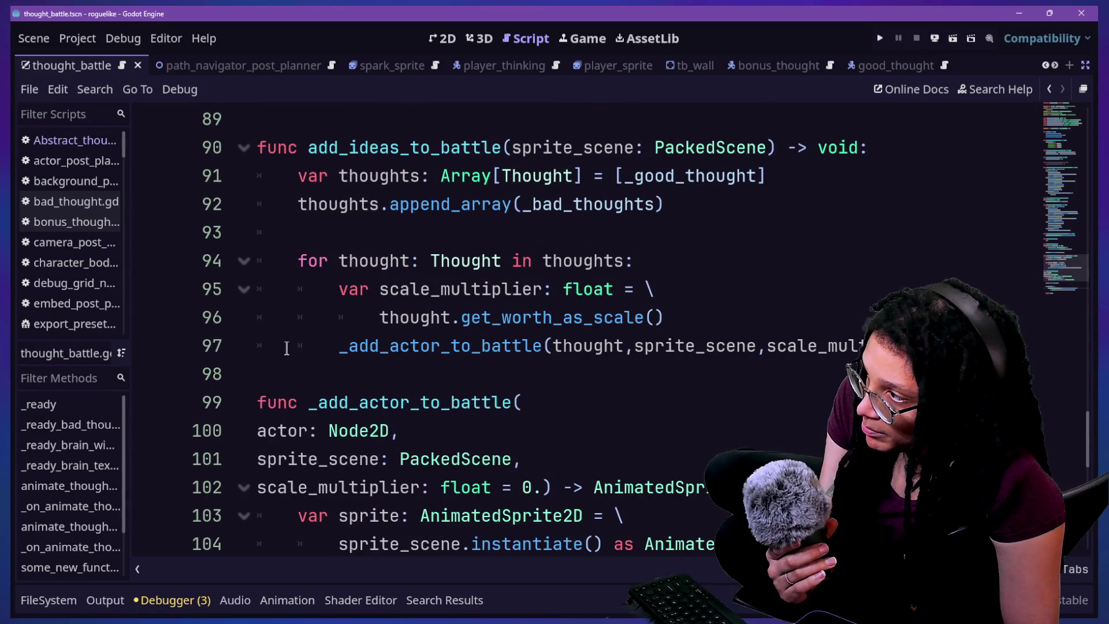
scroll(648, 389, "down", 2)
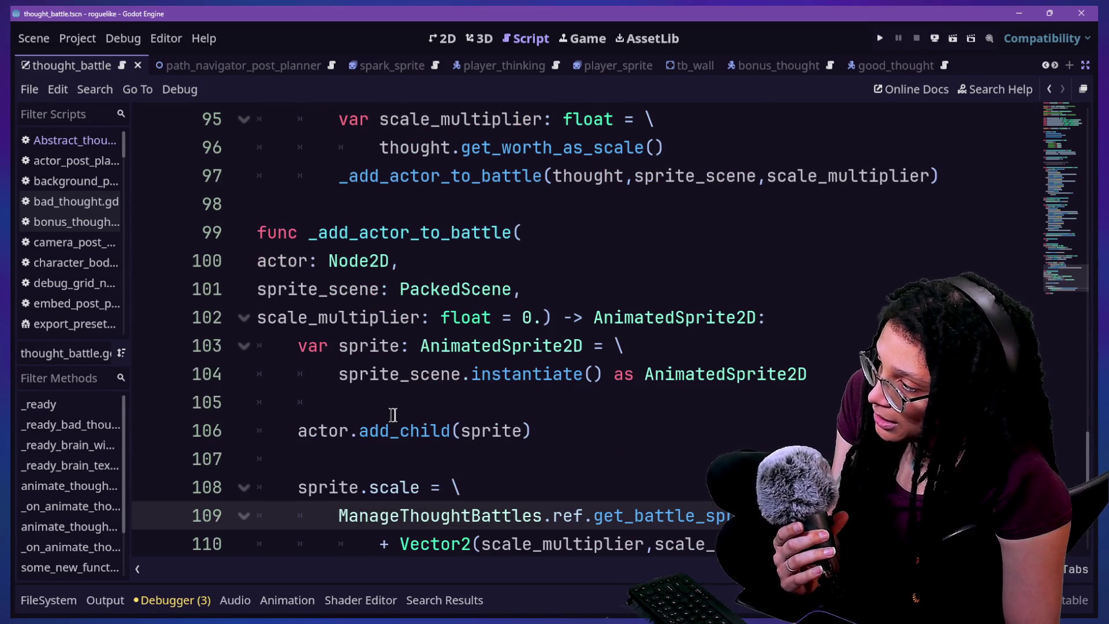
mouse_move(316, 317)
left_mouse_down()
mouse_move(416, 317)
mouse_move(495, 346)
left_mouse_up()
left_click(480, 317)
left_click(501, 346)
mouse_move(502, 357)
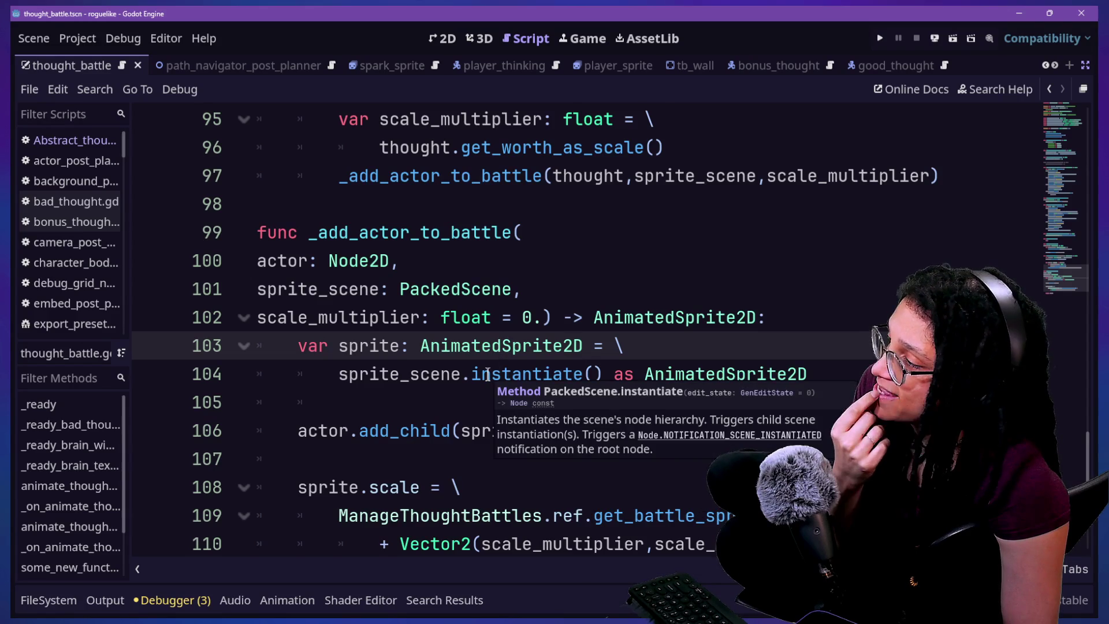
scroll(487, 374, "up", 3)
scroll(487, 375, "down", 1)
scroll(487, 375, "down", 2)
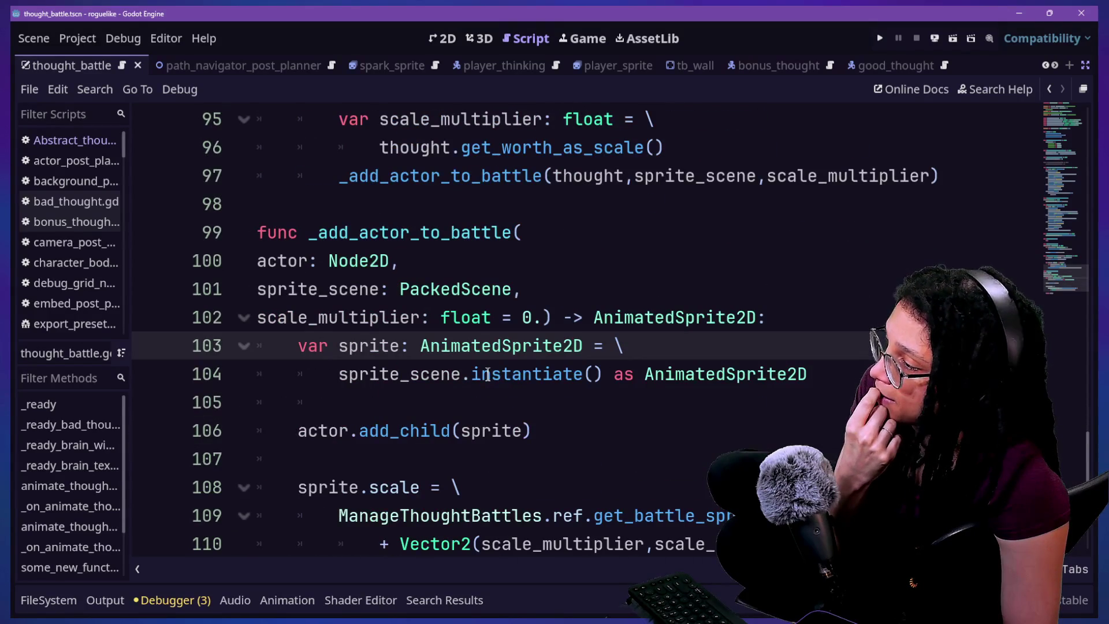
mouse_move(488, 374)
left_click(410, 516)
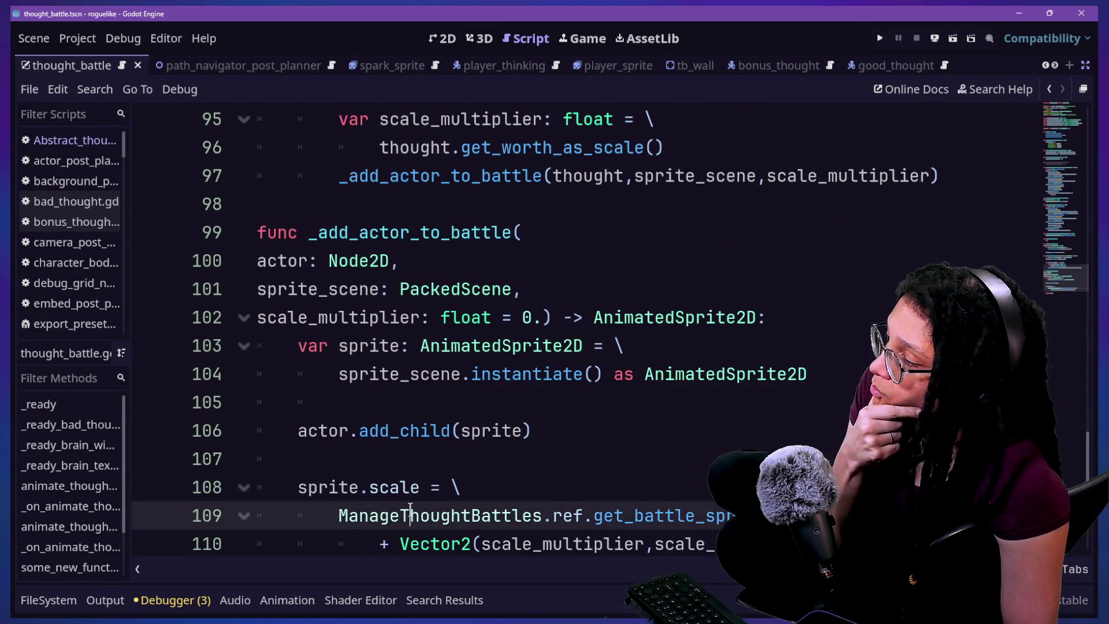
scroll(428, 508, "down", 1)
left_click(635, 491)
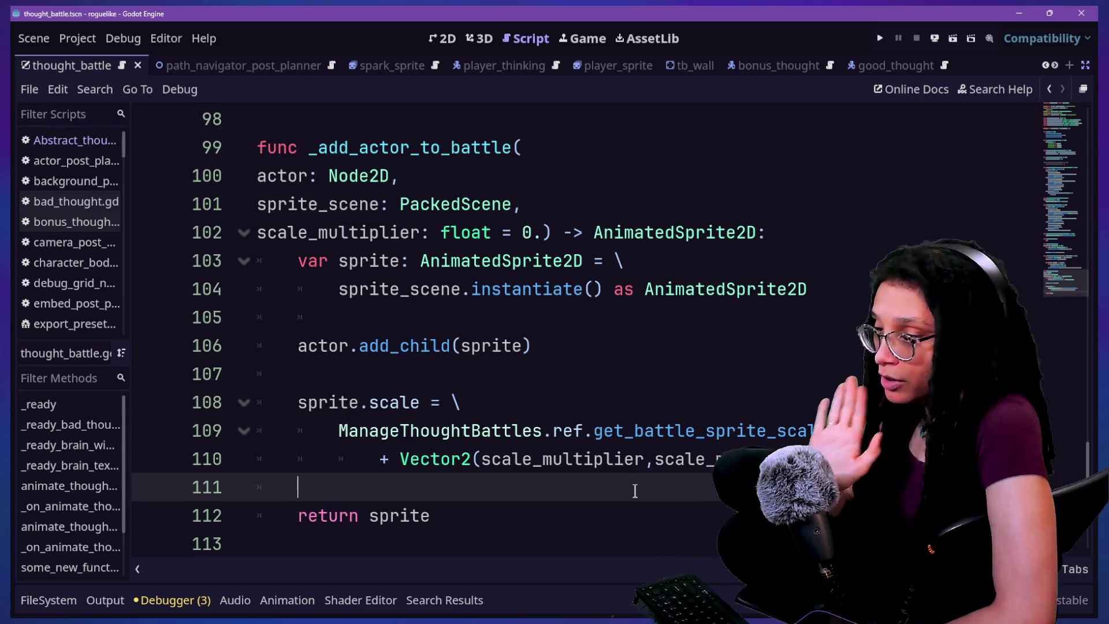
Step: Add an 'if actor is Player_Thinking:' line above 'return sprite'
key("Return")
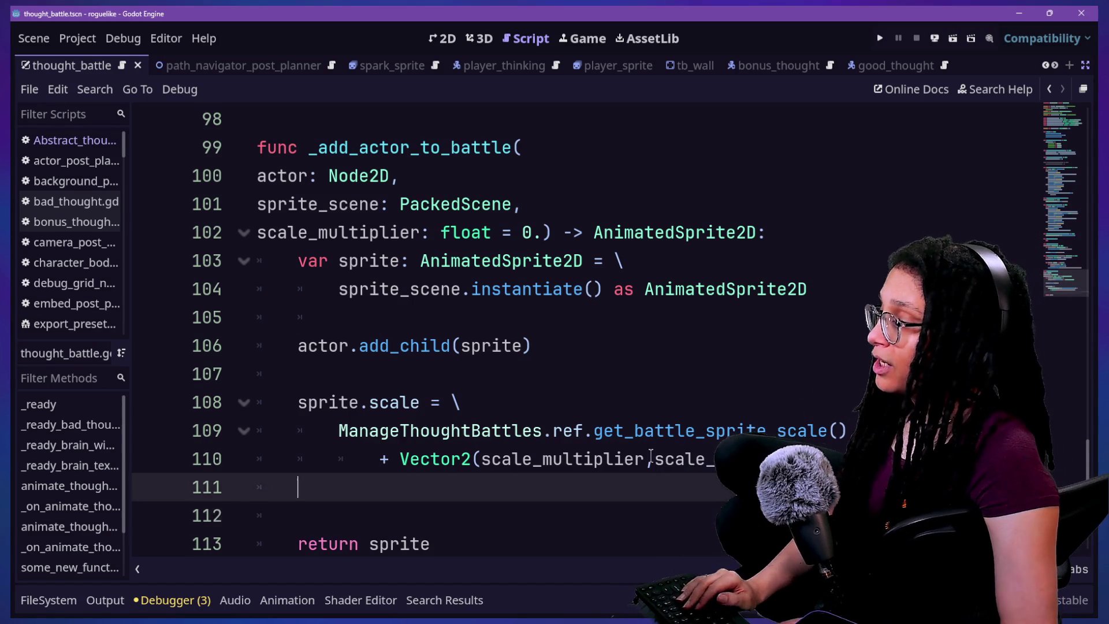
type("uf acto")
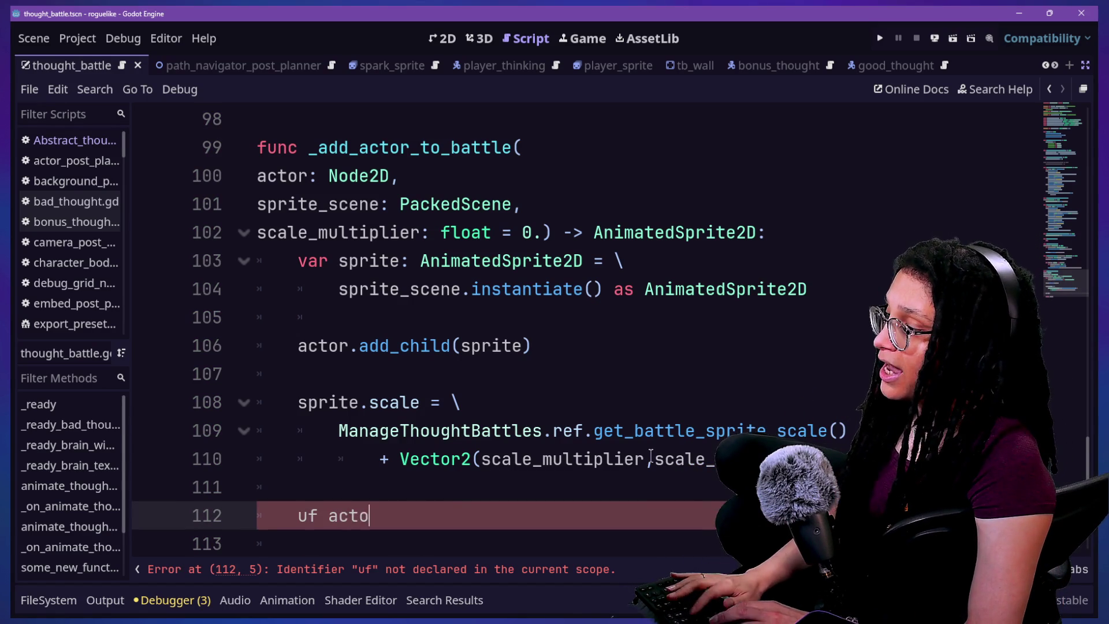
key("BackSpace")
key("BackSpace")
key("BackSpace")
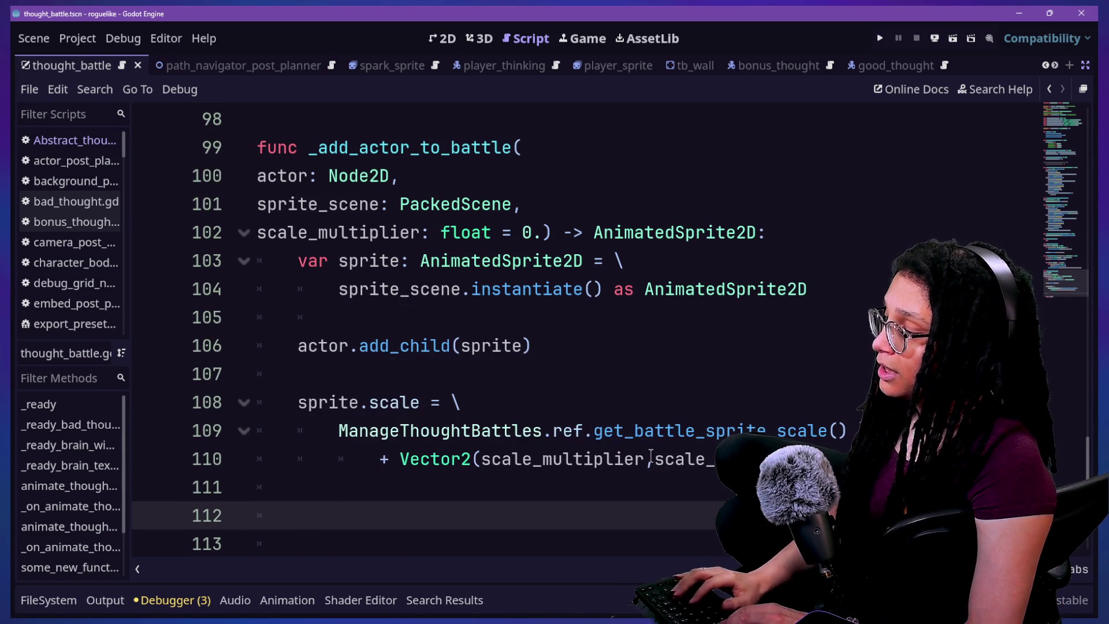
type("actor is P")
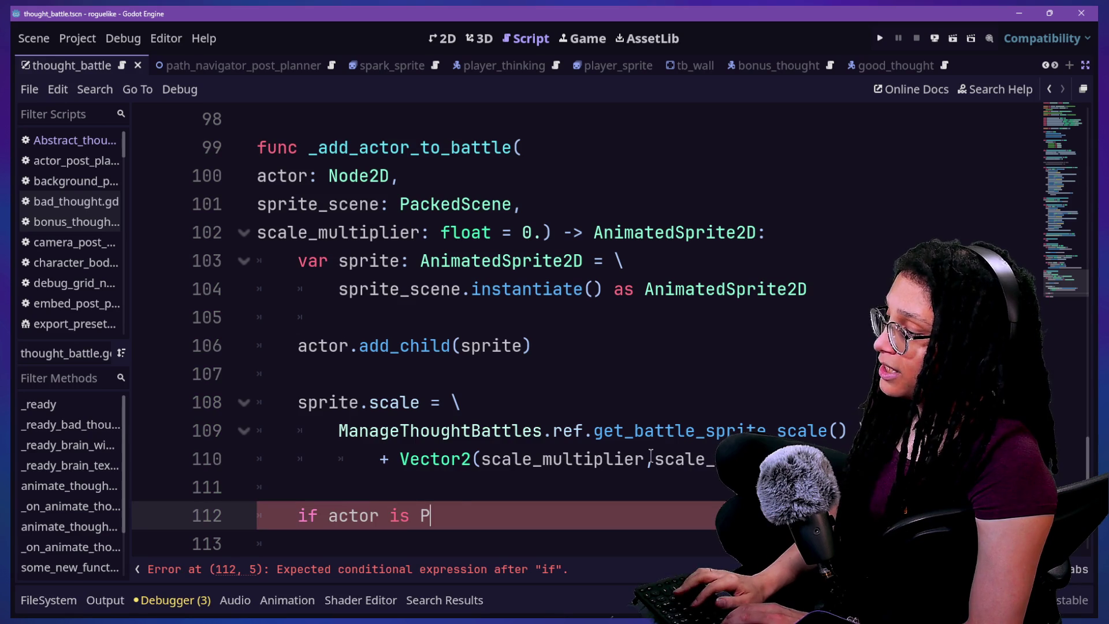
key("BackSpace")
type("T")
key("BackSpace")
type("Player_Thinking:")
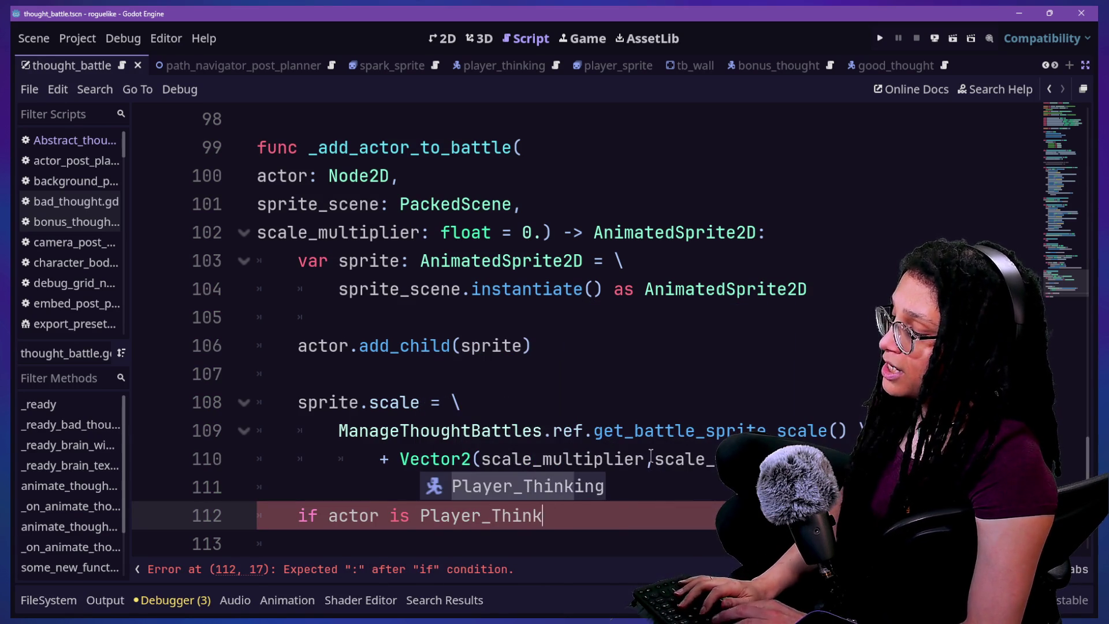
key("Return")
type(":")
Step: Inside the if block, set sprite.z_index = 3000, then run the project
key("Return")
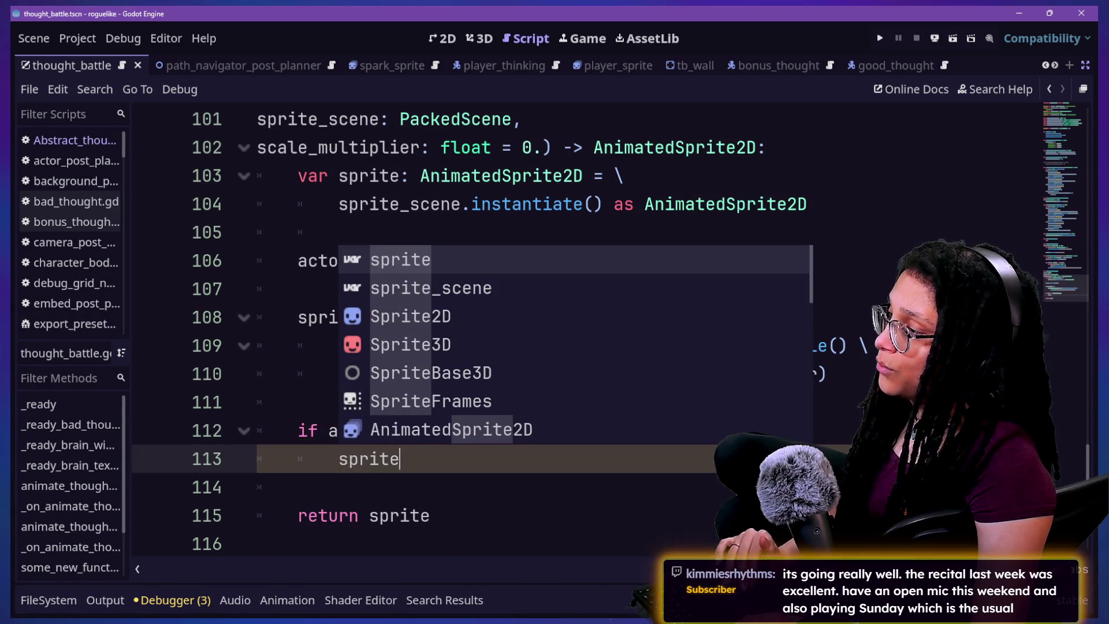
key("BackSpace")
type("e.")
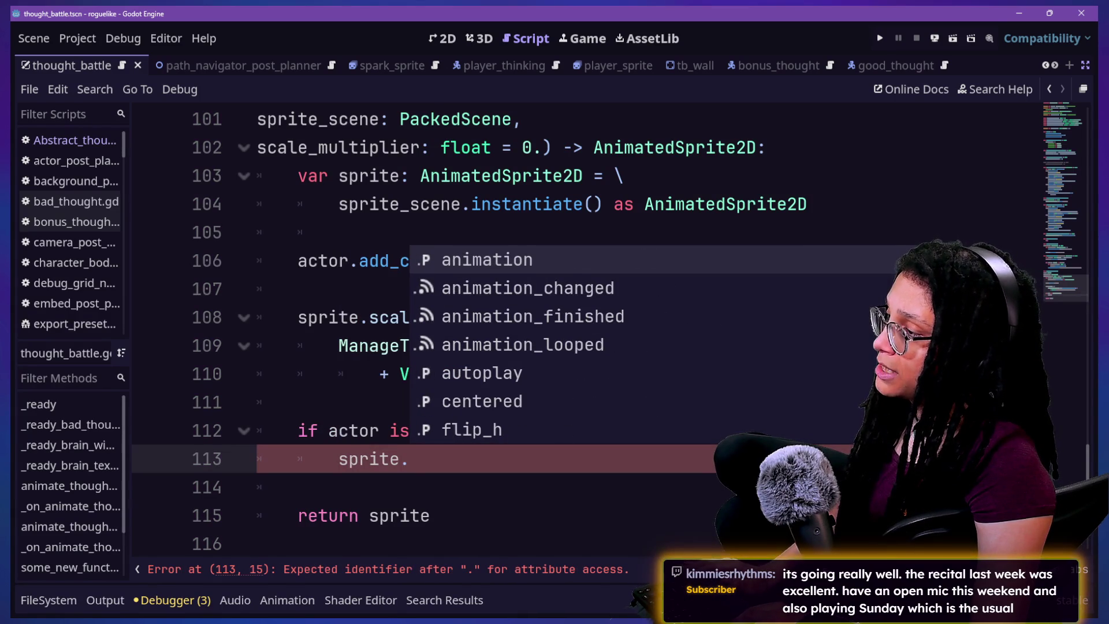
type("z")
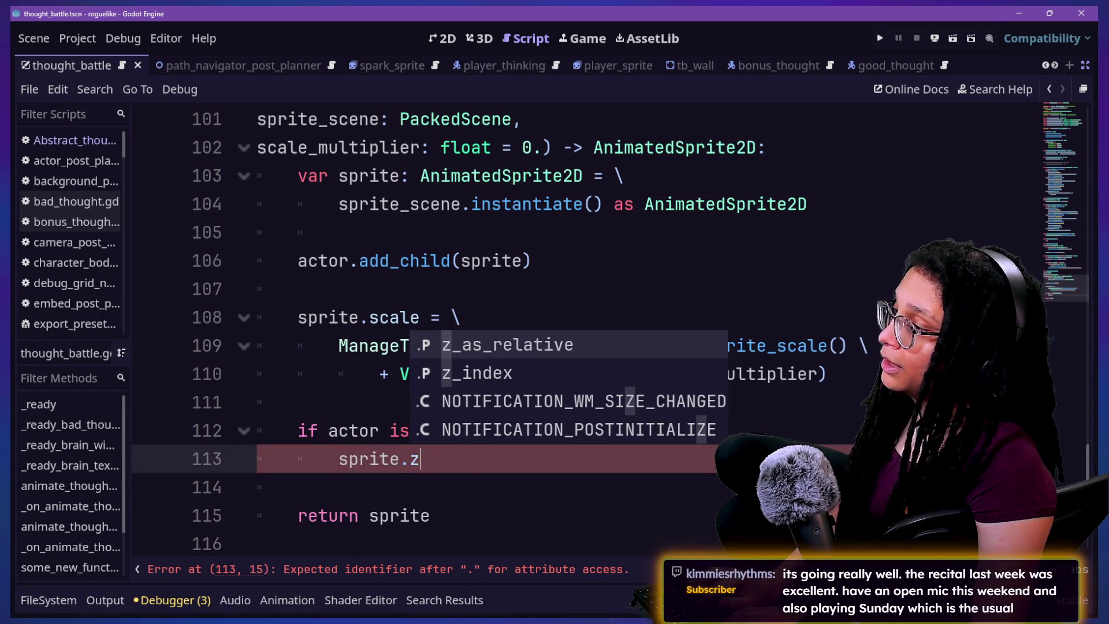
key("Down")
key("Return")
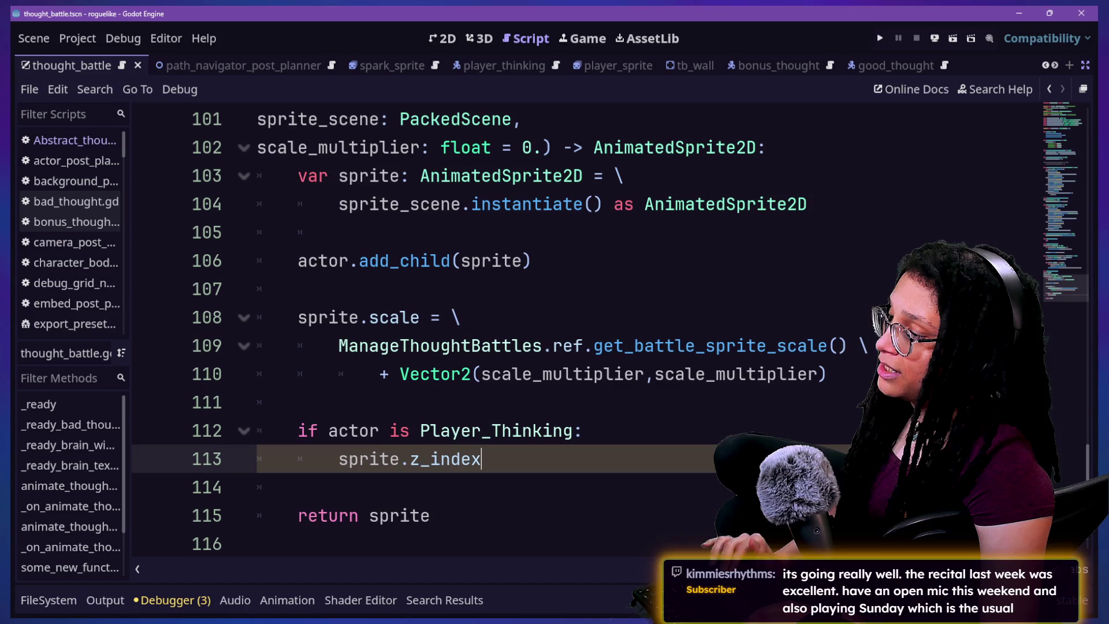
type("= ")
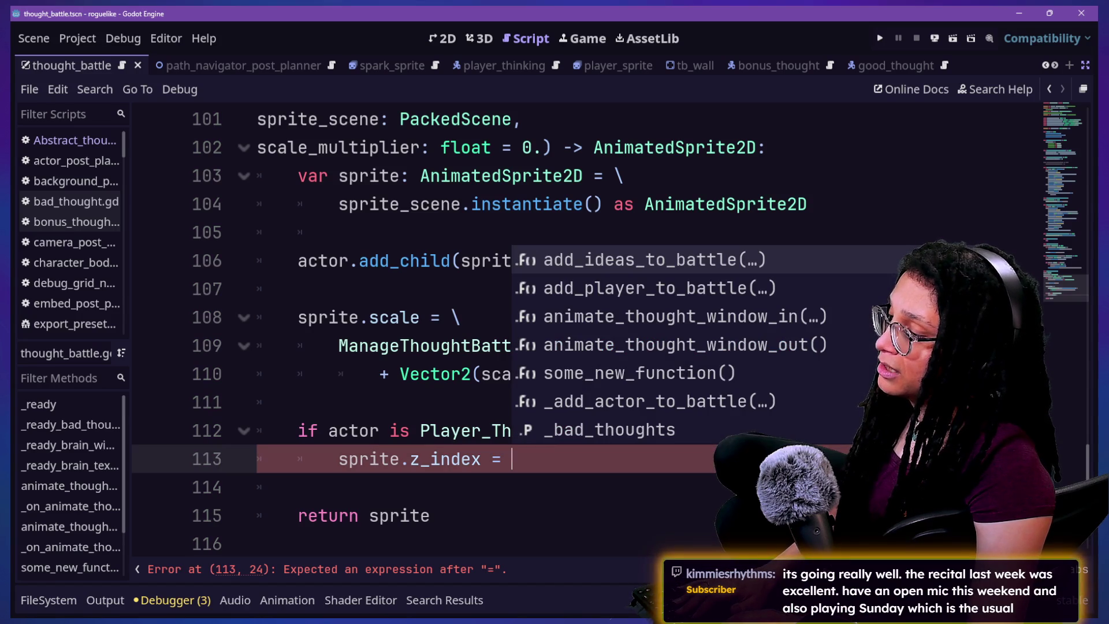
type("3000")
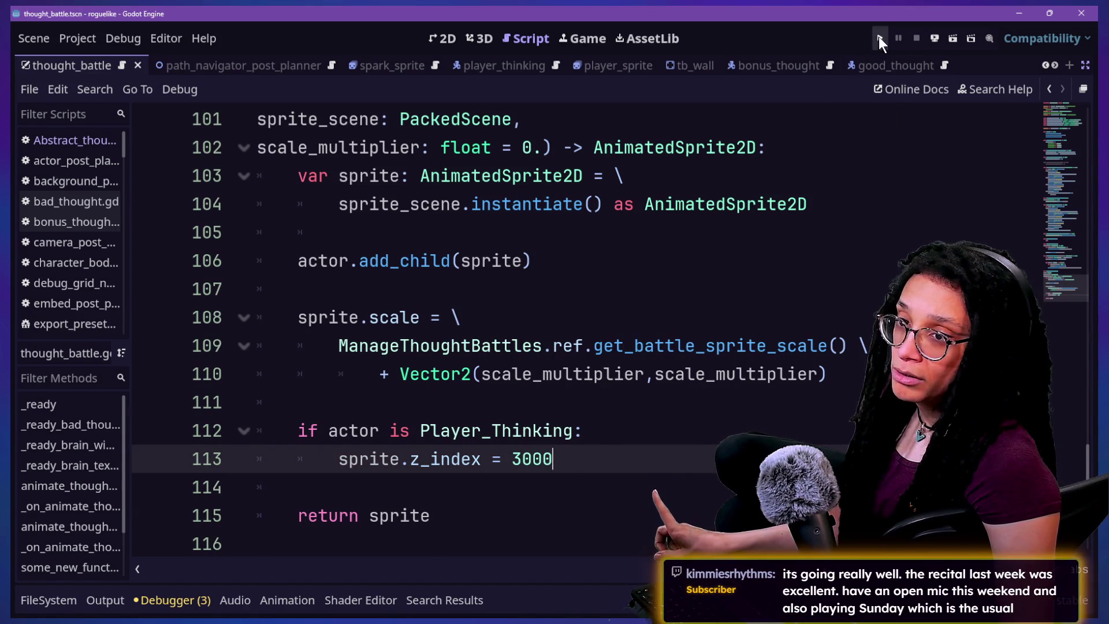
left_click(880, 37)
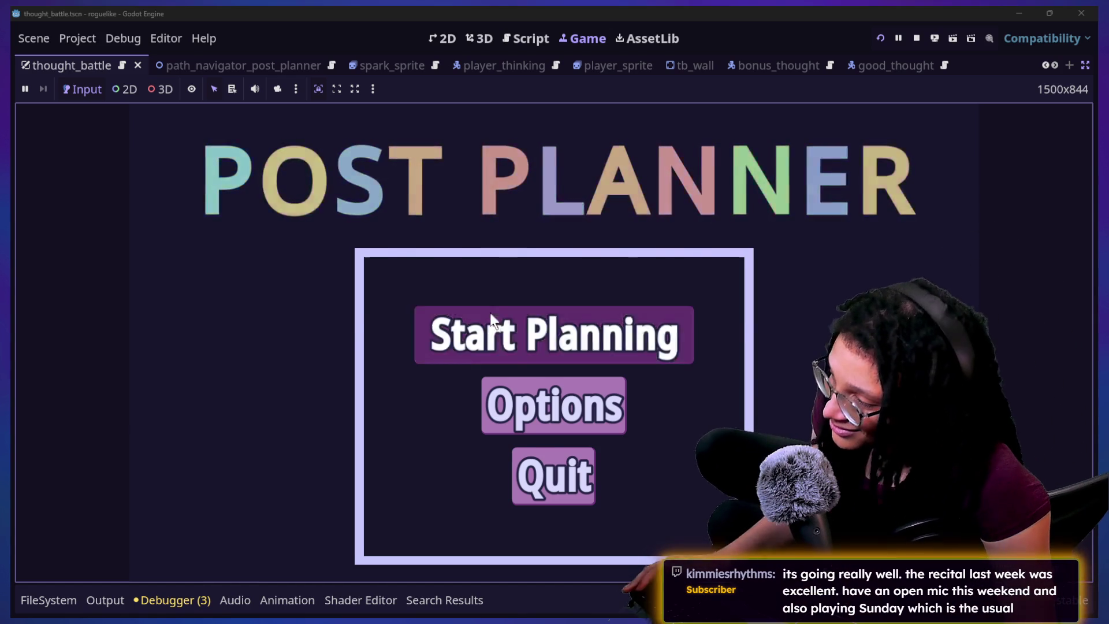
Step: In the running game, choose Start Planning and then the Catstagram platform
left_click(490, 315)
left_click(636, 335)
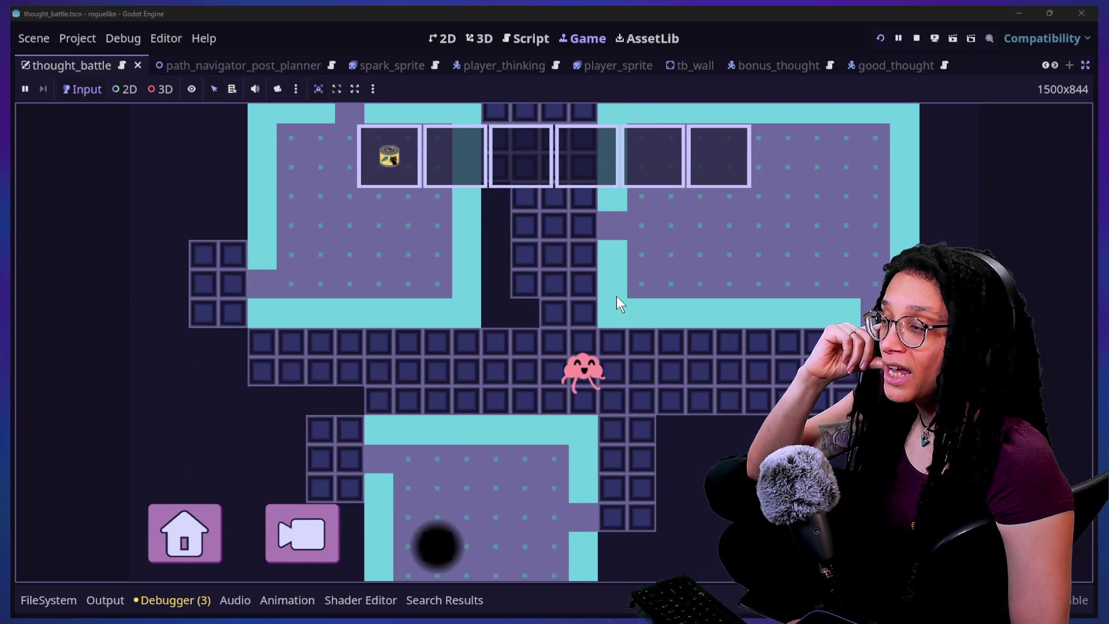
Step: Steer the brain down and left onto the cat tower, then stop the game
key("Down")
key("Left")
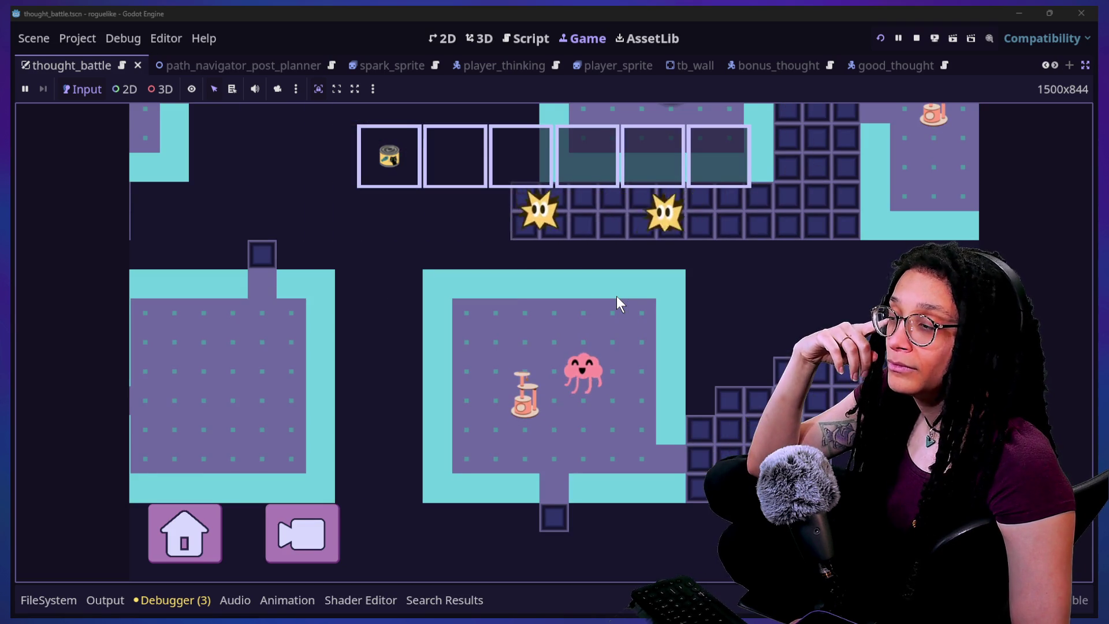
key("Down")
key("Down")
key("Left")
key("Left")
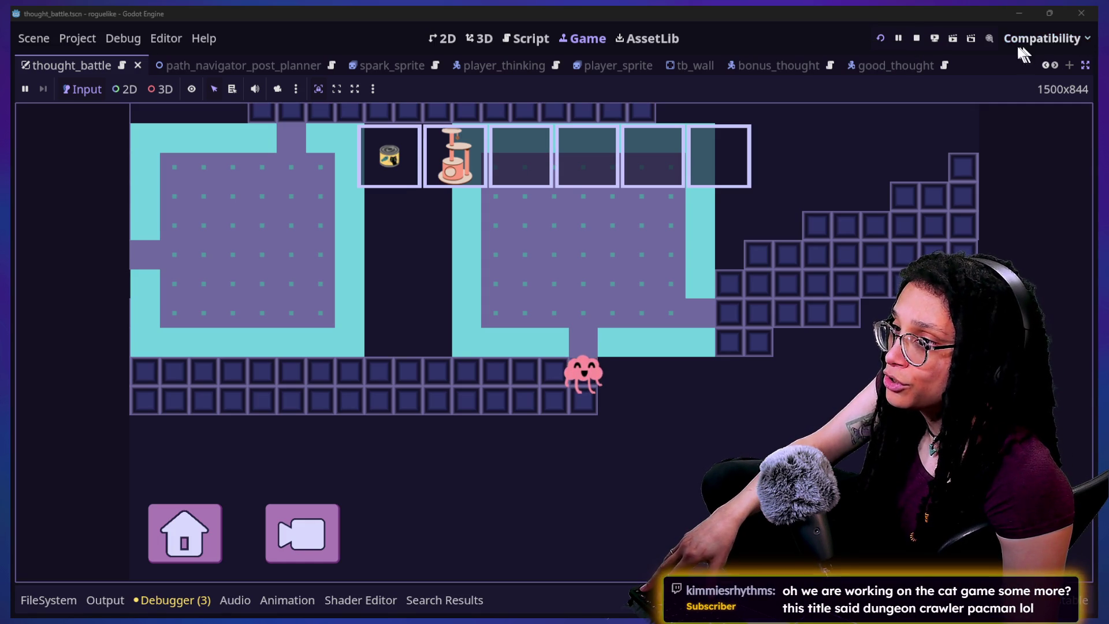
left_click(917, 39)
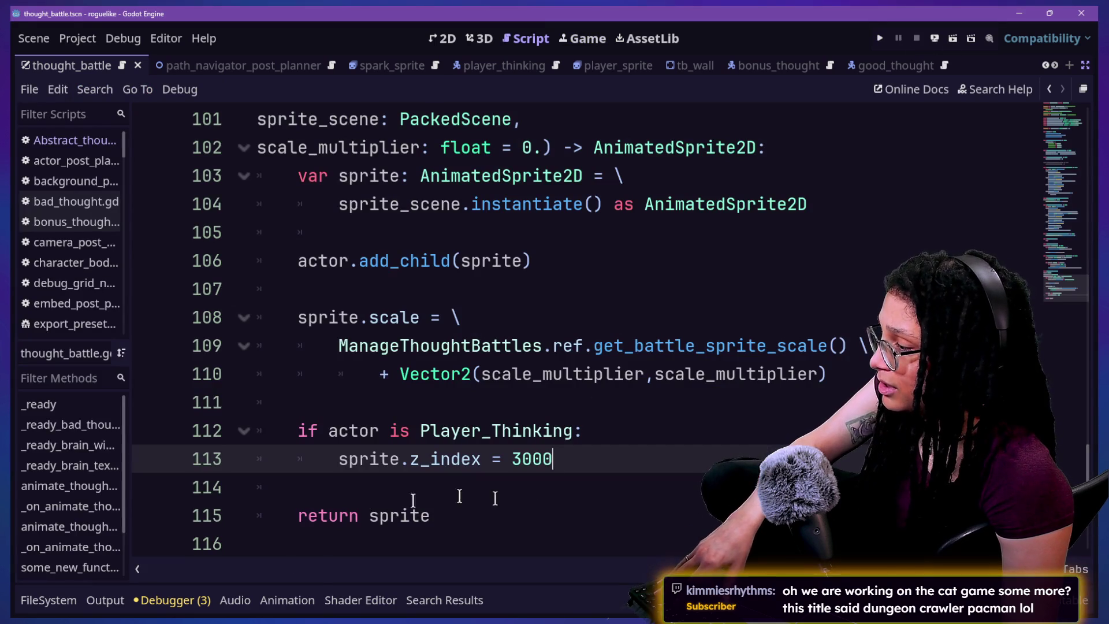
Step: Open the FileSystem dock and clear its file filter
left_click(32, 601)
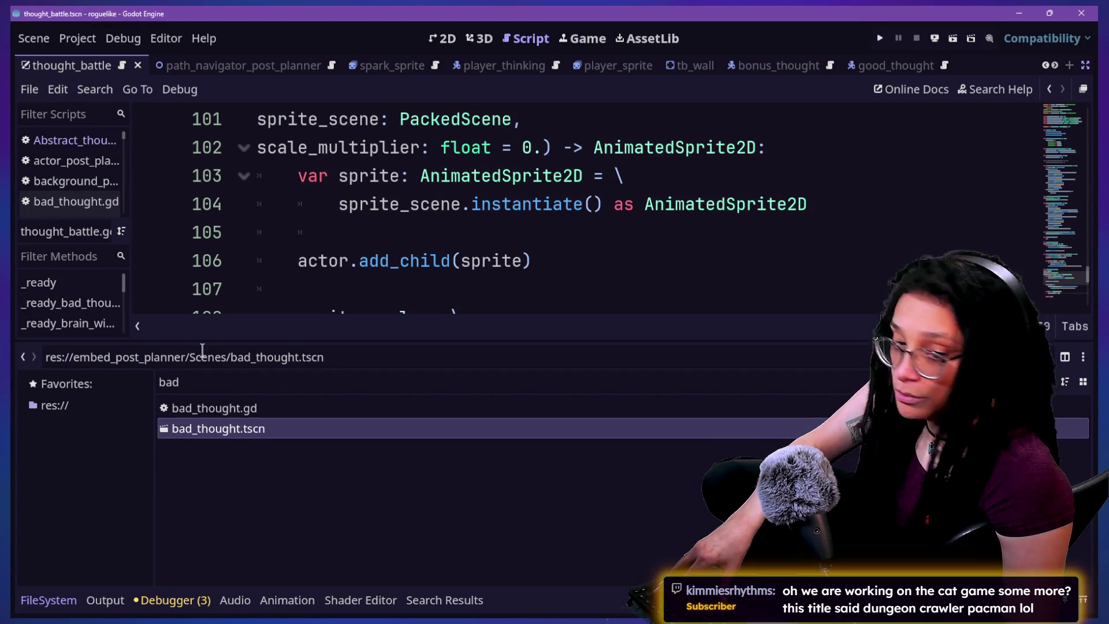
left_click(219, 373)
key("ctrl+a")
key("BackSpace")
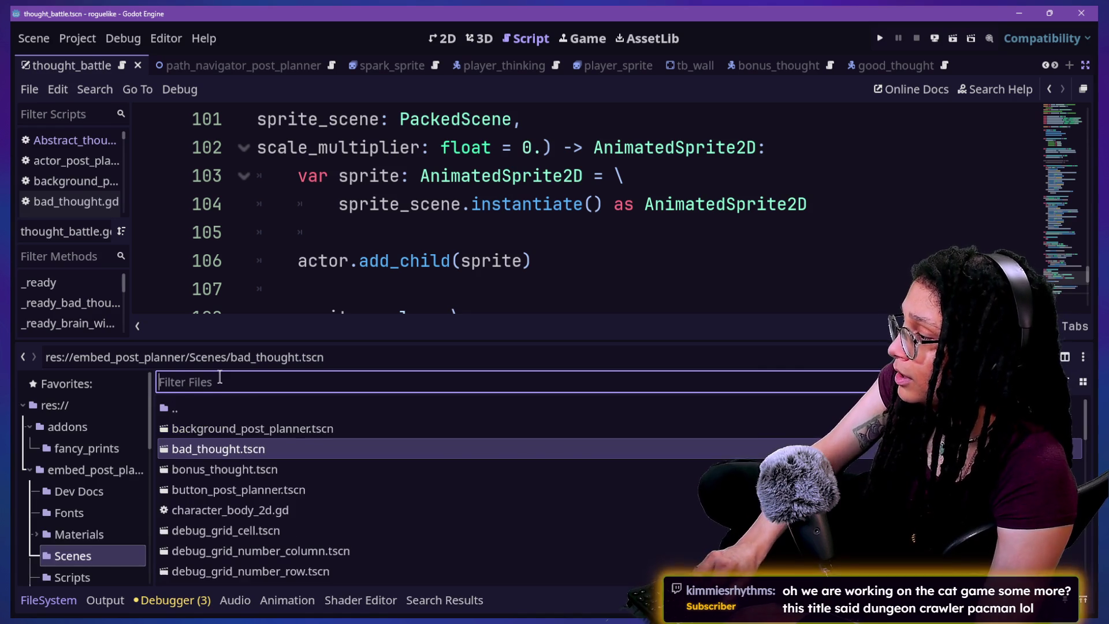
type("cat")
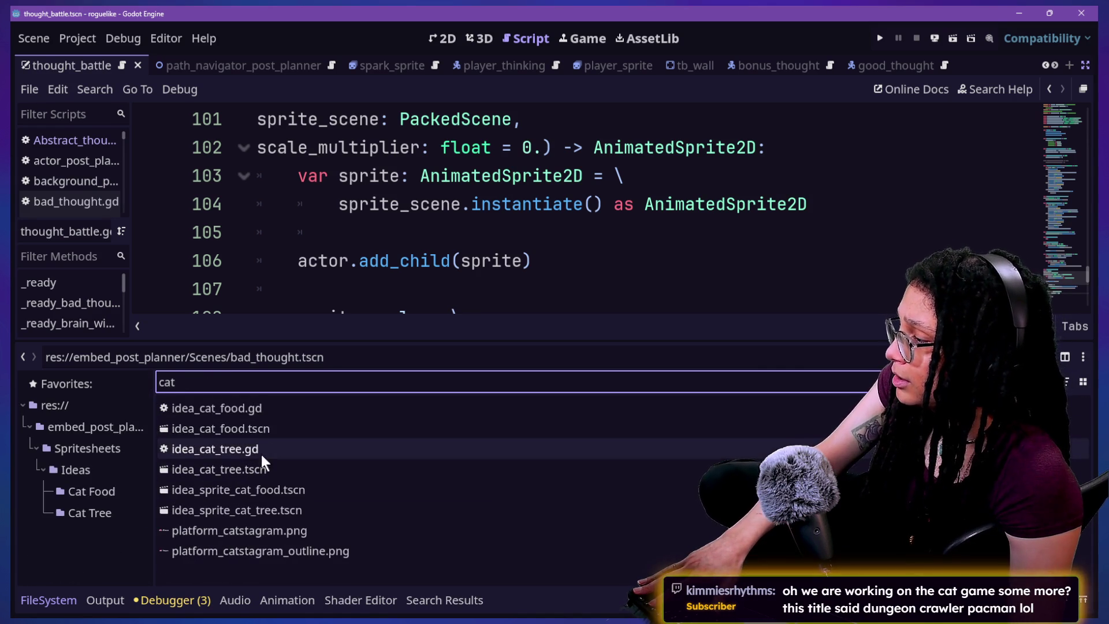
key("ctrl+a")
key("BackSpace")
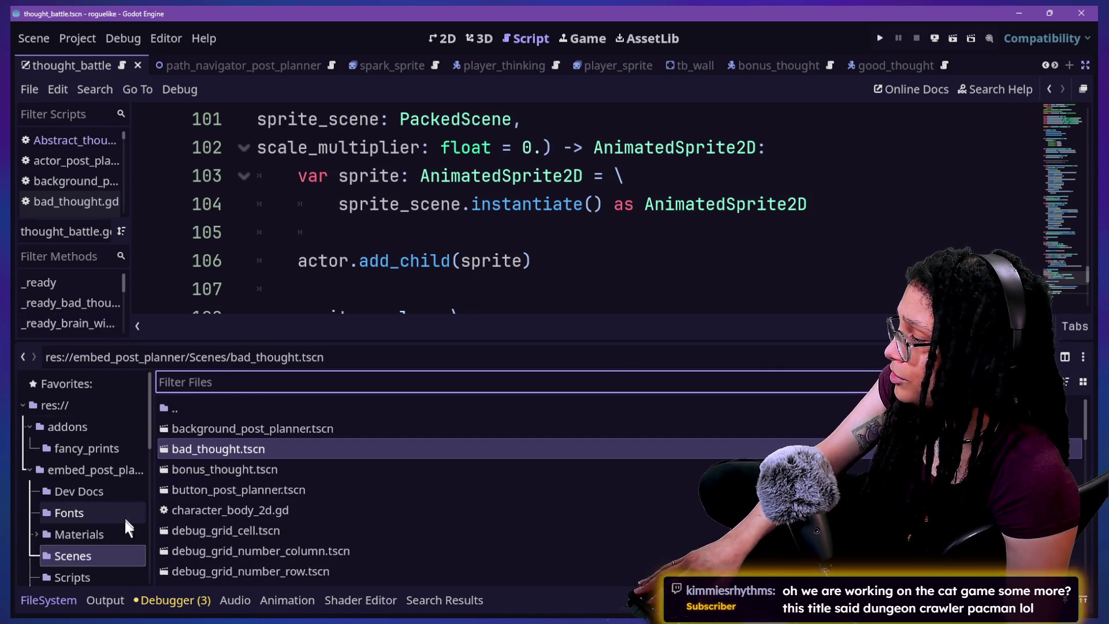
scroll(95, 521, "down", 3)
Step: Browse Spritesheets > Ideas > Cat Food and select idle_1.png
left_click(75, 467)
left_click(84, 488)
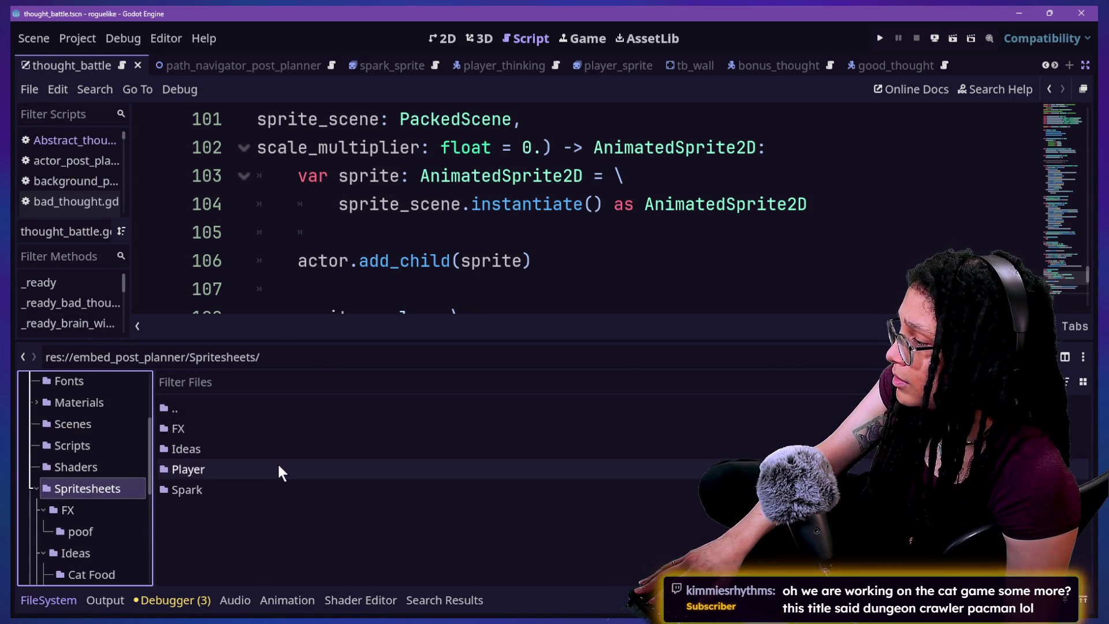
double_click(189, 450)
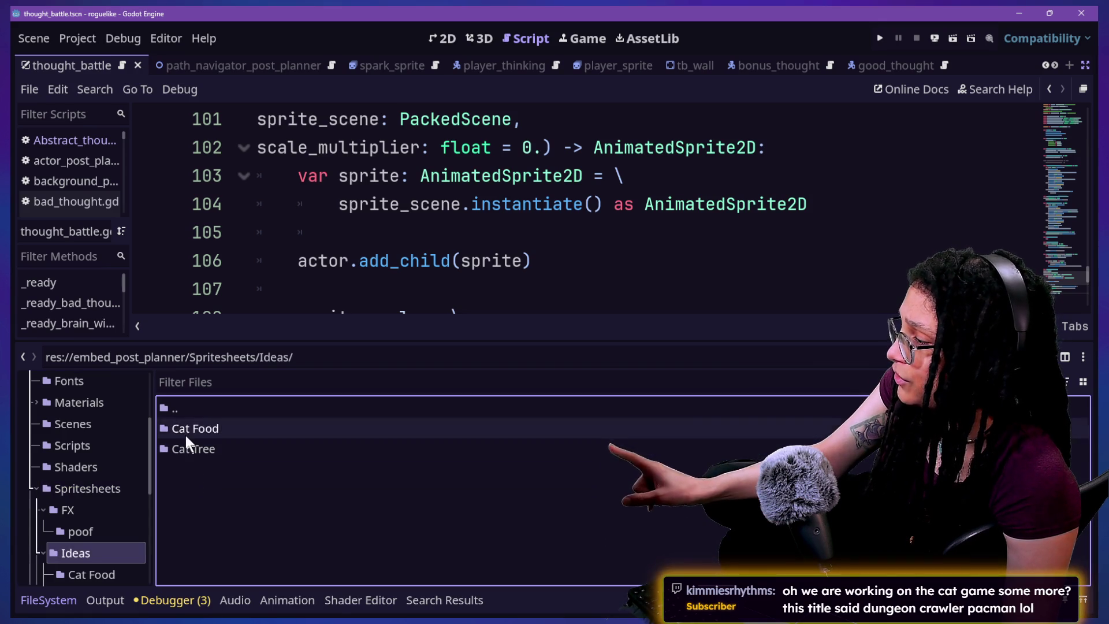
double_click(190, 431)
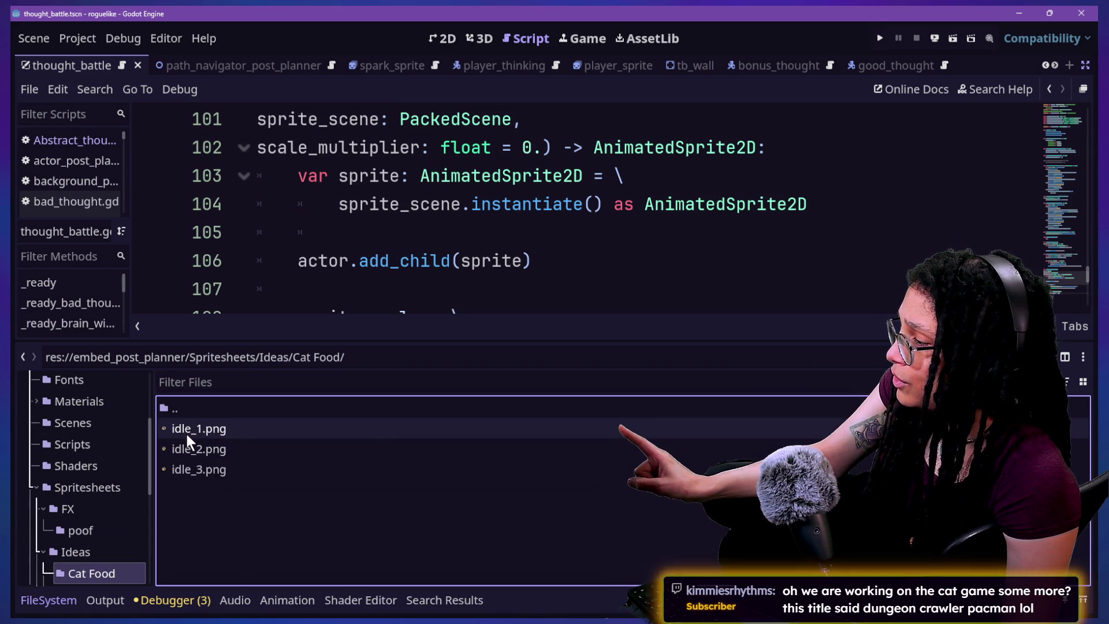
mouse_move(186, 435)
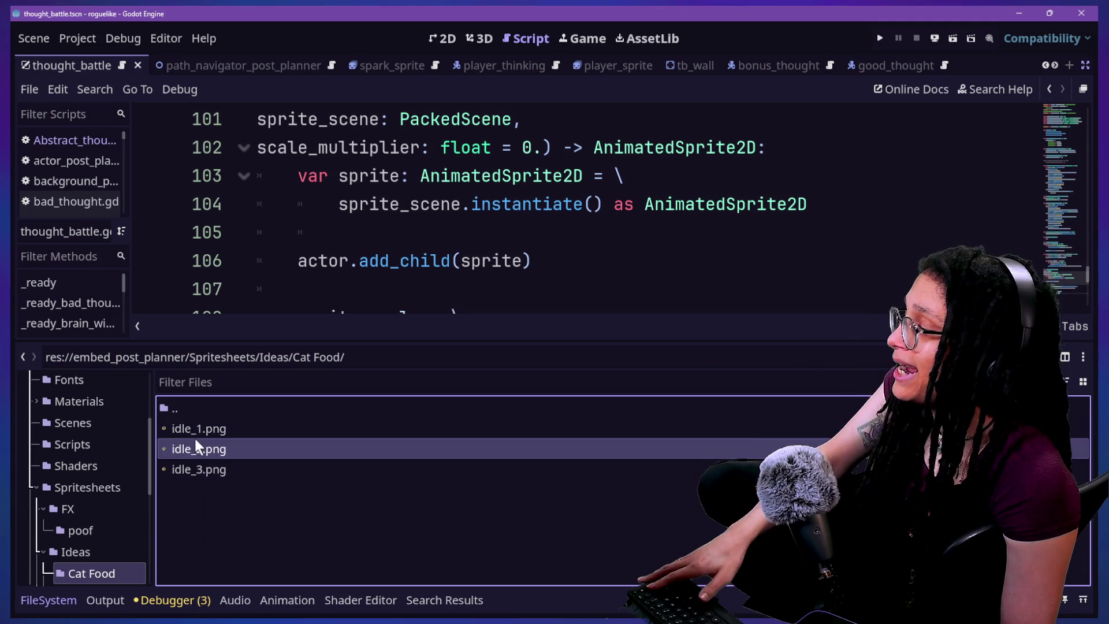
left_click(189, 430)
Step: Exit distraction-free mode and bring up the stream chat window
key("ctrl+shift+F11")
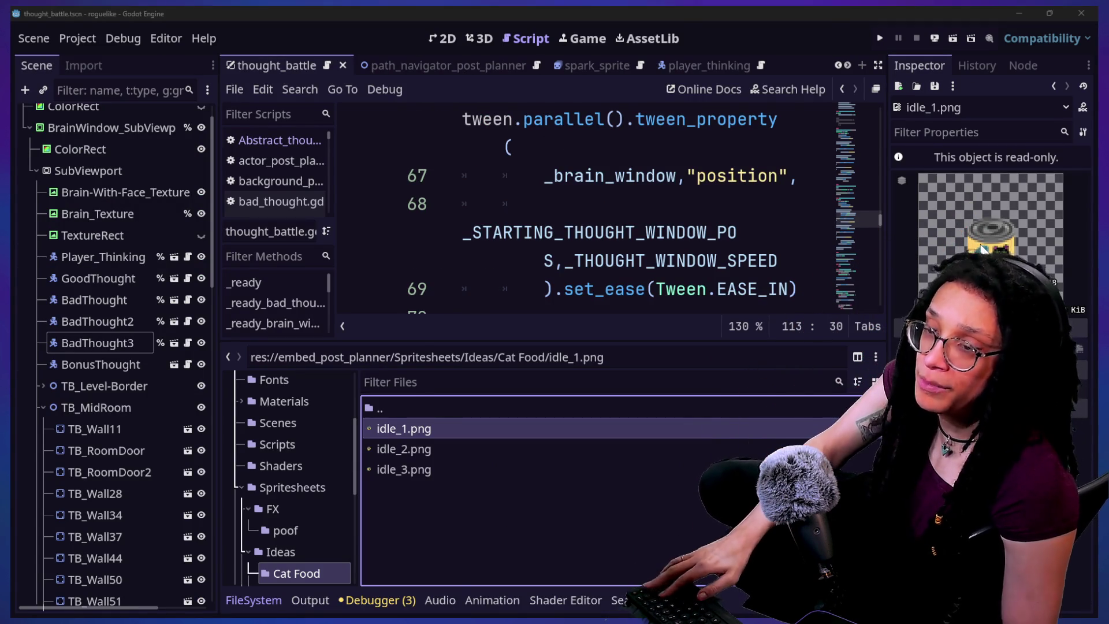
left_click(777, 620)
mouse_move(963, 404)
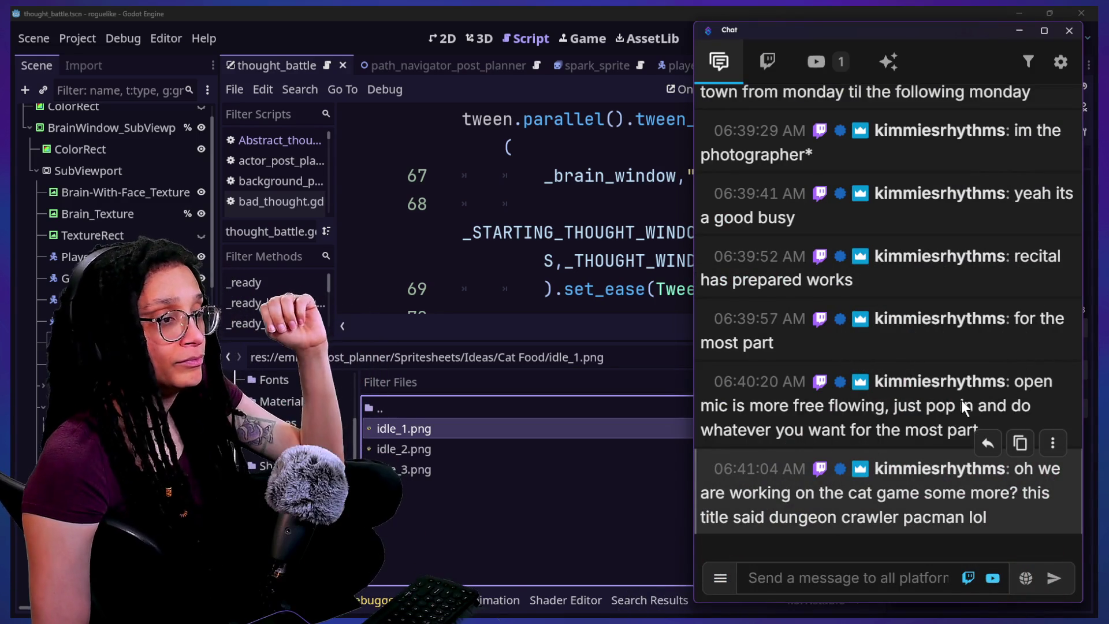
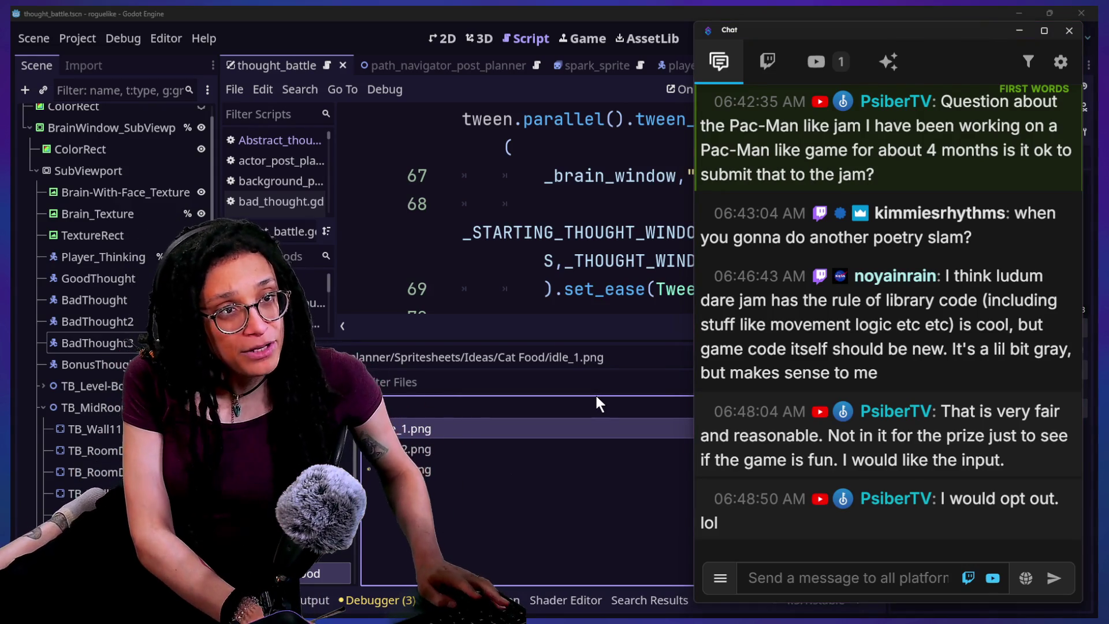
Step: Switch from the Godot editor to the browser showing the HyperGameDev itch.io page
key("alt+Tab")
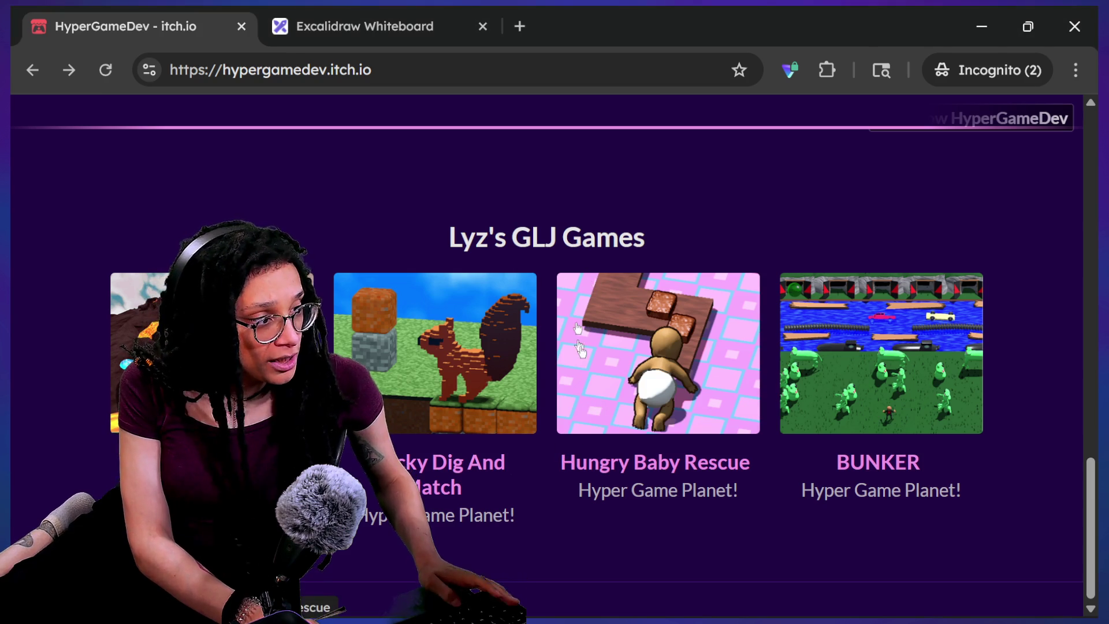
Step: Open the Pac-Man-like Jam (gamelike-jam-009) page in a new tab and scroll through it
scroll(625, 325, "up", 15)
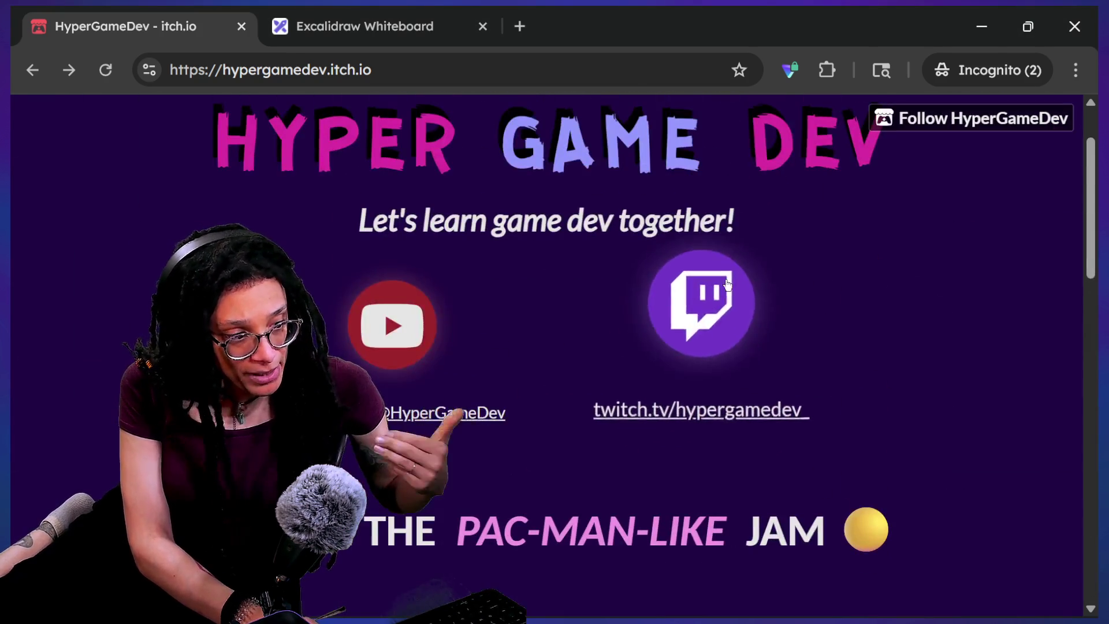
scroll(626, 325, "down", 6)
left_click(673, 129)
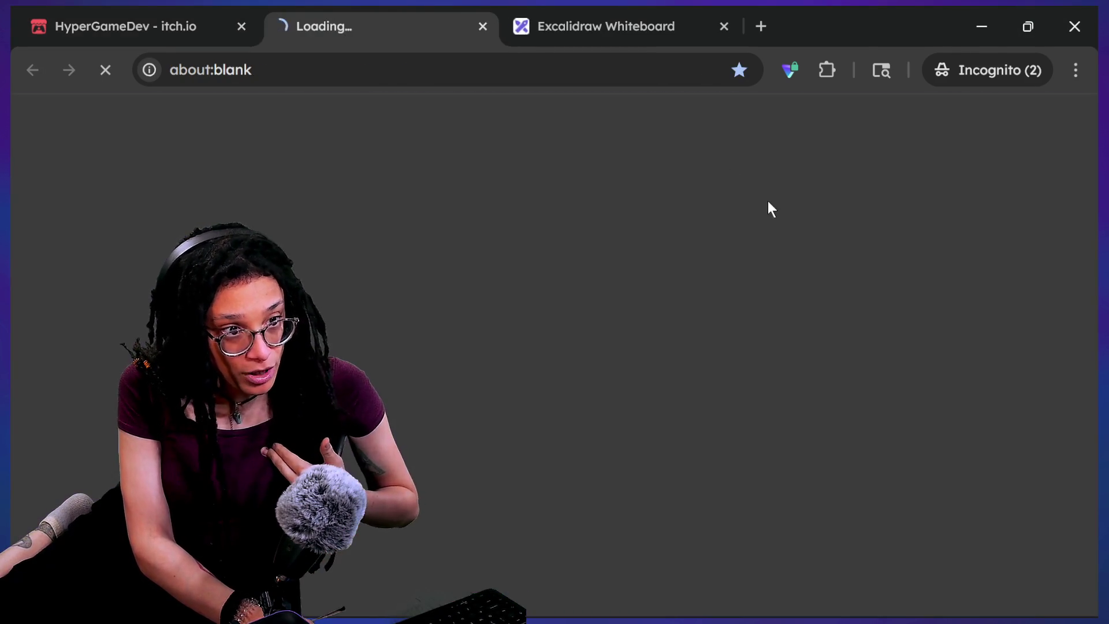
scroll(547, 346, "down", 8)
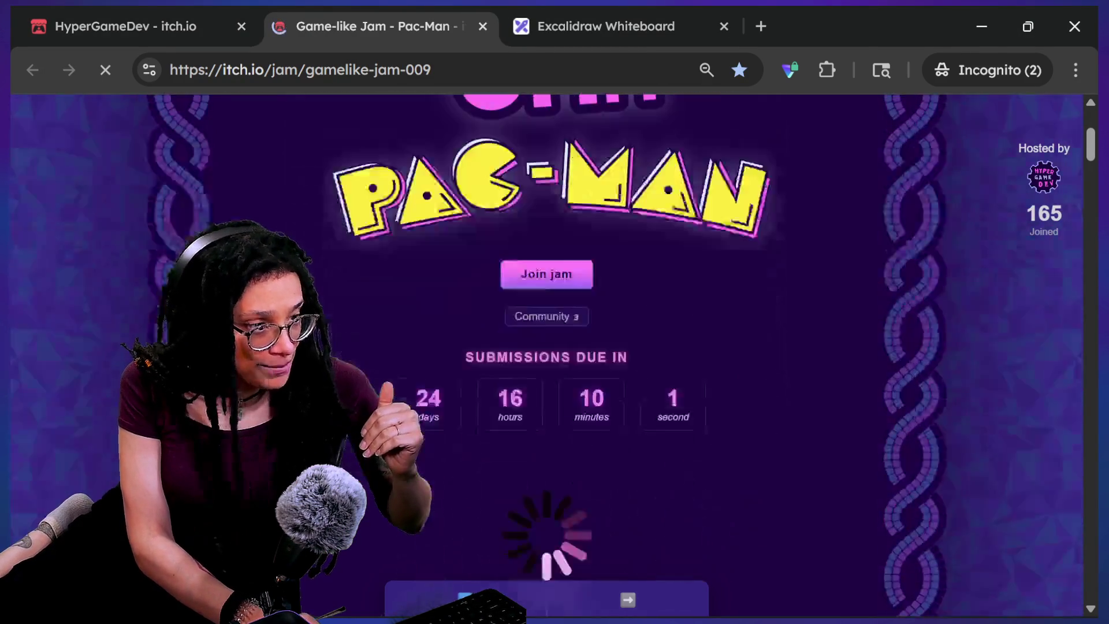
scroll(547, 346, "up", 8)
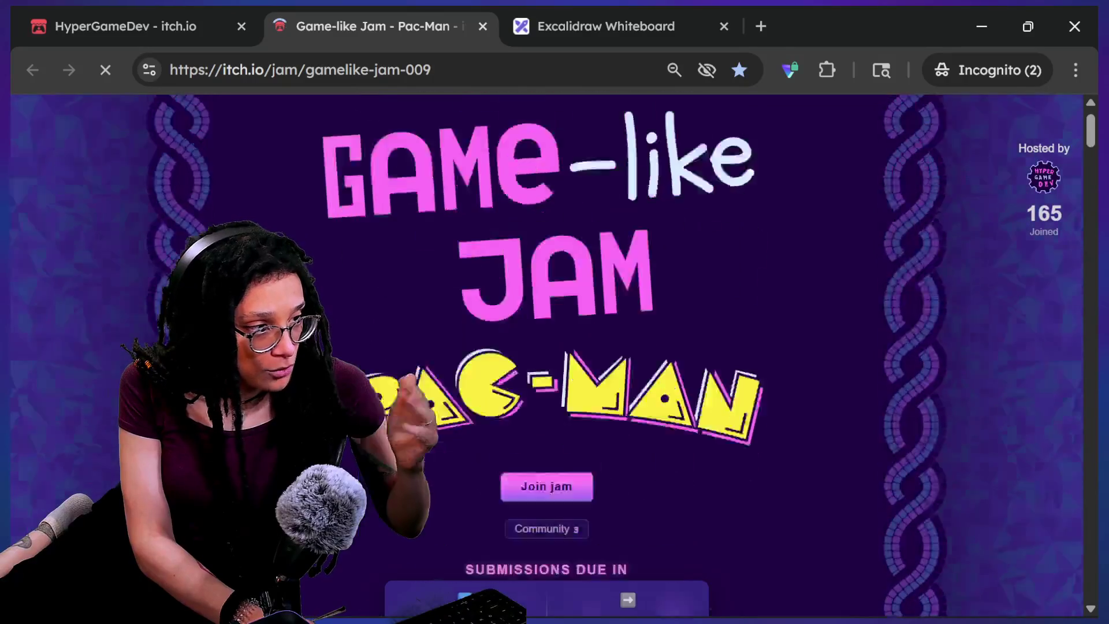
scroll(547, 347, "down", 5)
scroll(547, 347, "down", 8)
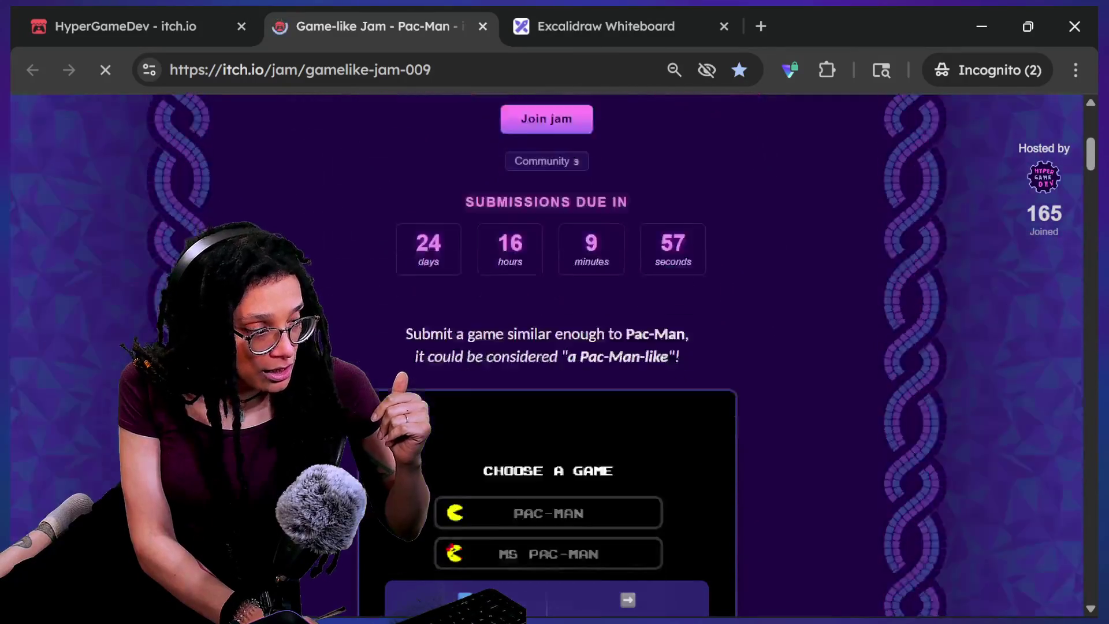
scroll(547, 347, "up", 10)
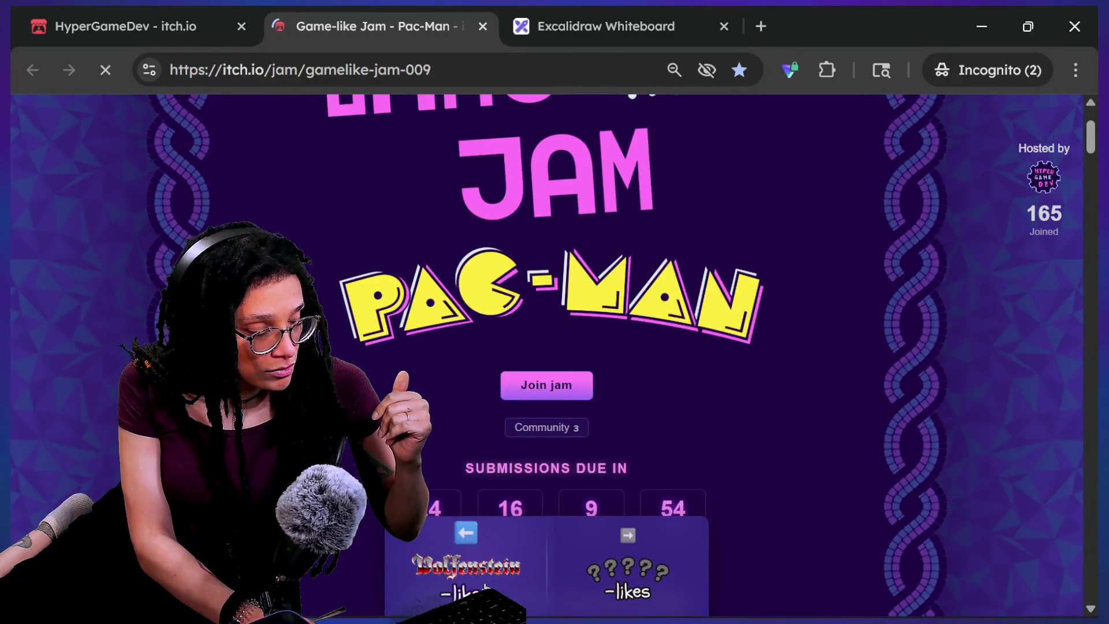
scroll(774, 323, "up", 3)
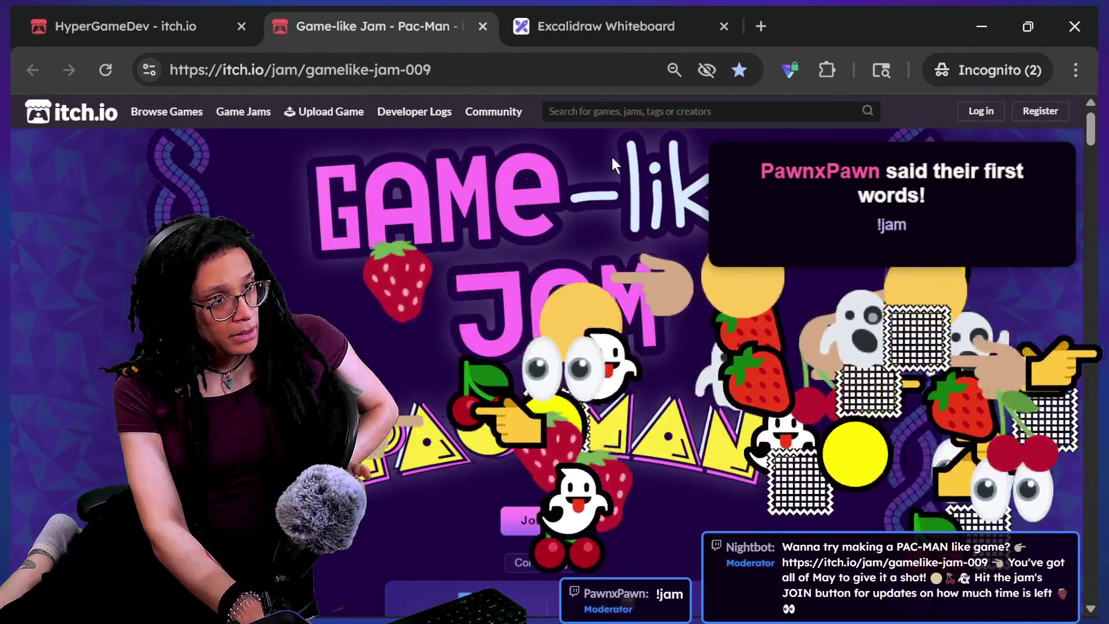
Step: Select the jam page's web address, then open the earlier Wolfenstein 3-D jam page
left_click(454, 70)
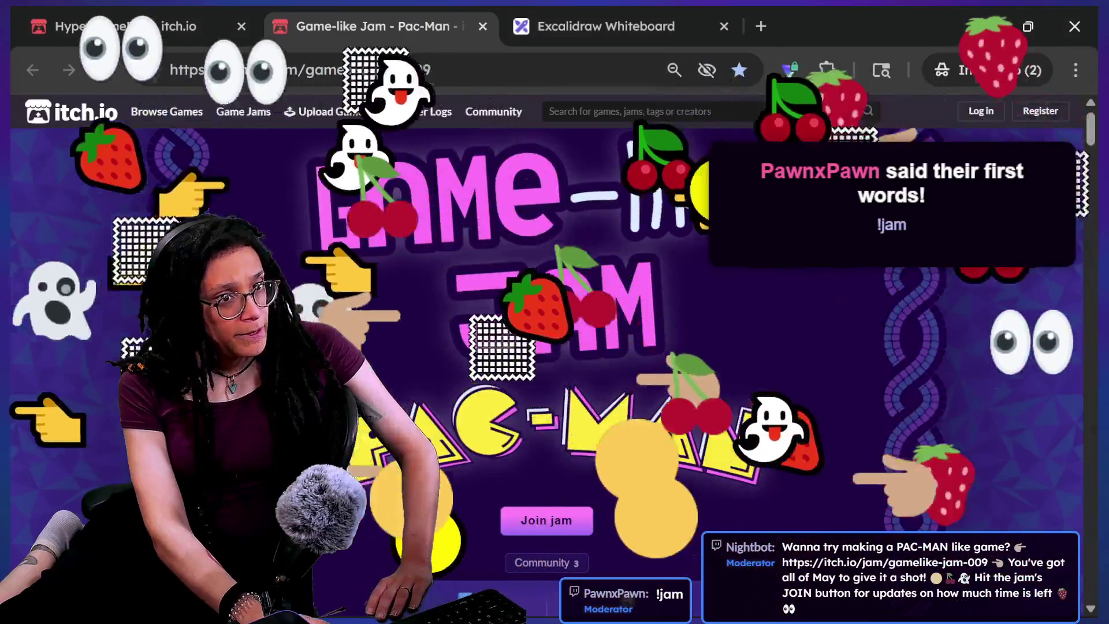
left_click(536, 128)
scroll(535, 289, "down", 1)
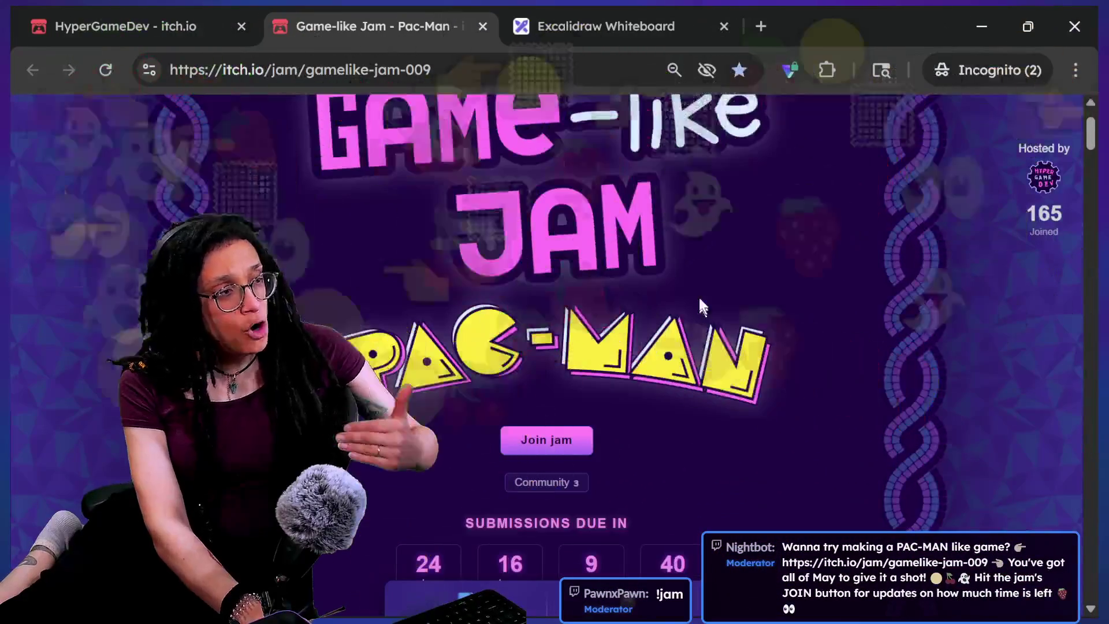
scroll(699, 289, "up", 1)
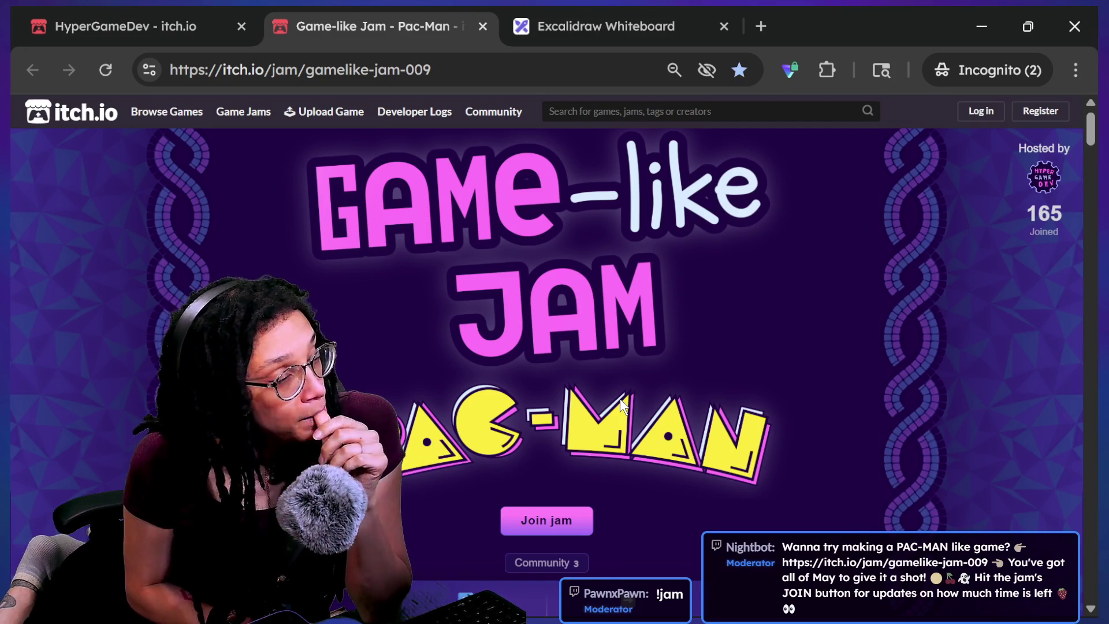
left_click(595, 480)
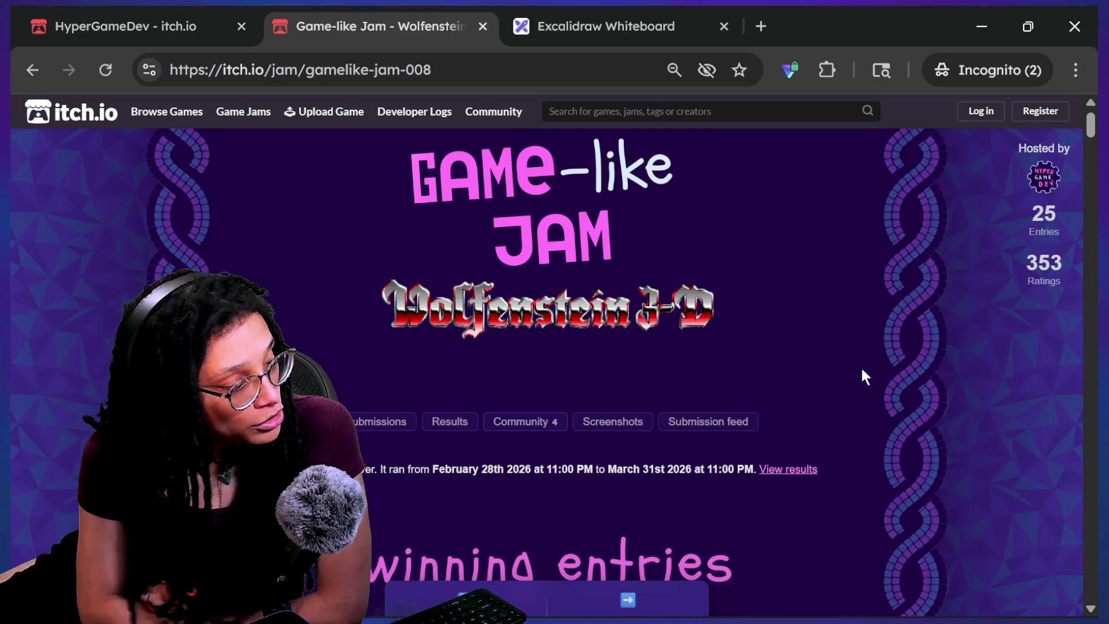
Step: Open the Wolfenstein jam's Results, copy its address, and switch to the YouTube Studio window
left_click(445, 425)
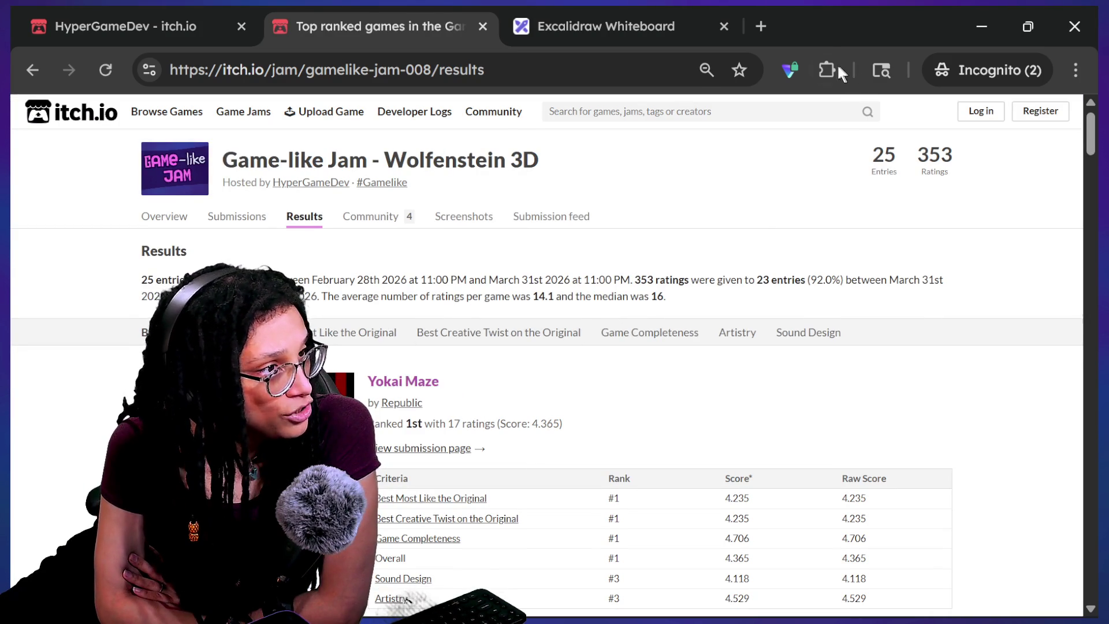
left_click(830, 70)
left_click(647, 71)
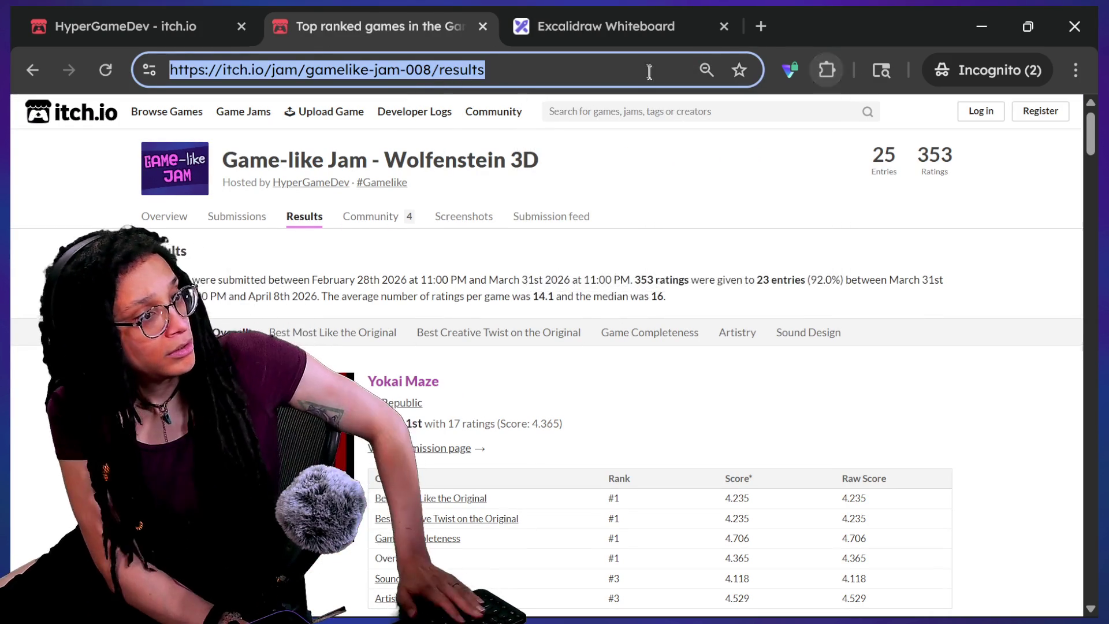
key("alt+Tab")
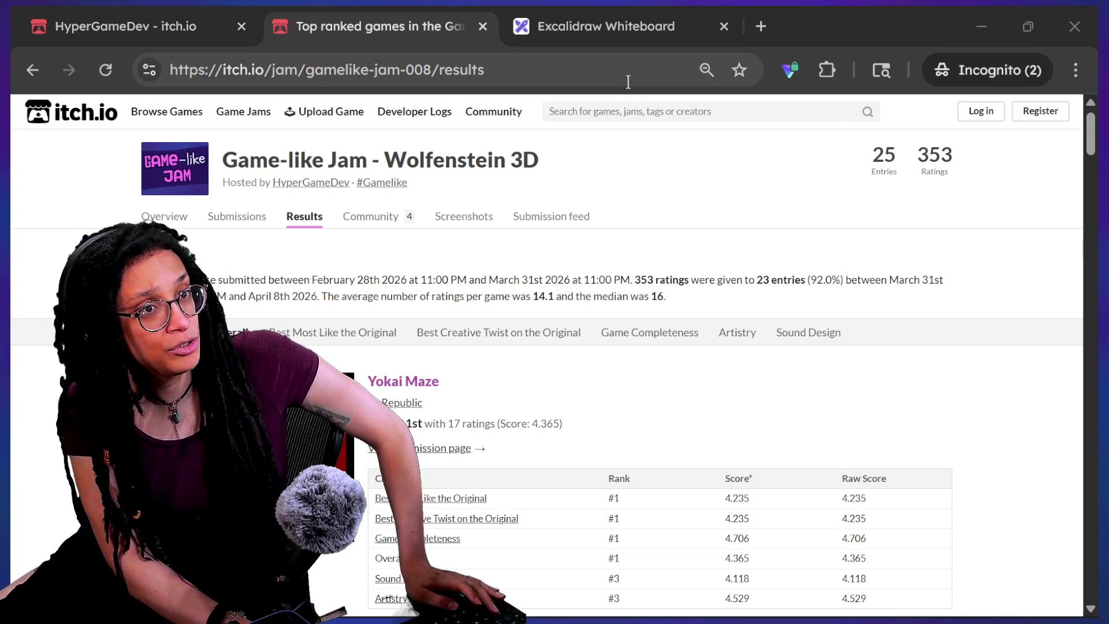
key("alt+Tab")
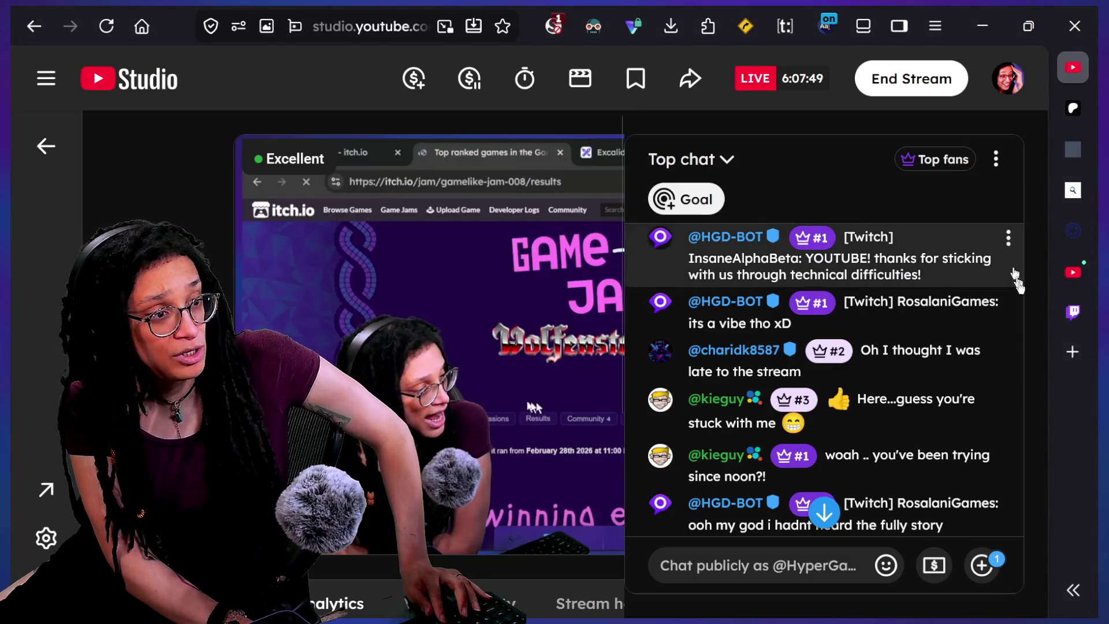
Step: In a new tab, close the picture-in-picture preview and load the pasted results URL
left_click(1073, 351)
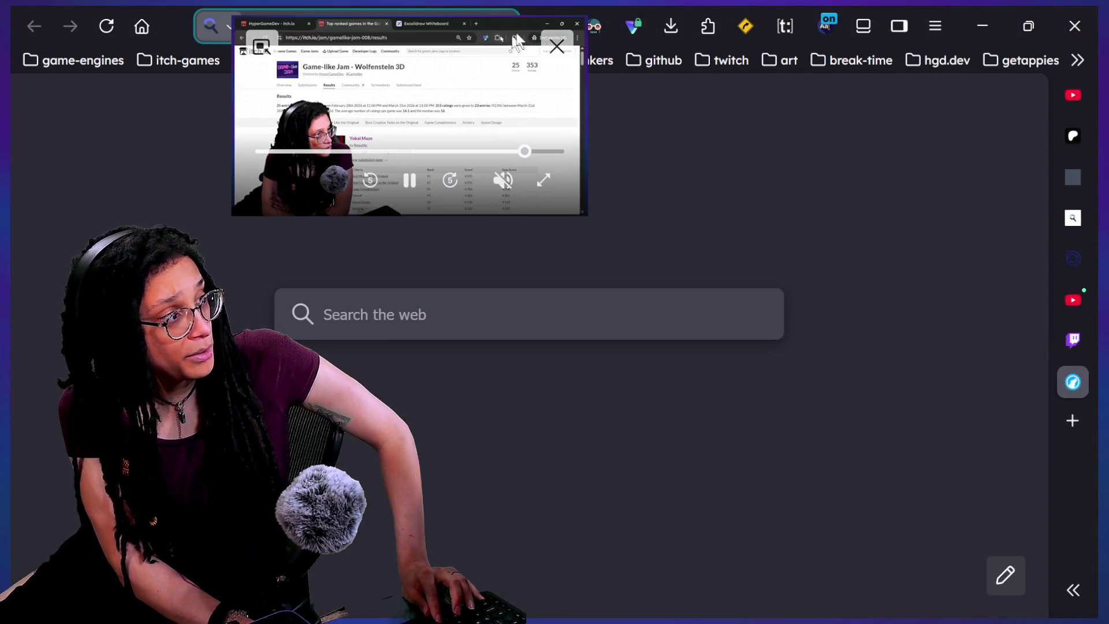
left_click(557, 46)
type("itch.io/jam/gamelike-jam-008/results")
key("Return")
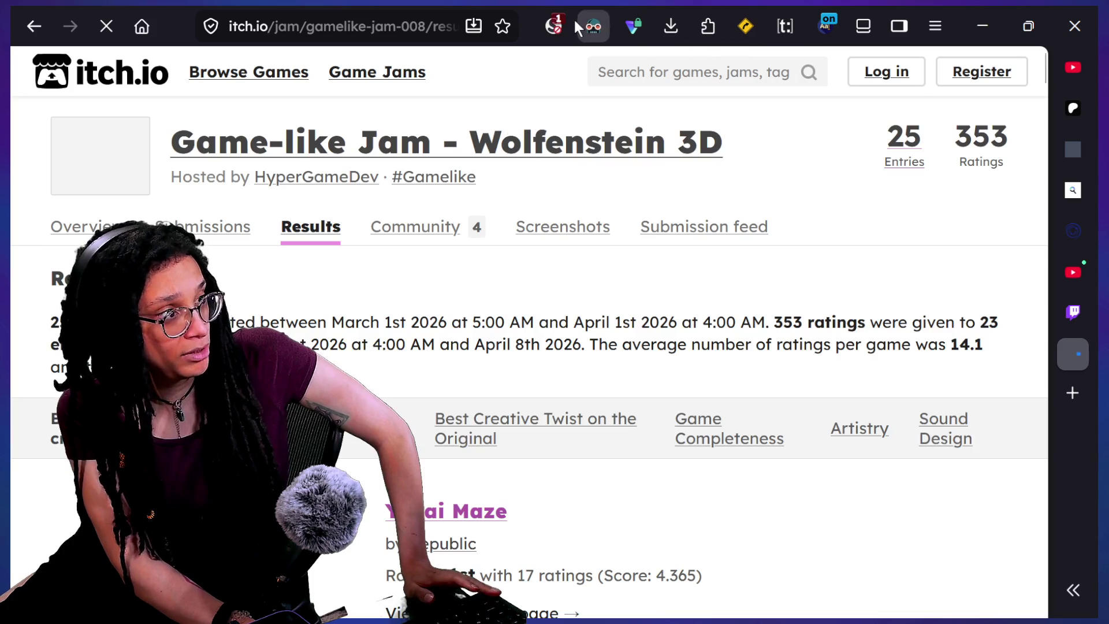
Step: Turn on Dark Reader dark mode for the itch.io results page
left_click(593, 26)
left_click(452, 110)
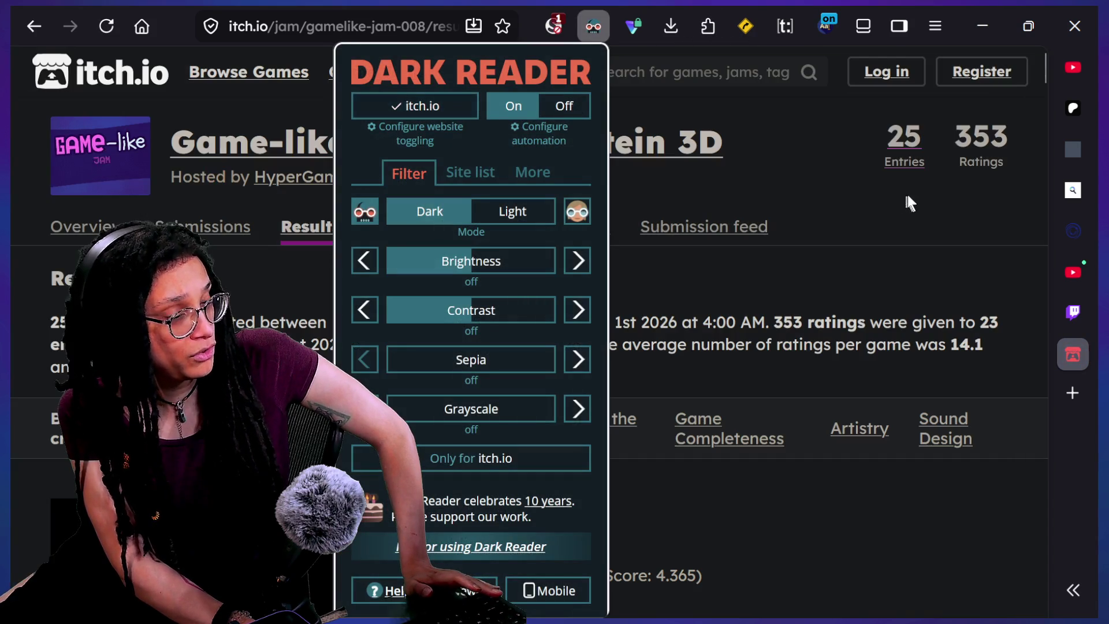
left_click(913, 189)
scroll(912, 190, "down", 3)
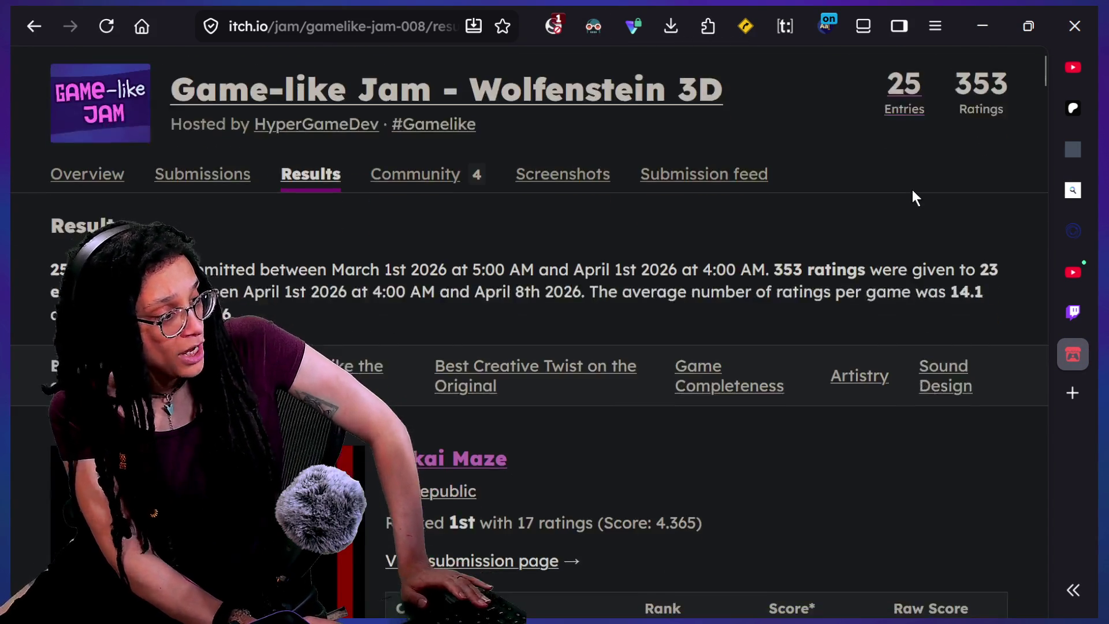
Step: Highlight the 4.235 Best Most Like the Original score and the Score column down to Sound Design
scroll(917, 180, "down", 4)
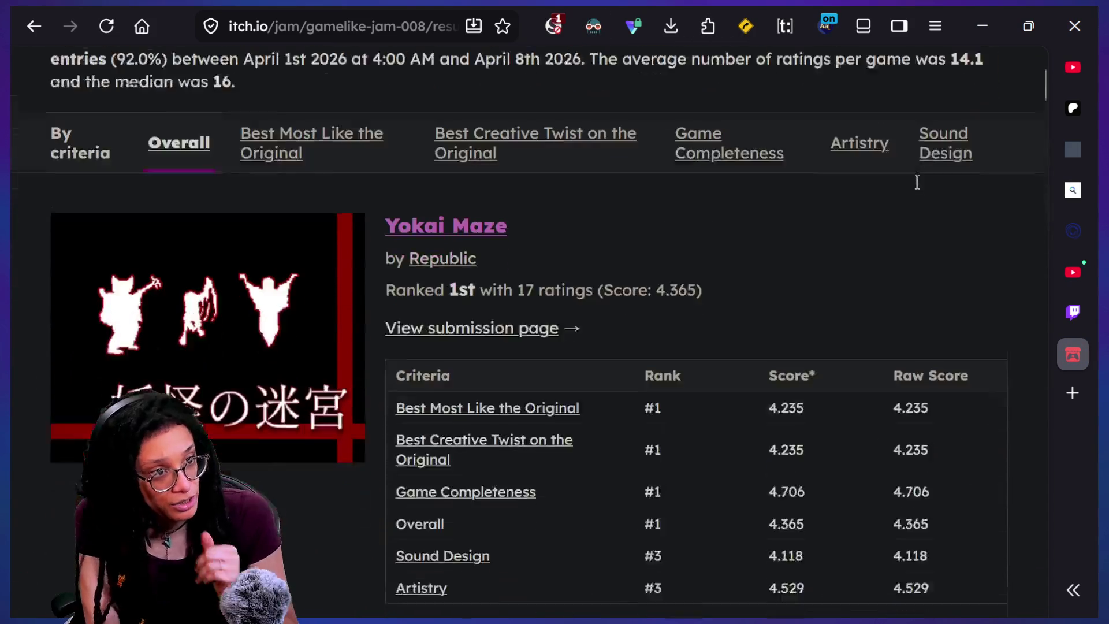
left_click_drag(740, 331, 821, 331)
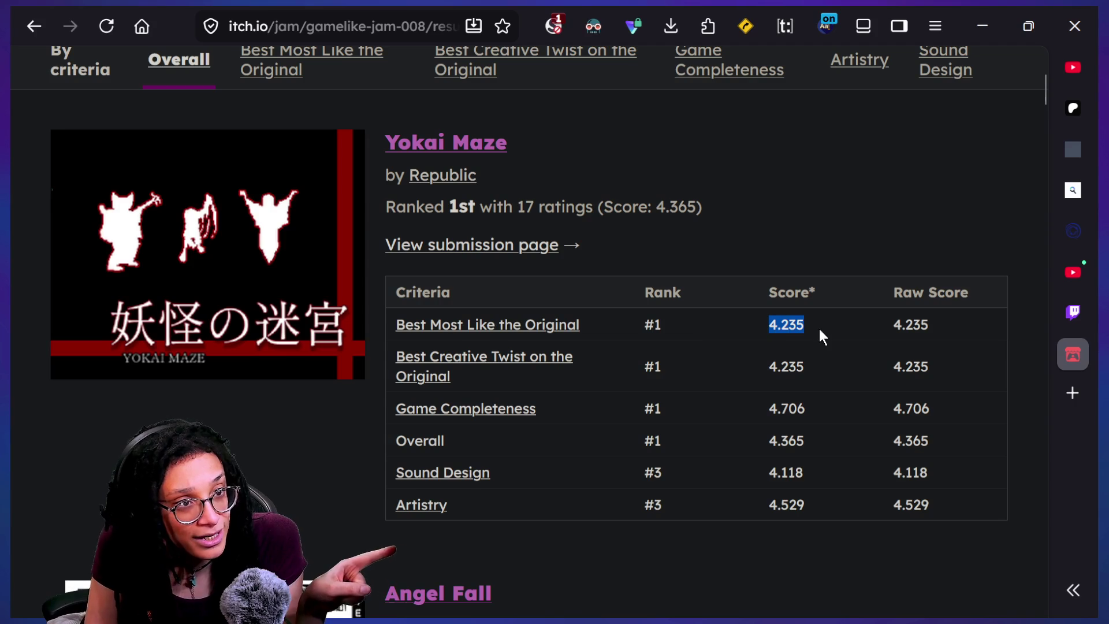
left_click(920, 327)
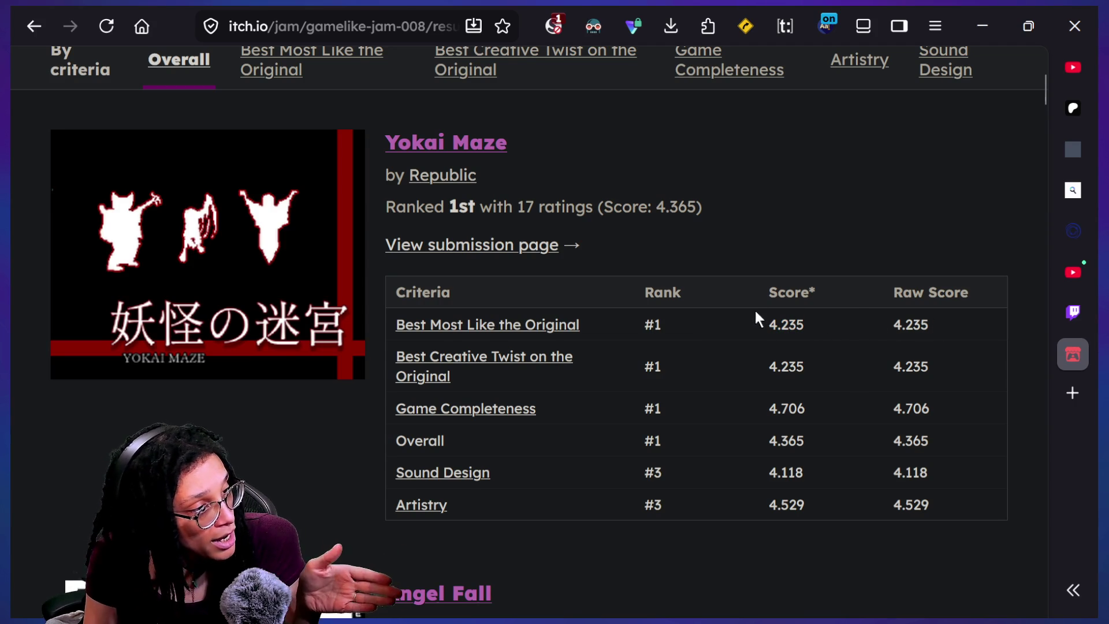
left_click_drag(772, 287, 824, 469)
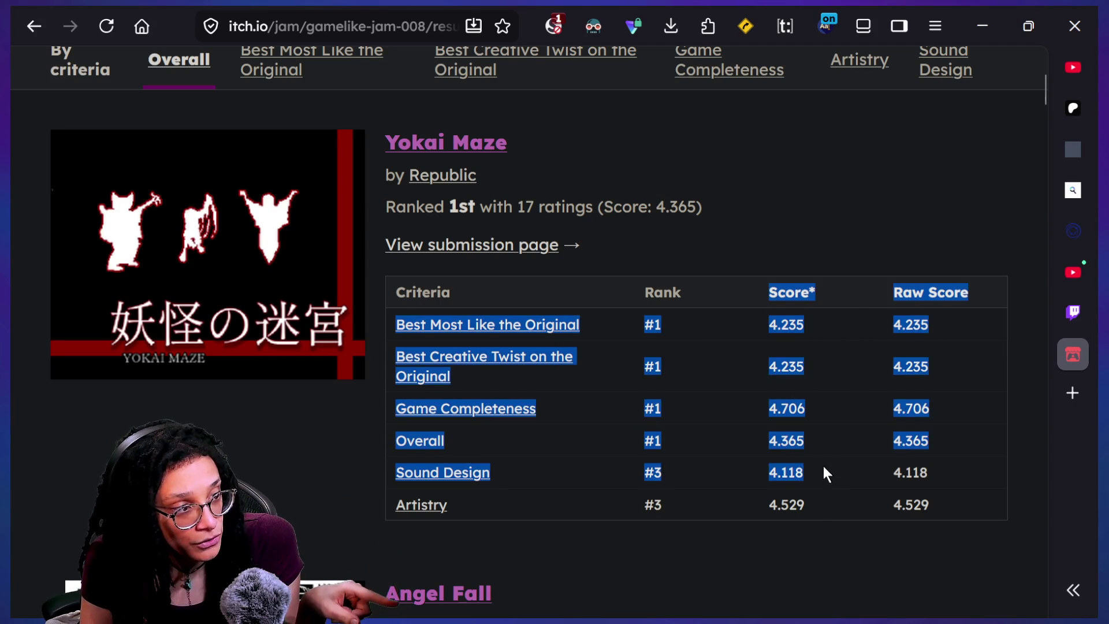
left_click(822, 468)
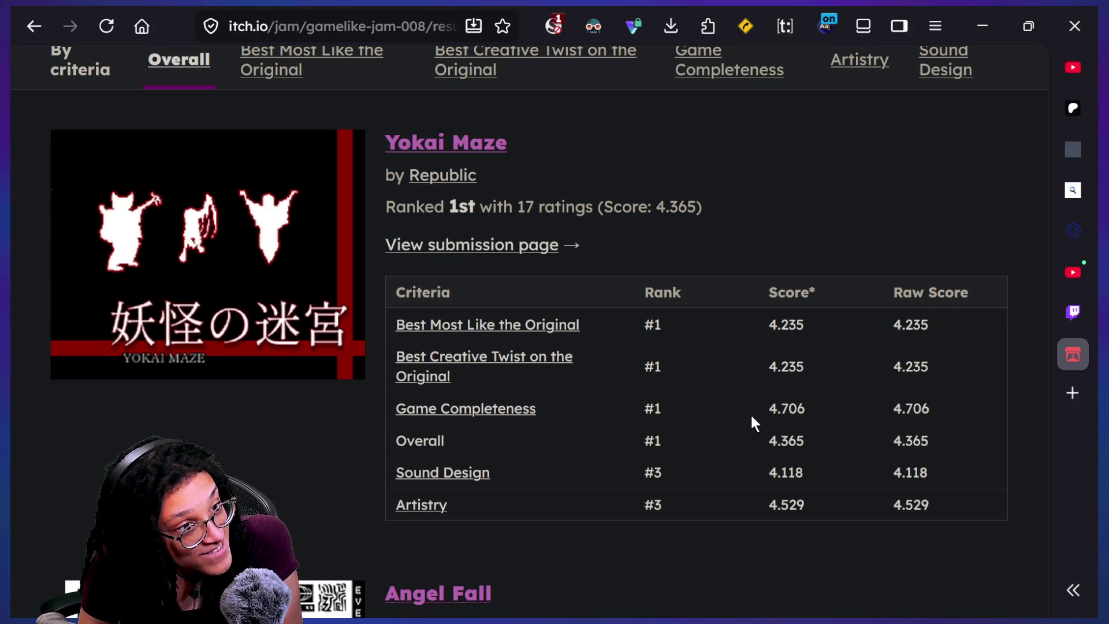
Step: Scroll the results down to Escape from Elbonia, ranked 7th with 15 ratings
scroll(712, 365, "up", 1)
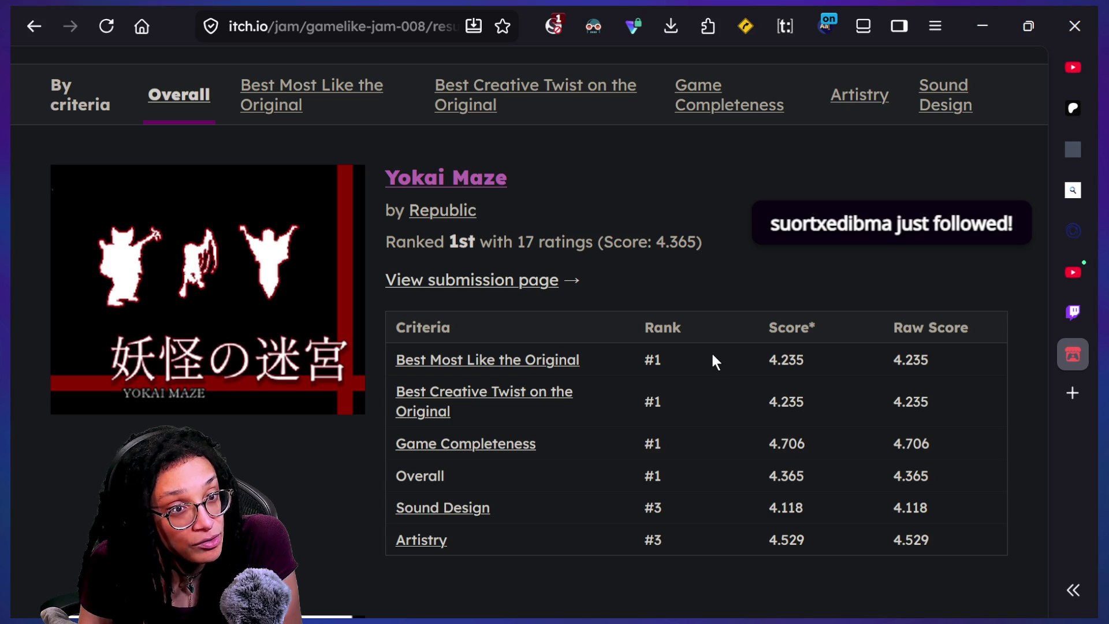
scroll(712, 355, "down", 5)
scroll(713, 354, "up", 8)
scroll(712, 355, "down", 20)
scroll(713, 354, "down", 20)
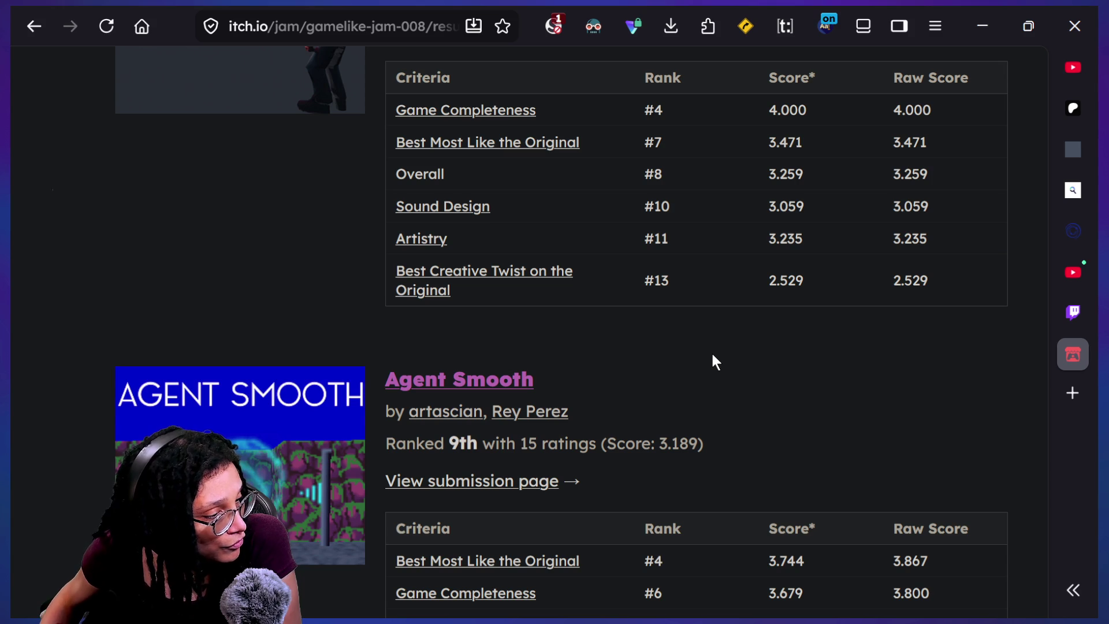
scroll(715, 361, "down", 8)
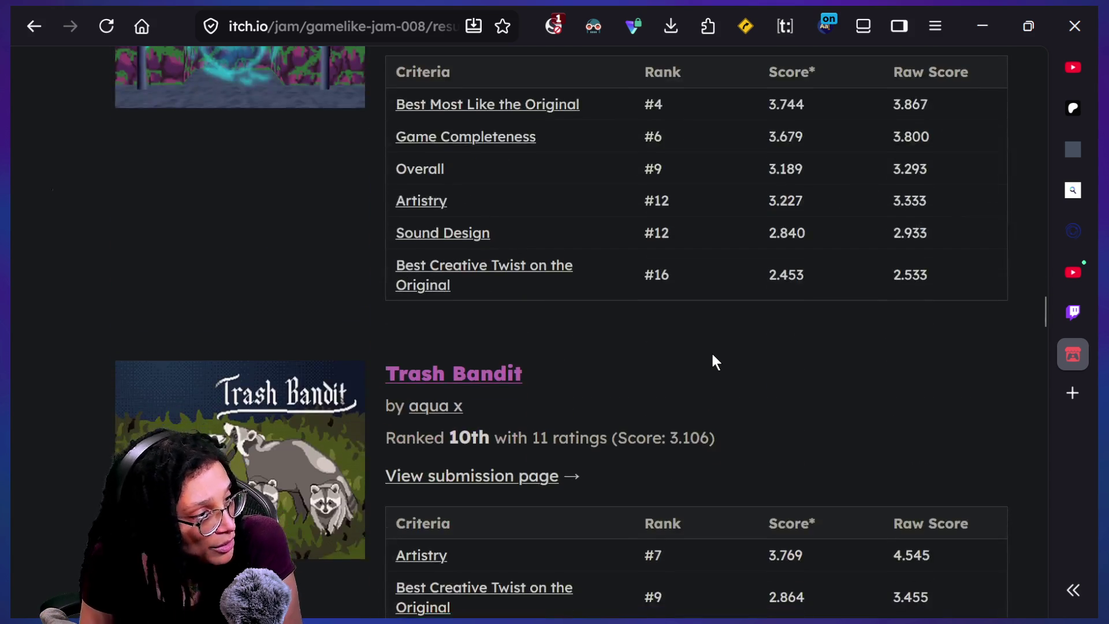
scroll(714, 359, "down", 8)
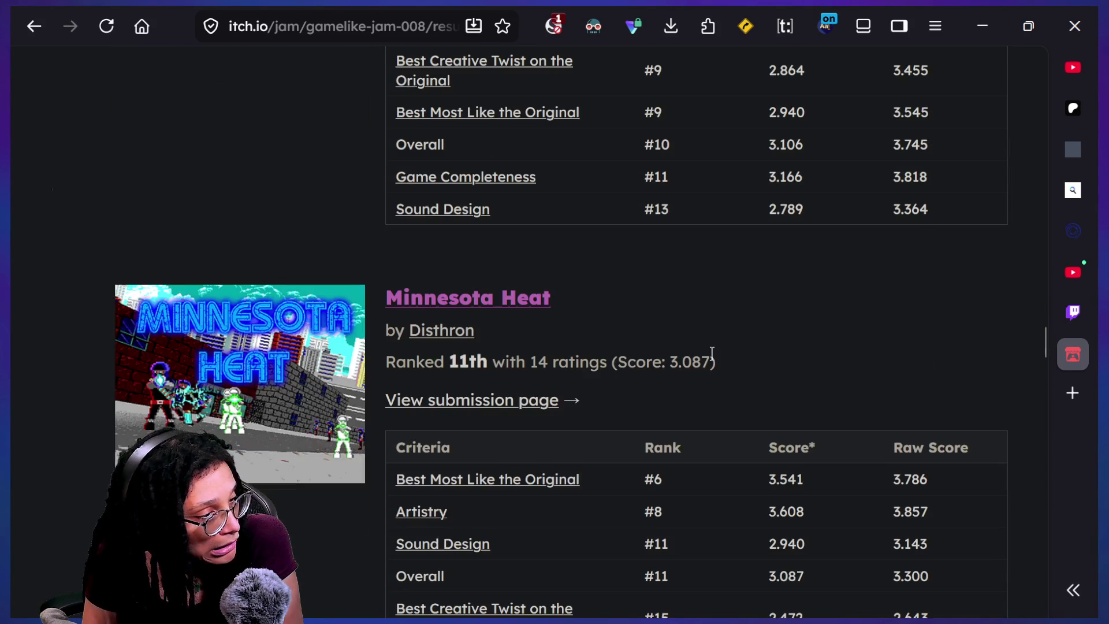
scroll(712, 354, "up", 20)
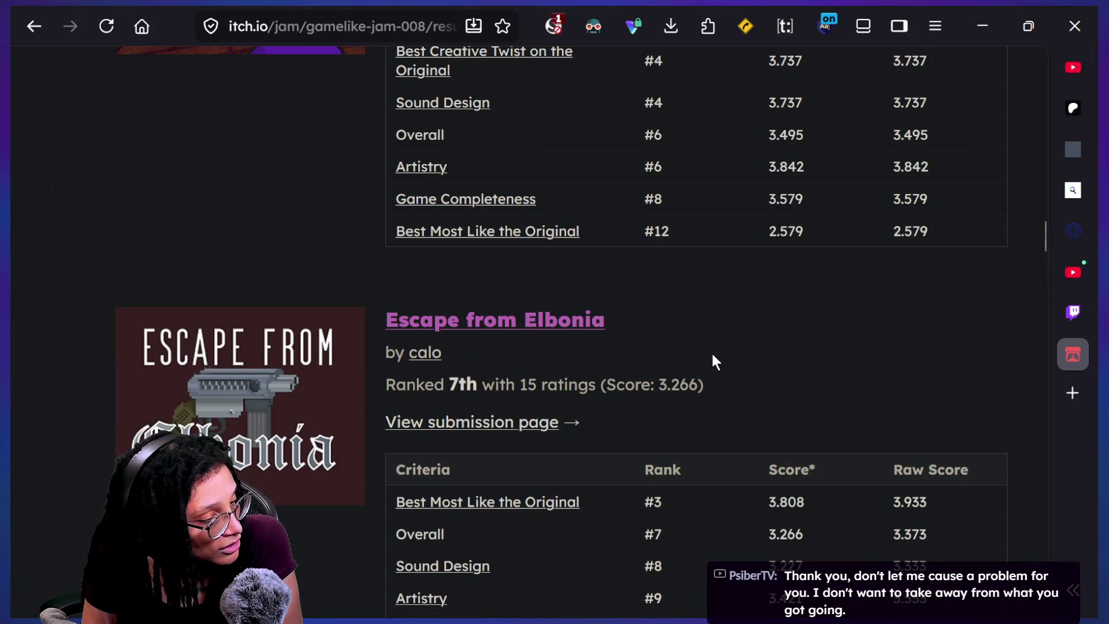
scroll(714, 358, "up", 4)
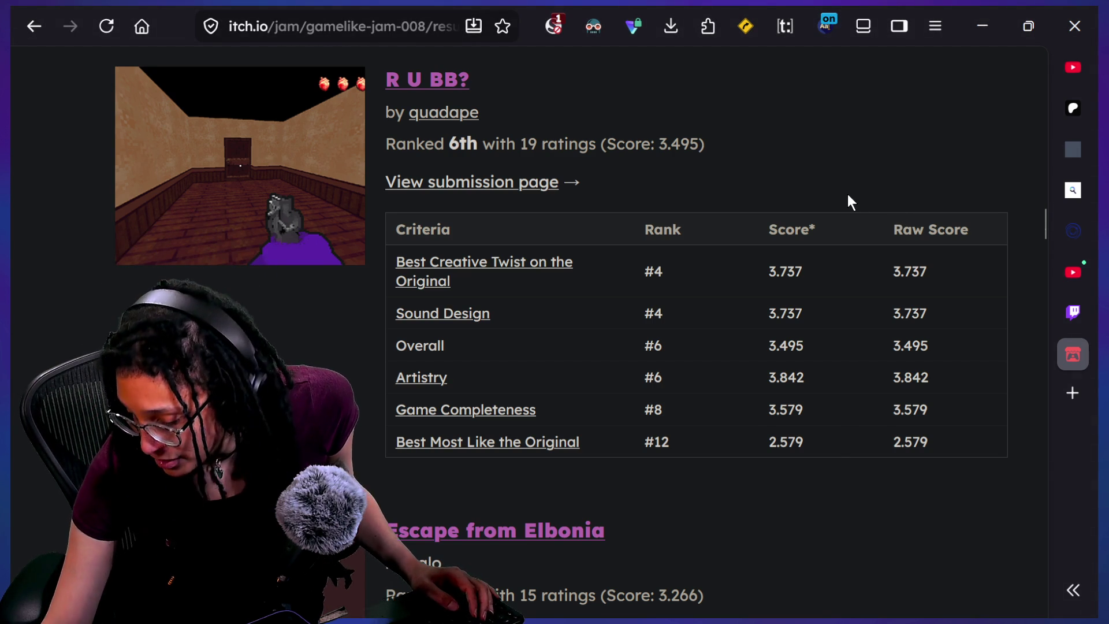
Step: Jump back to the top of the jam results page with Home
key("Home")
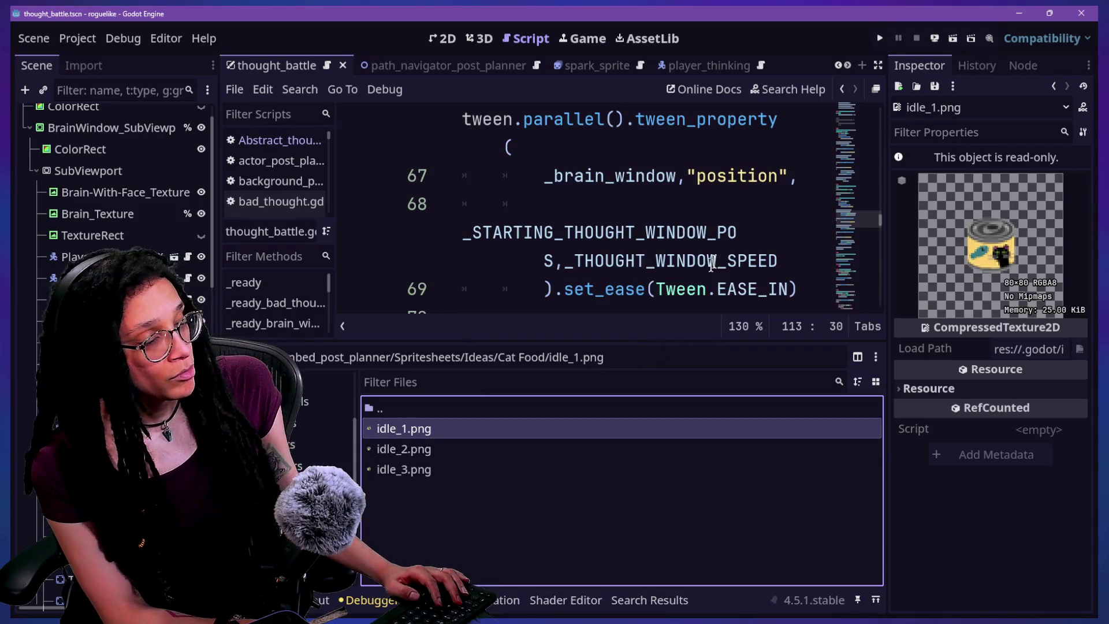
Step: Show the thought_battle brain window tween using _THOUGHT_WINDOW_SPEED and Tween.EASE_IN in Godot
mouse_move(727, 248)
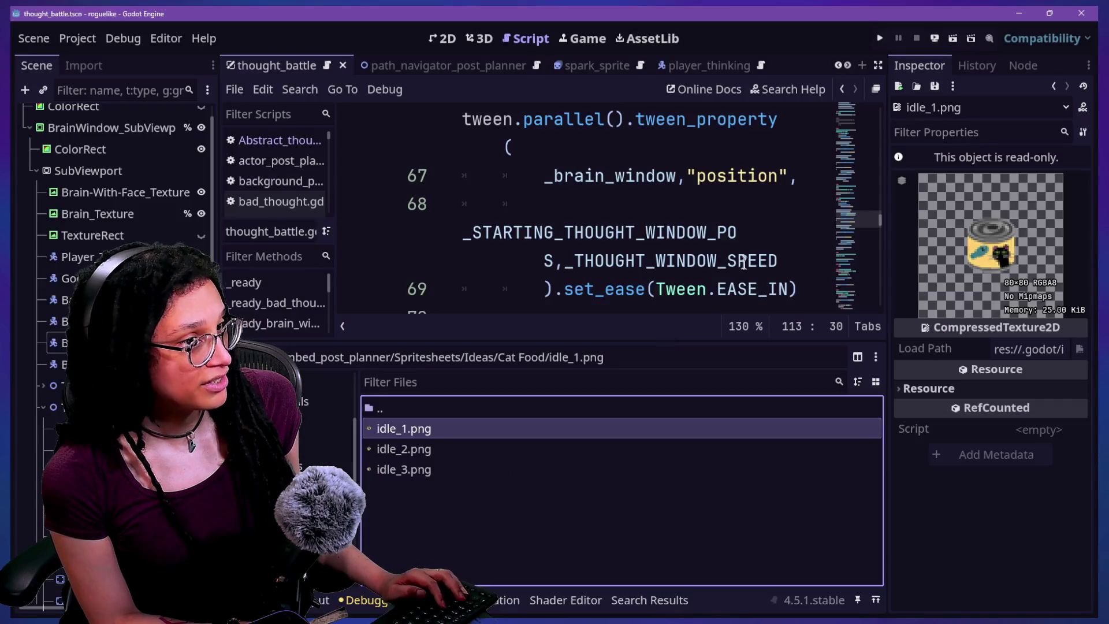
left_click(755, 242)
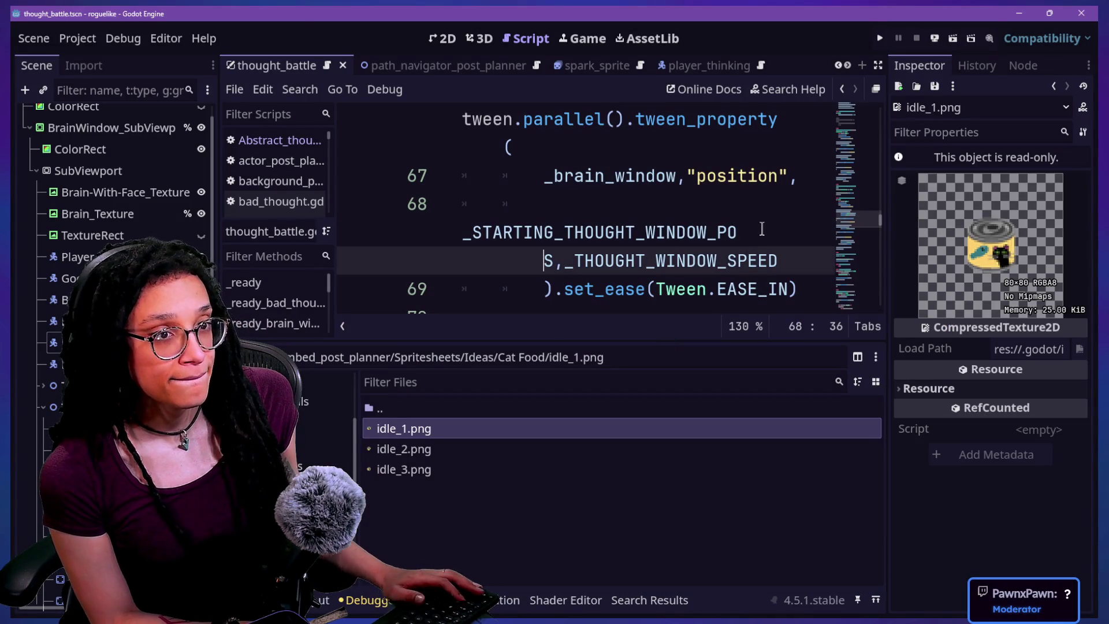
key("Down")
key("End")
key("Return")
type("tween.parallel().tween_property(")
key("Return")
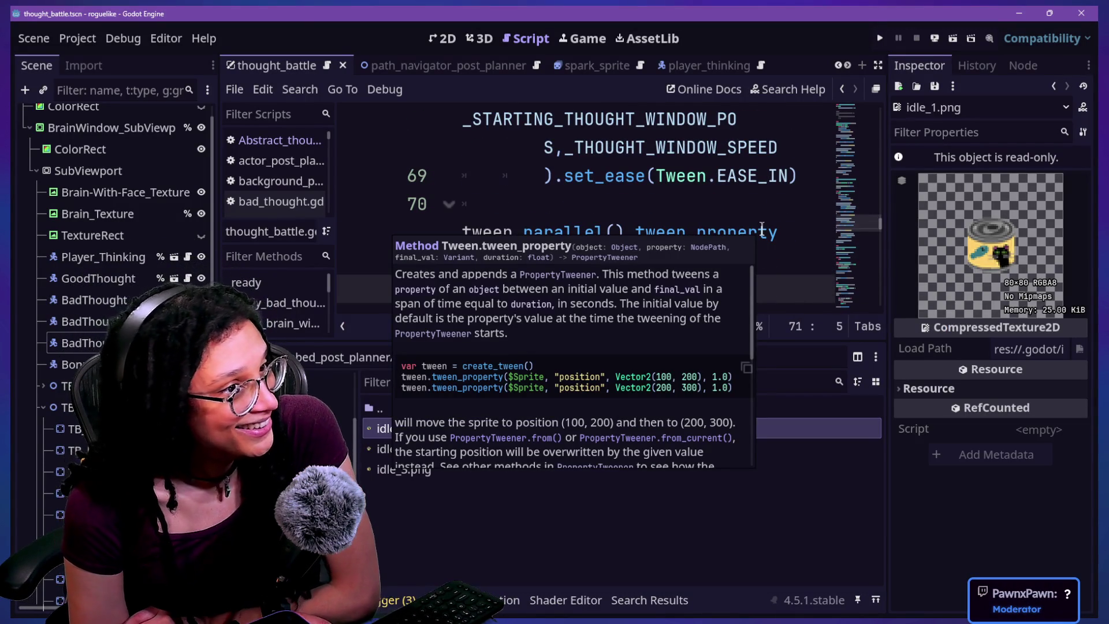
left_click(718, 124)
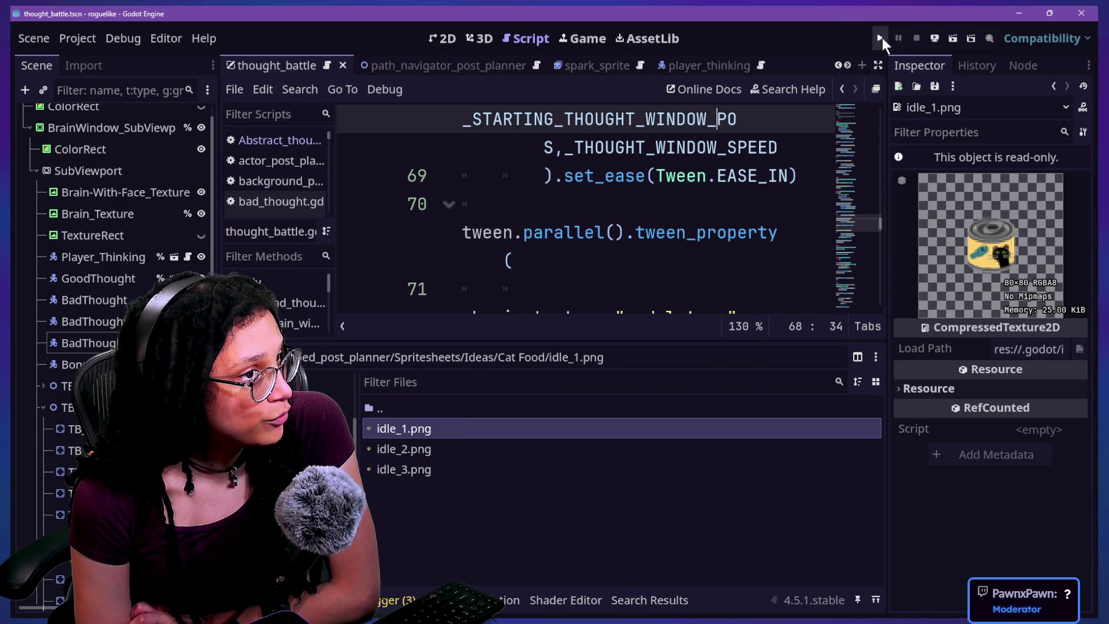
left_click(742, 257)
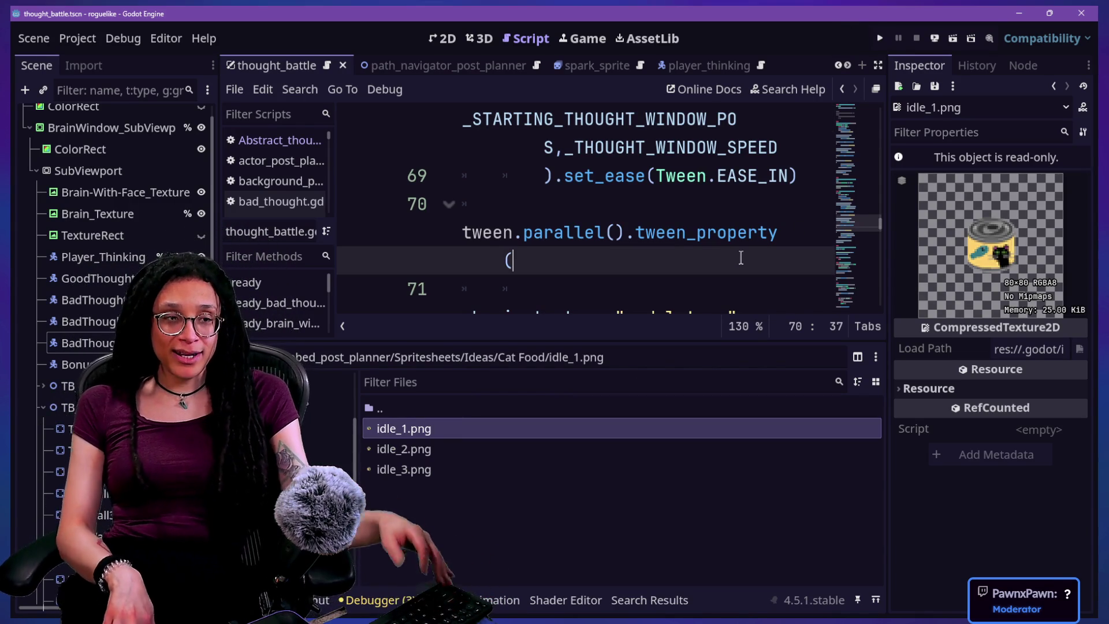
key("Tab")
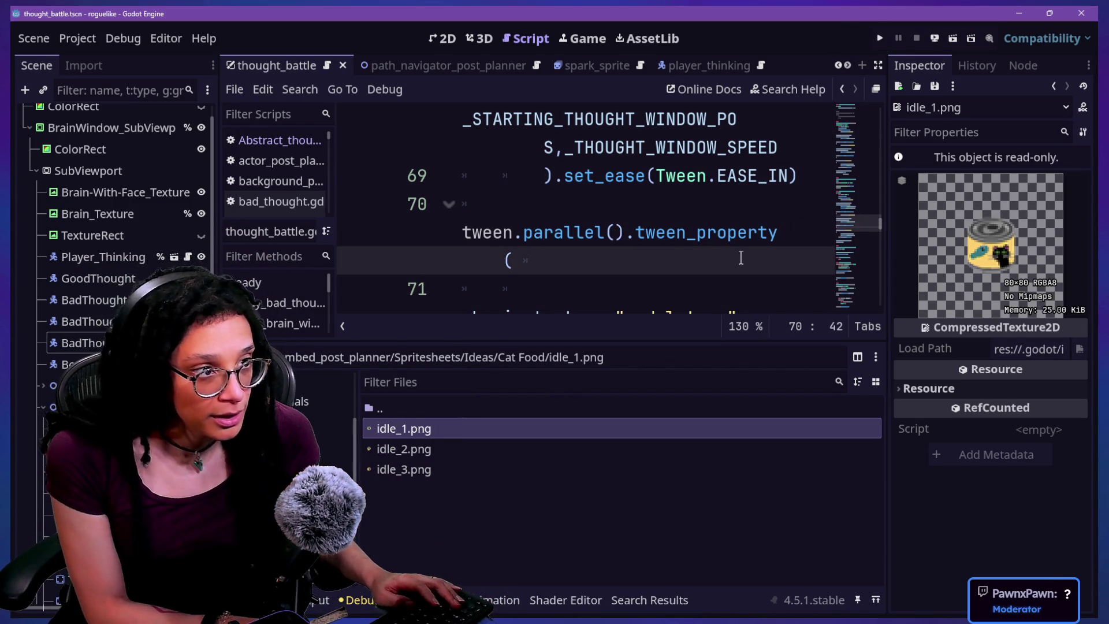
key("ctrl+z")
key("ctrl+z")
key("ctrl+z")
type("3000")
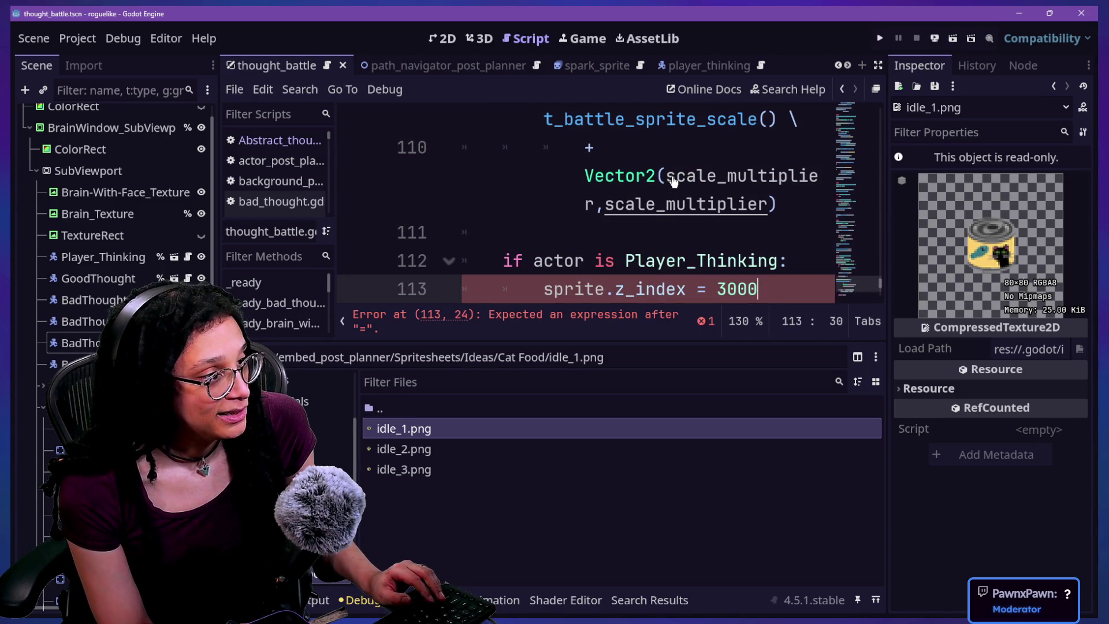
key("ctrl+z")
key("ctrl+z")
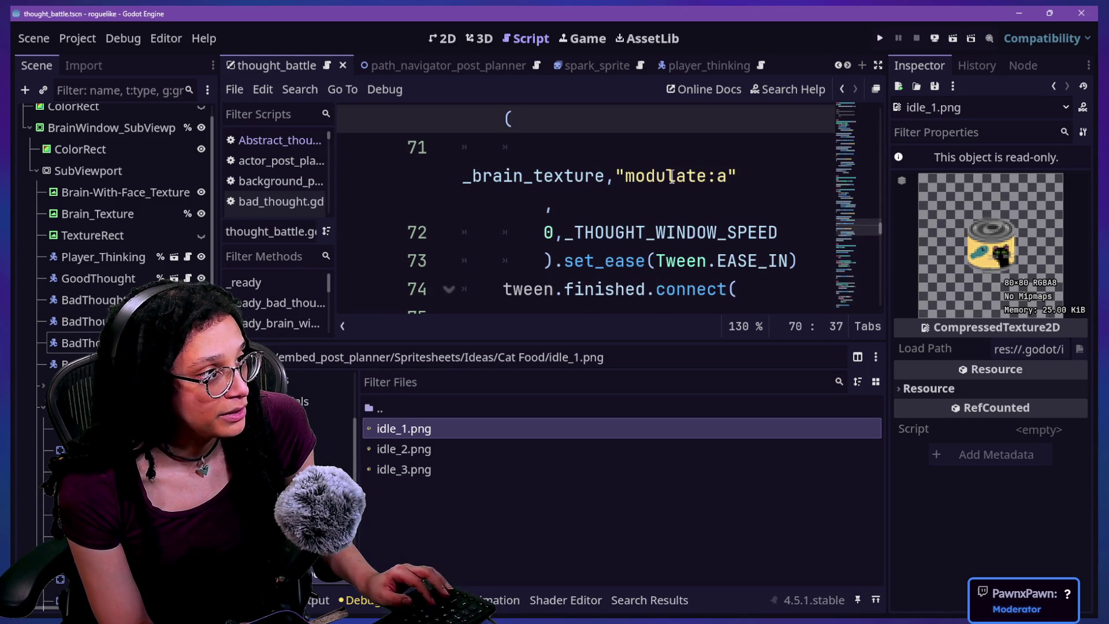
scroll(672, 177, "up", 2)
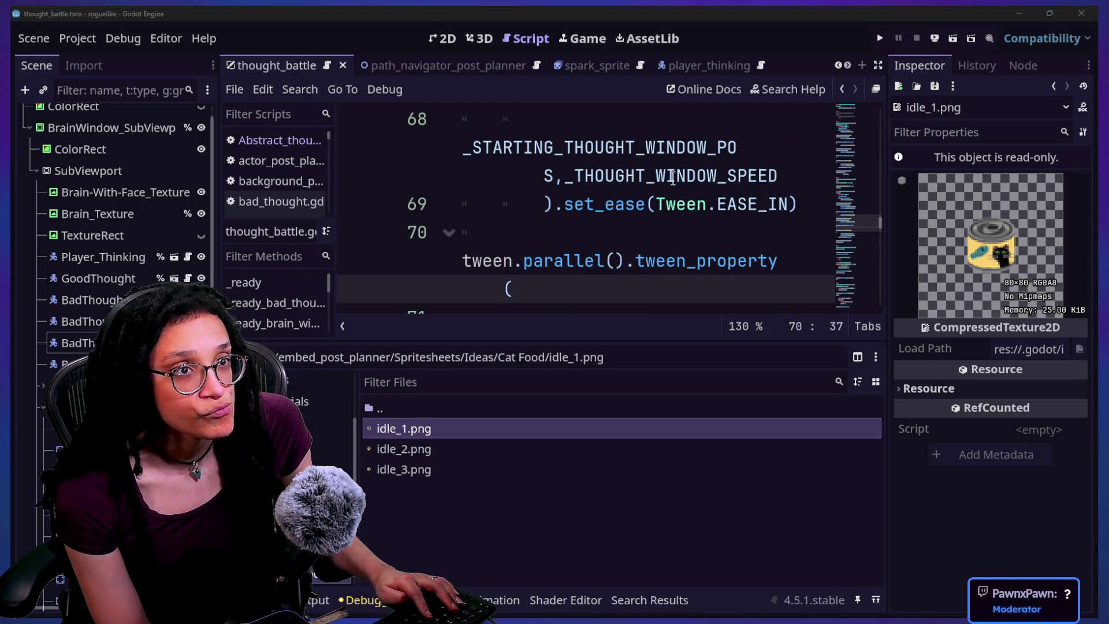
mouse_move(674, 179)
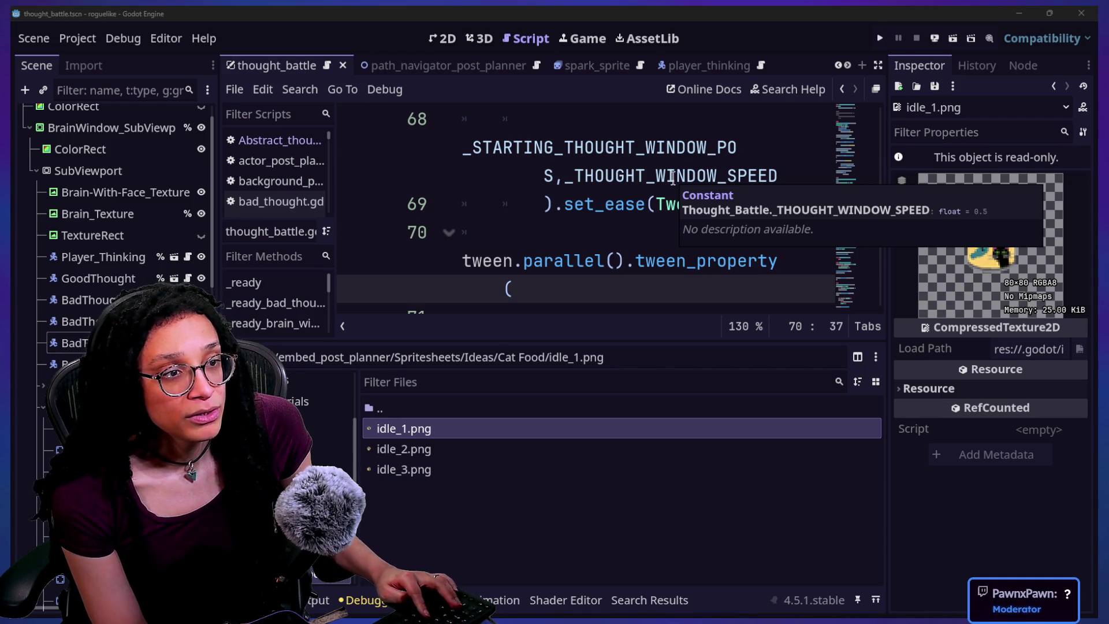
key("alt+Tab")
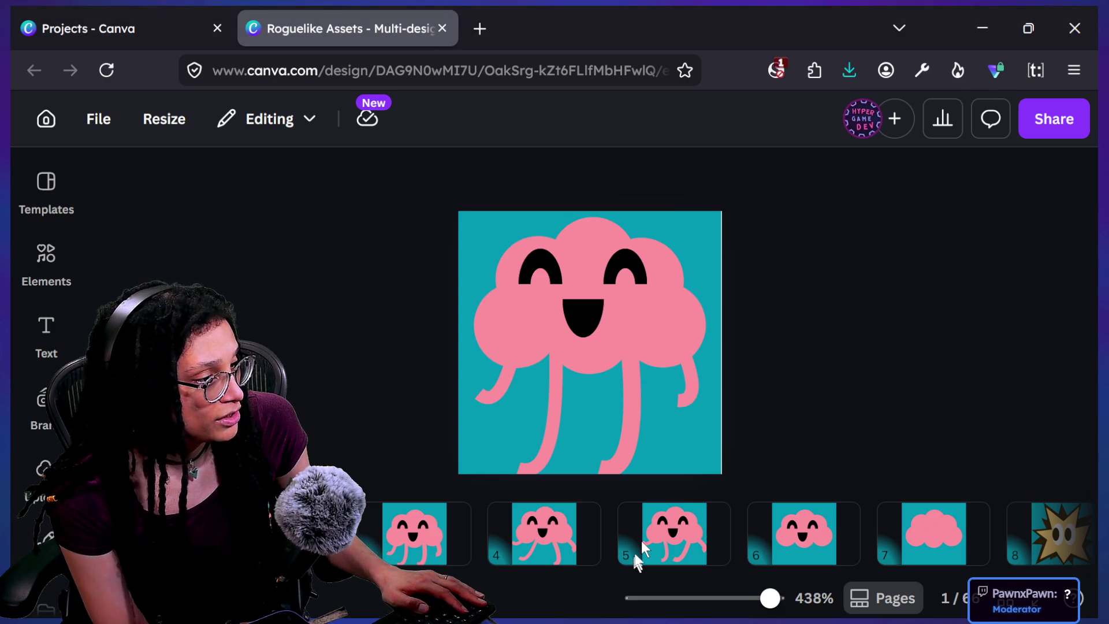
Step: Zoom out to Grid view, open page 30 with the cat-food can, and select the can
mouse_move(770, 598)
left_mouse_down()
mouse_move(654, 603)
mouse_move(774, 600)
left_mouse_up()
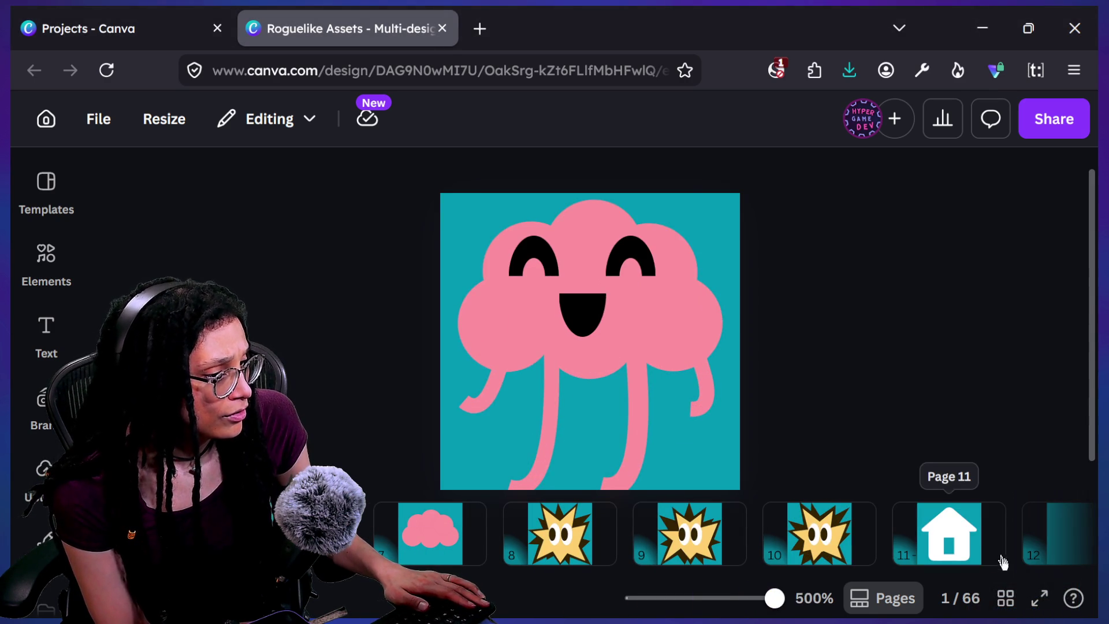
left_click(1006, 598)
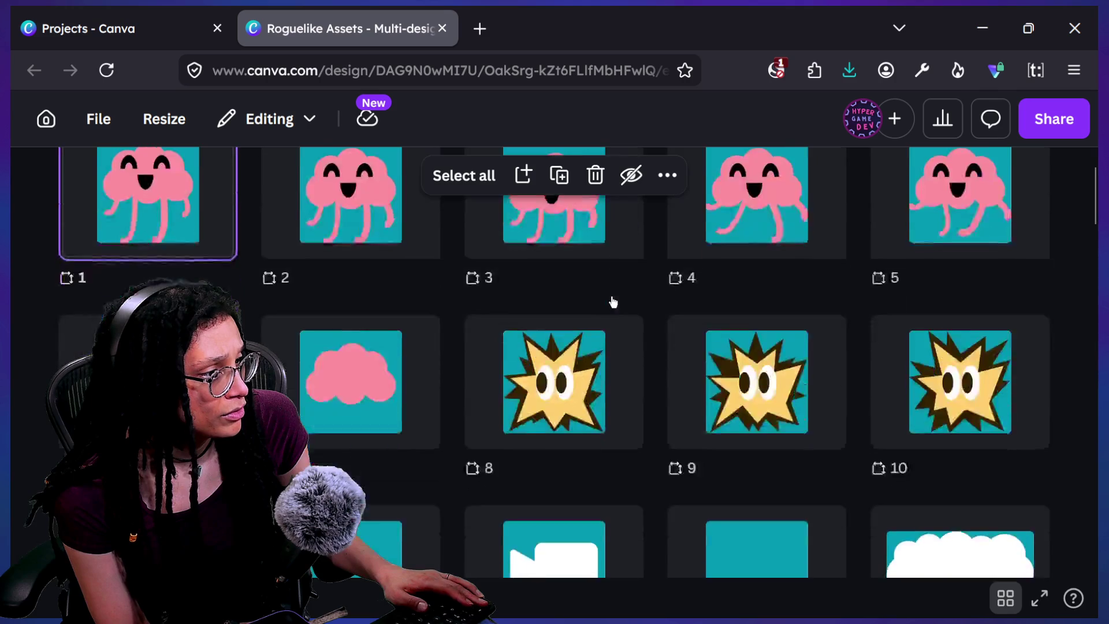
scroll(614, 302, "down", 10)
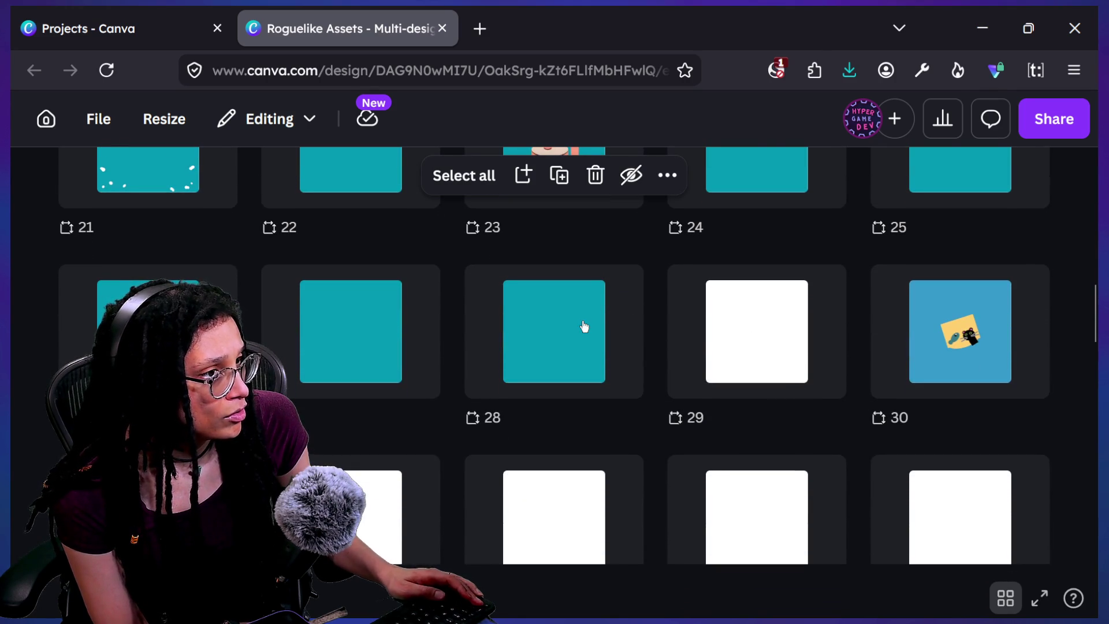
scroll(584, 327, "up", 3)
scroll(584, 327, "down", 1)
scroll(882, 400, "down", 2)
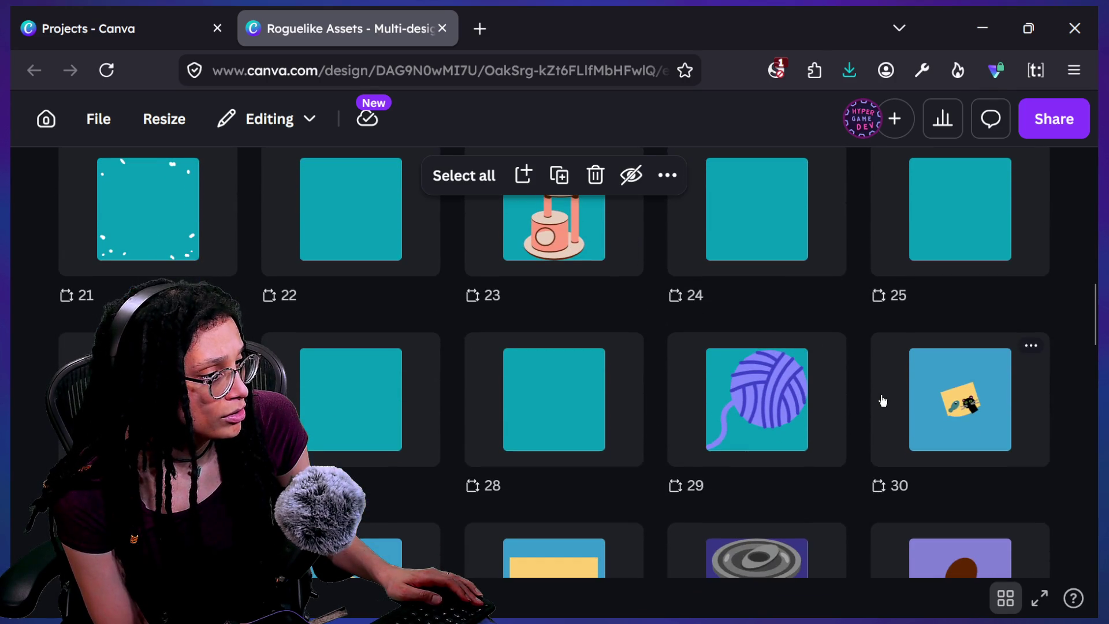
scroll(716, 433, "down", 2)
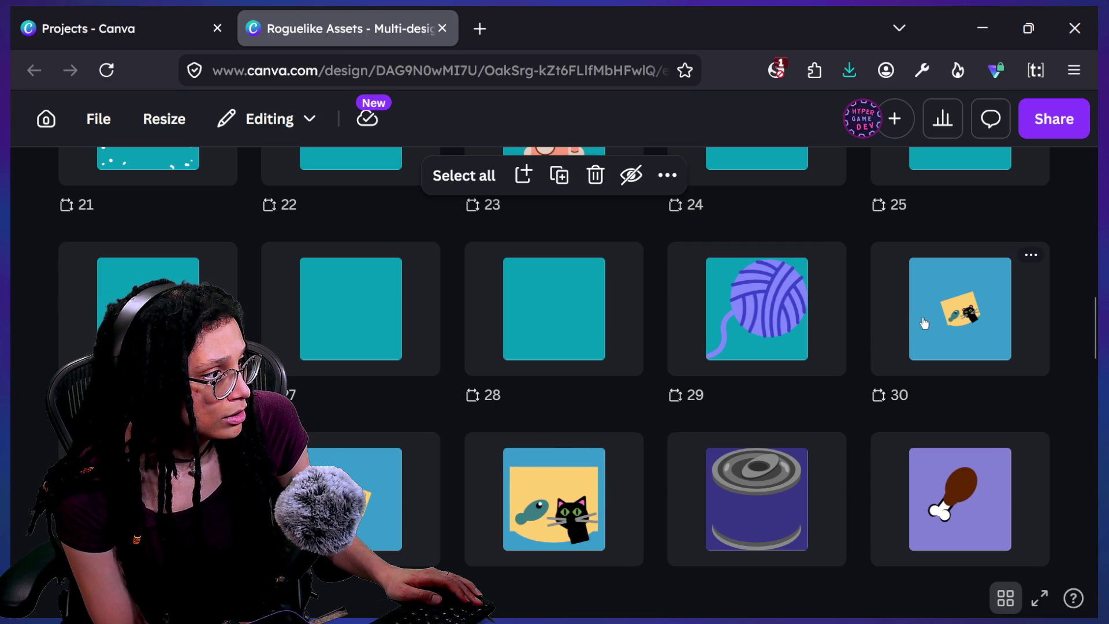
double_click(911, 364)
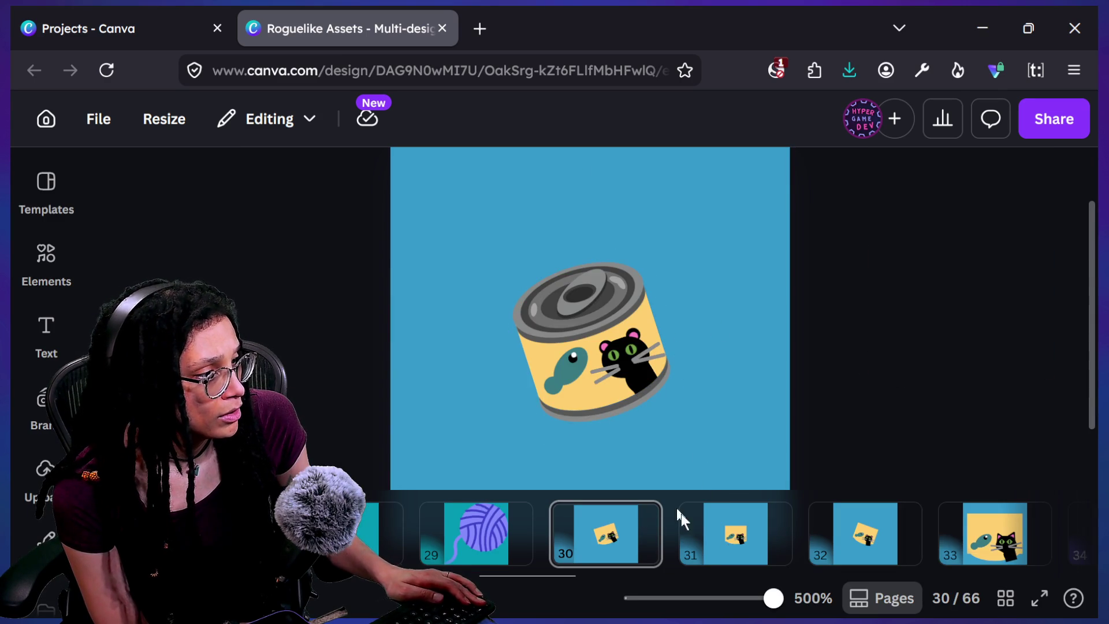
left_click(646, 394)
Step: Enlarge the cat-food cans on pages 30 and 31 by dragging their corner handles
scroll(646, 394, "down", 5)
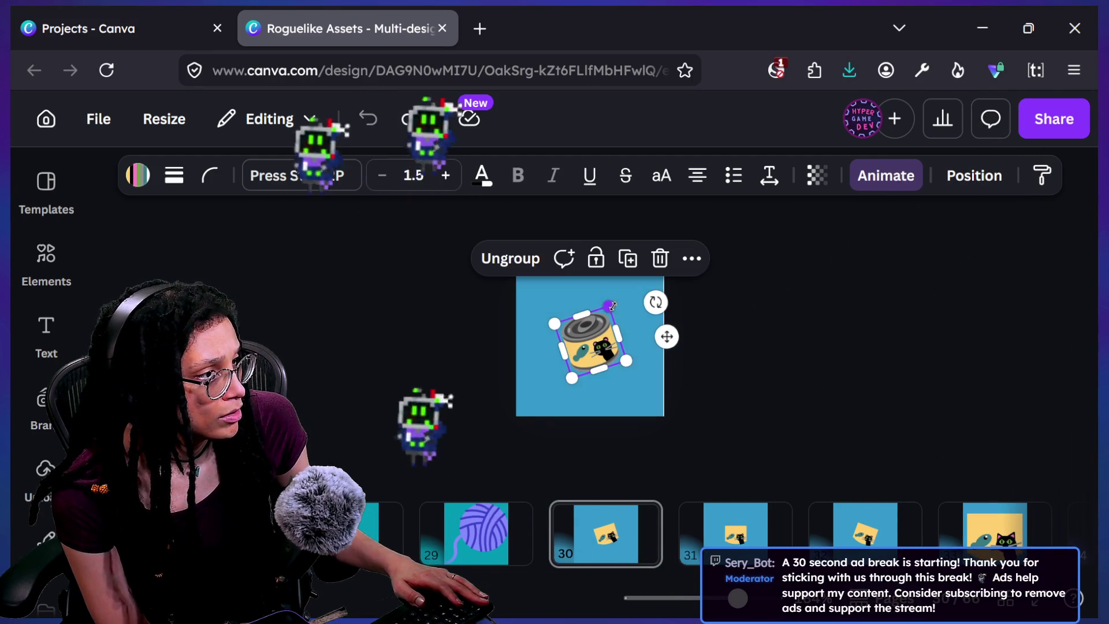
mouse_move(613, 305)
left_mouse_down()
mouse_move(663, 274)
mouse_move(651, 280)
left_mouse_up()
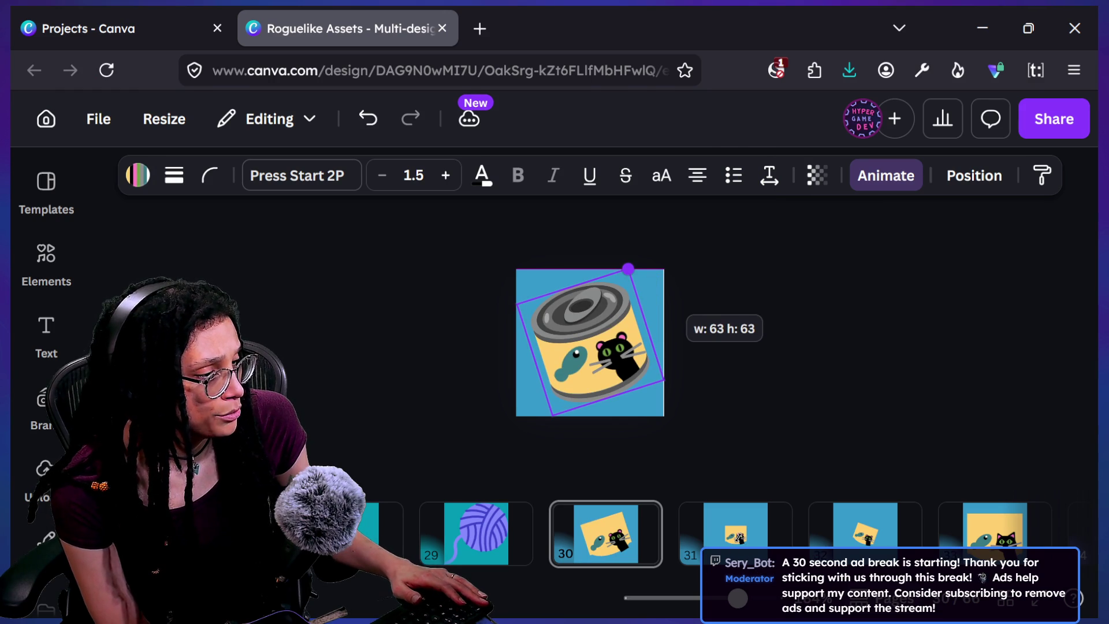
left_click(735, 529)
left_click(612, 319)
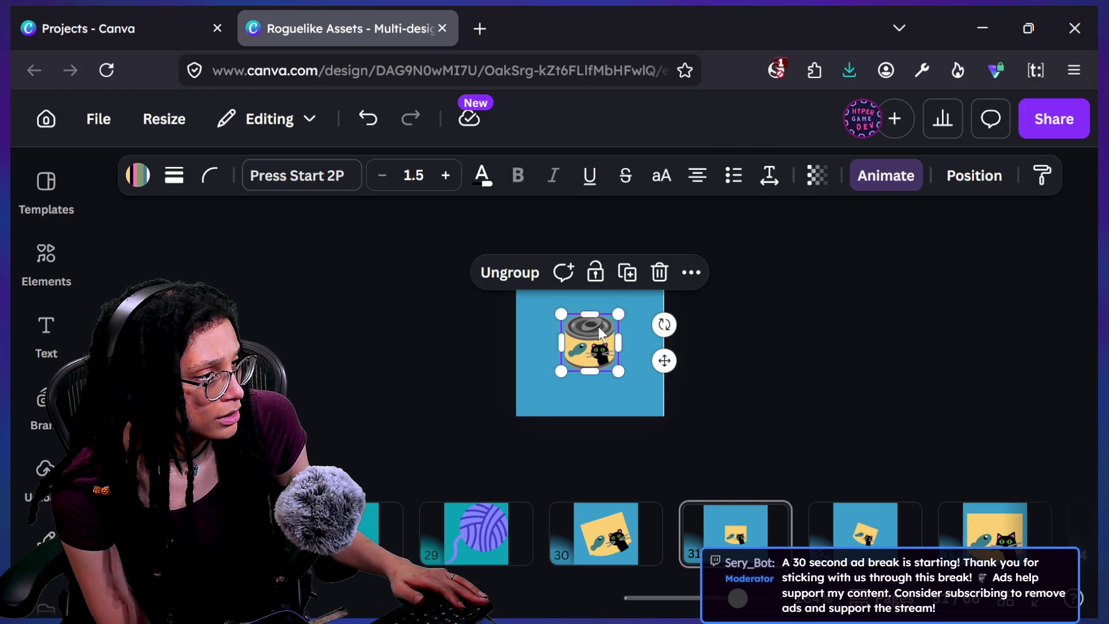
left_click_drag(617, 314, 670, 272)
Step: Back on page 30, resize the tilted can group to exactly 76 by 76
left_click(607, 514)
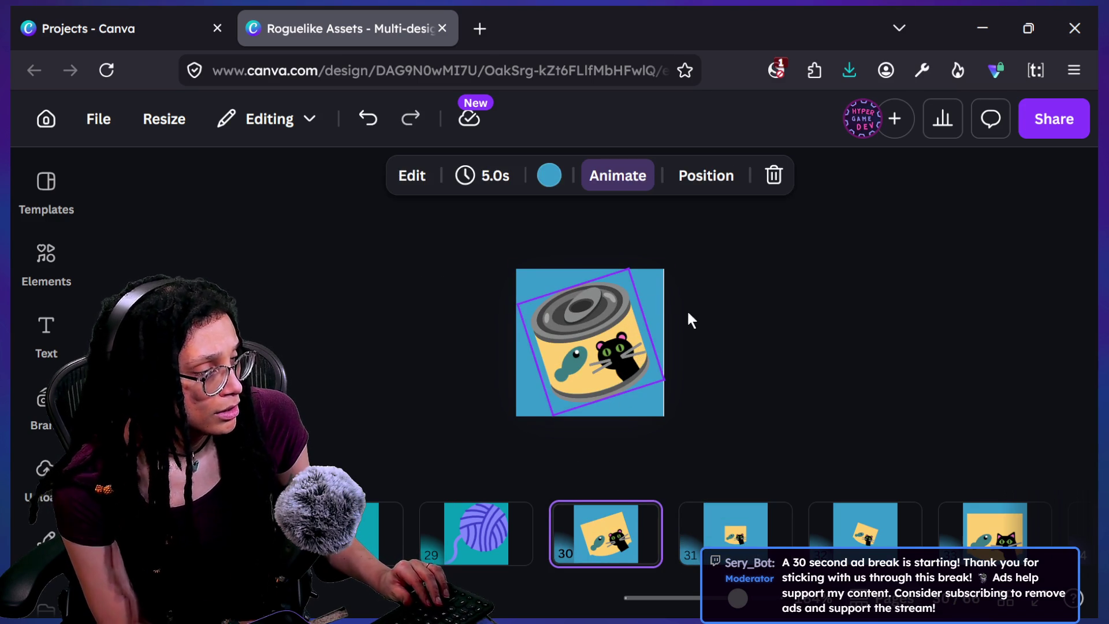
left_click(688, 313)
left_click(628, 336)
mouse_move(628, 335)
left_mouse_down()
mouse_move(611, 297)
mouse_move(665, 267)
left_mouse_up()
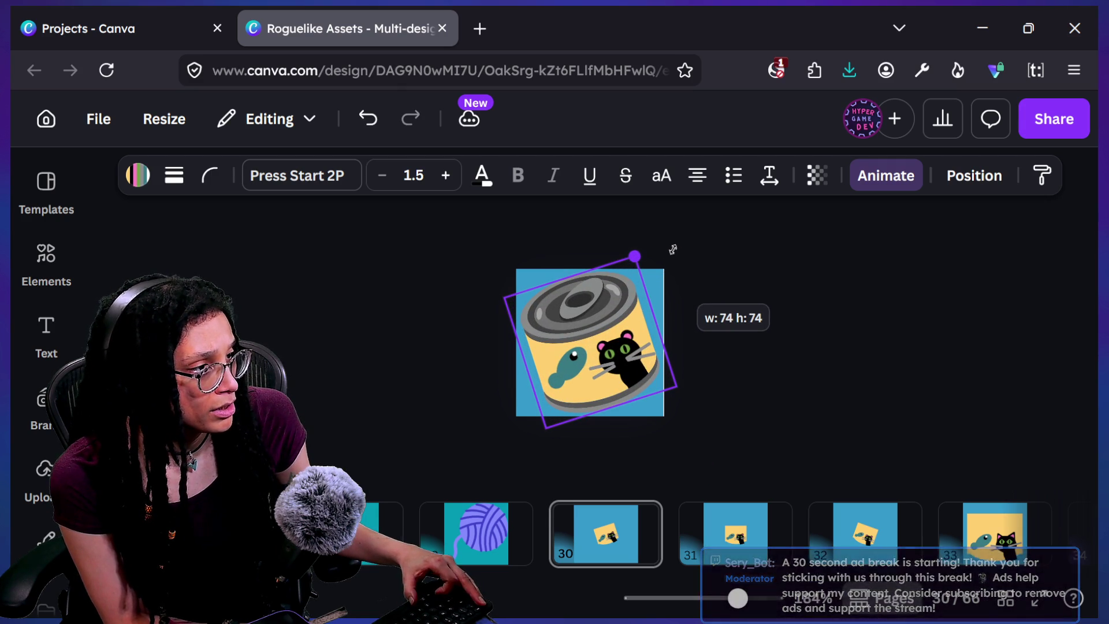
mouse_move(634, 255)
left_mouse_down()
mouse_move(606, 262)
mouse_move(683, 250)
mouse_move(652, 258)
left_mouse_up()
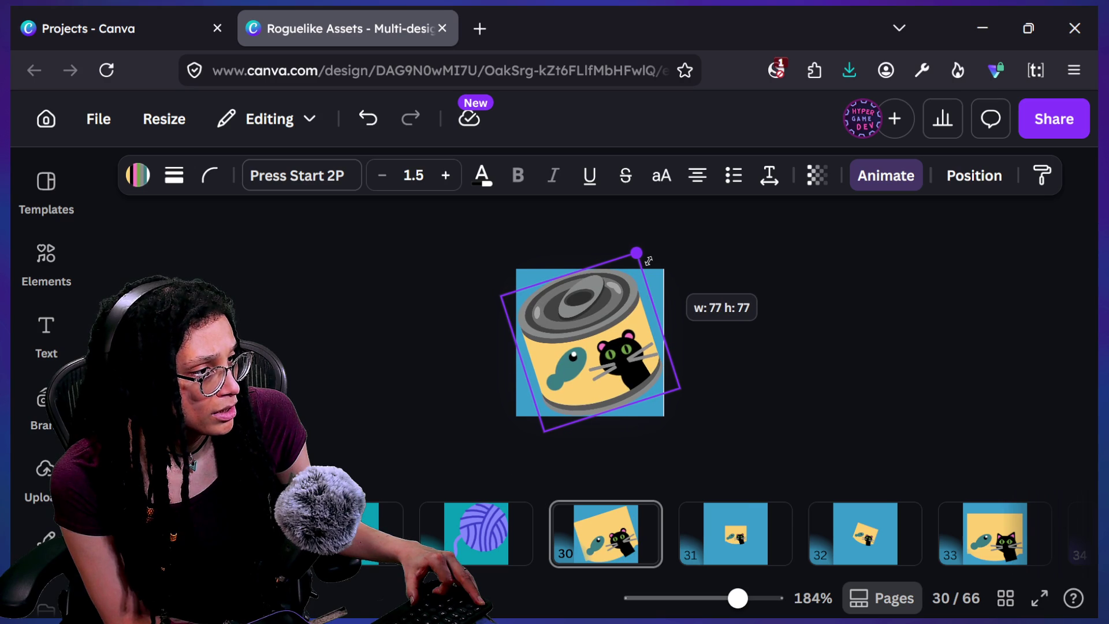
mouse_move(633, 274)
left_mouse_down()
mouse_move(668, 258)
mouse_move(656, 267)
left_mouse_up()
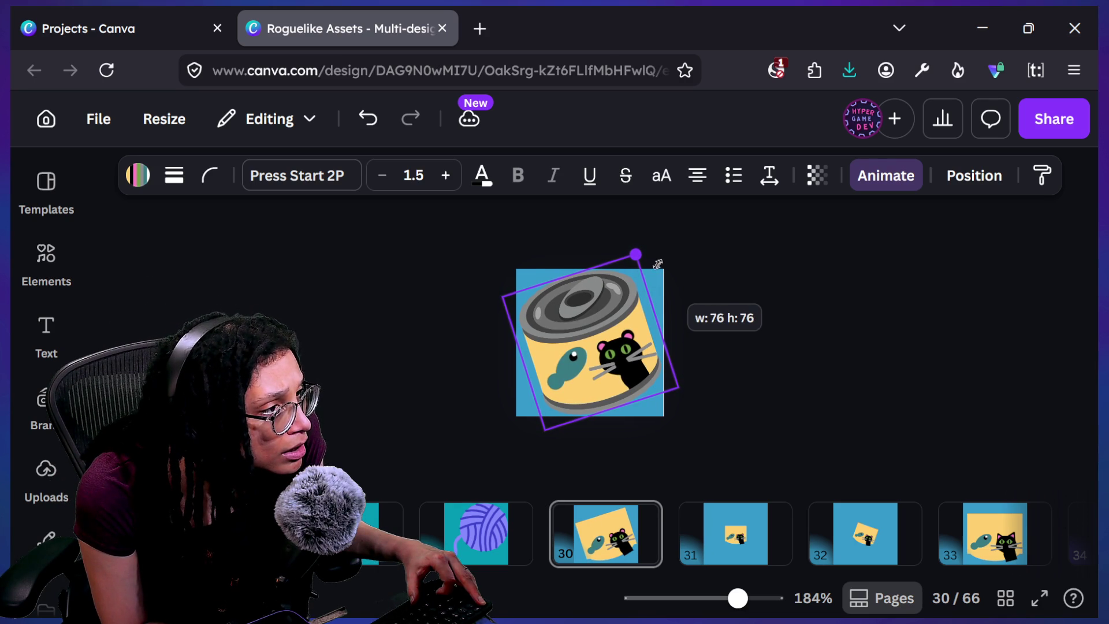
left_click_drag(647, 271, 637, 256)
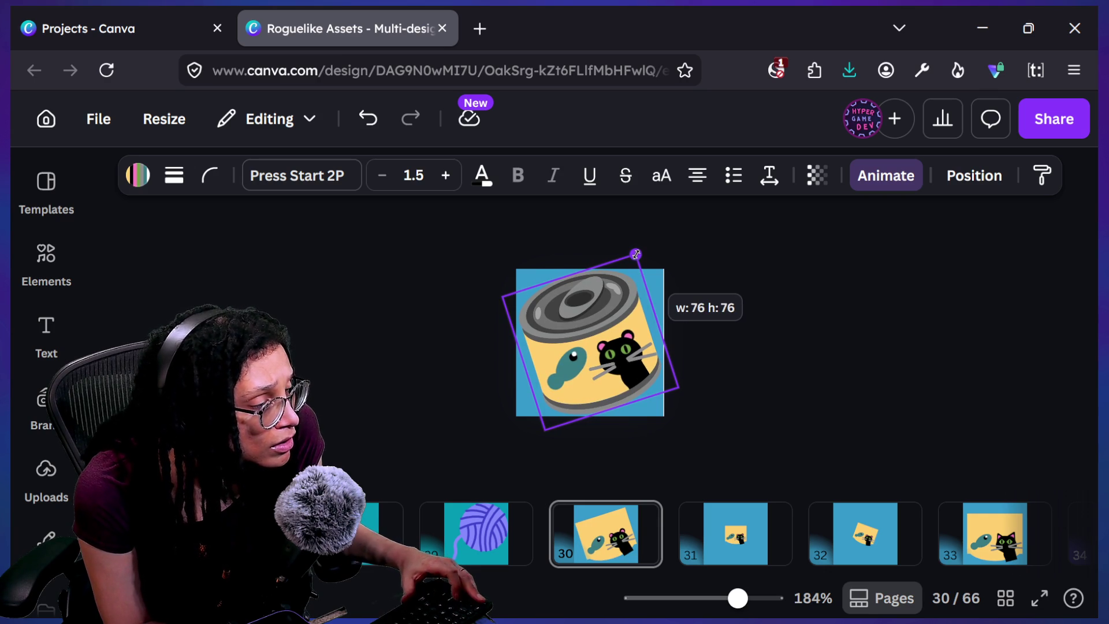
left_click_drag(636, 254, 636, 255)
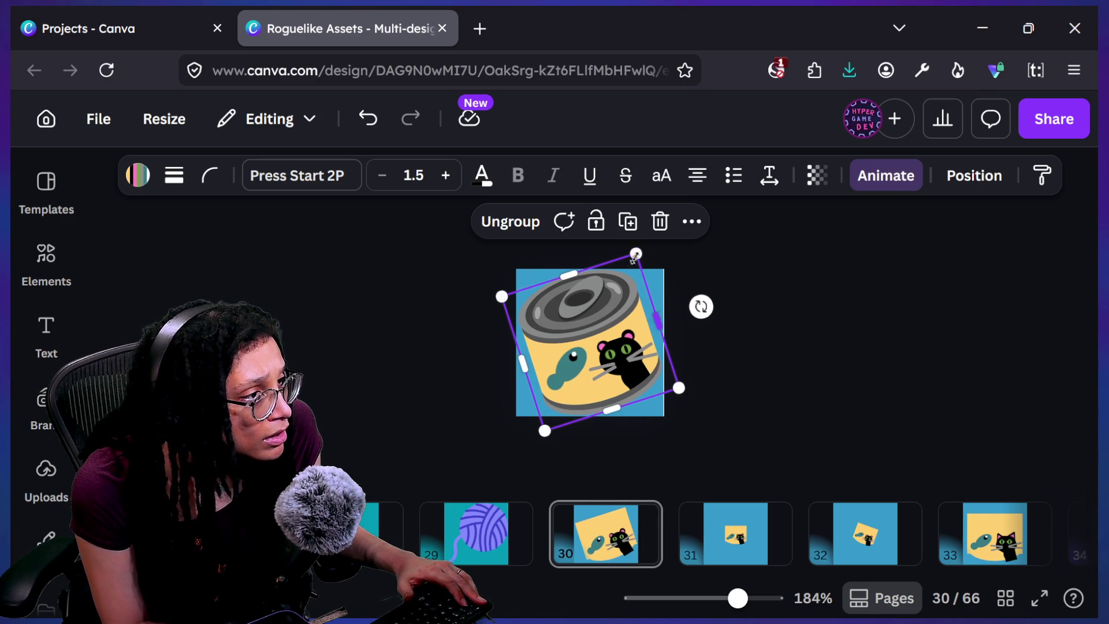
left_click(719, 541)
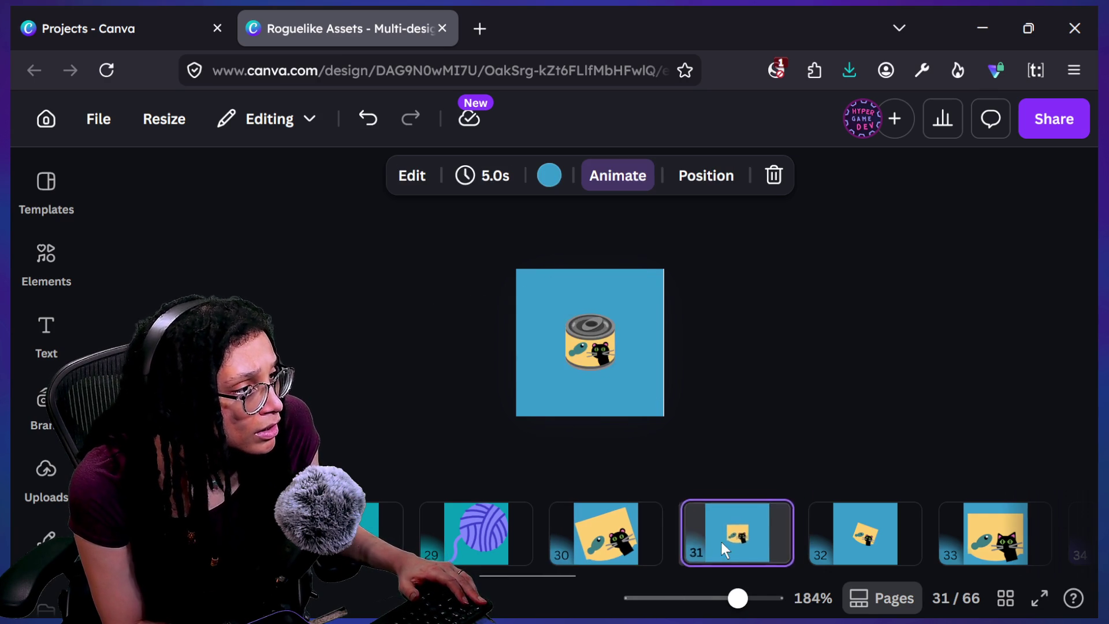
Step: Go to page 32, select its cat-food can, and disconnect the VPN
left_click(650, 536)
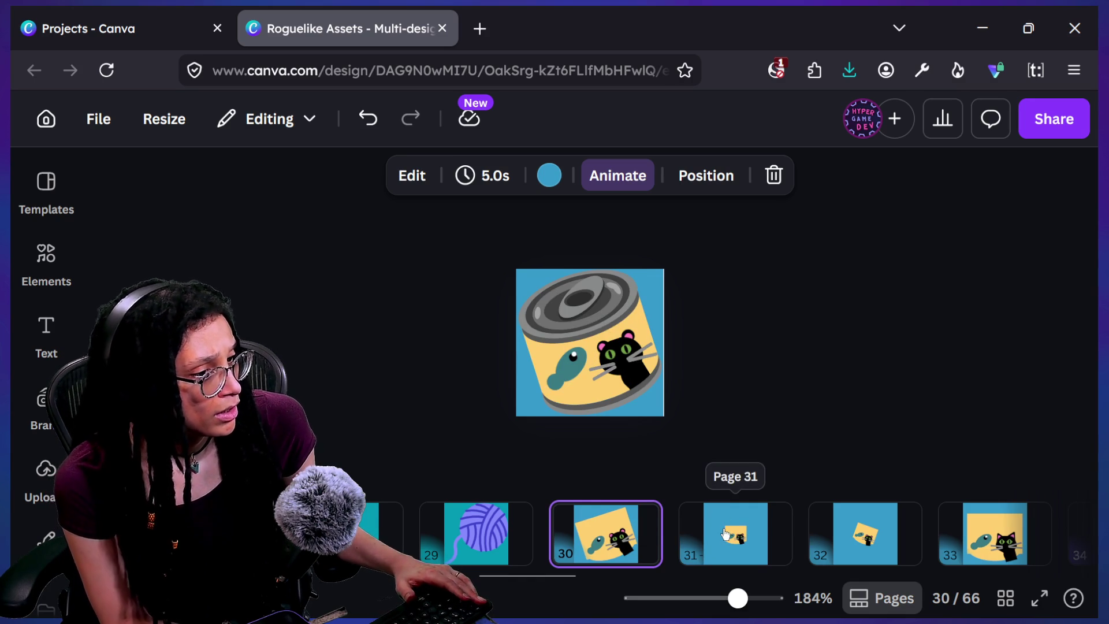
left_click(815, 530)
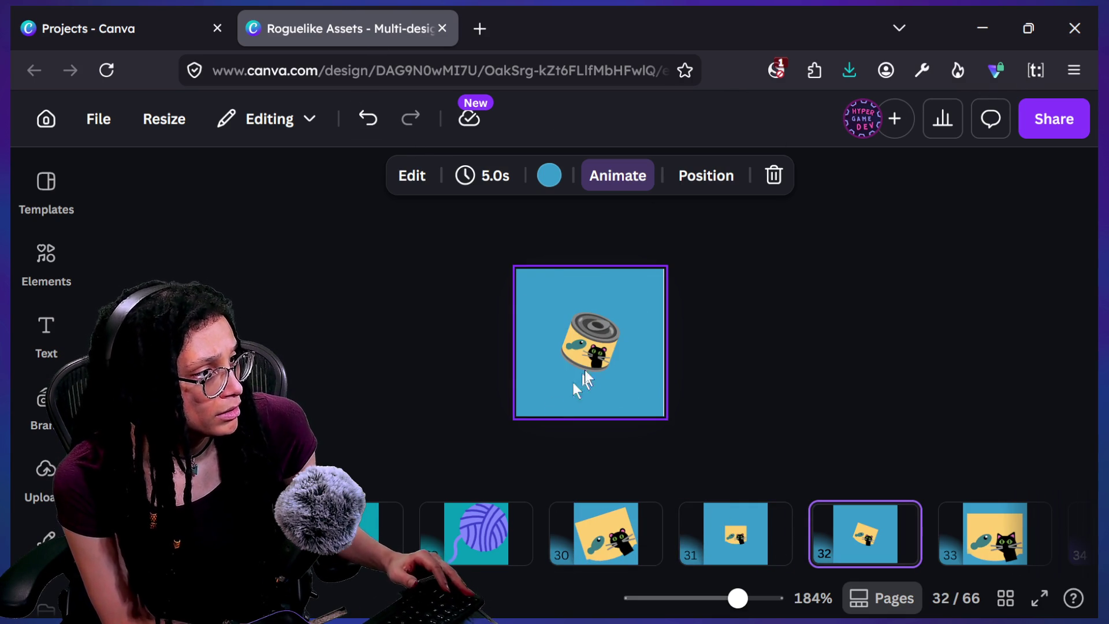
left_click(598, 355)
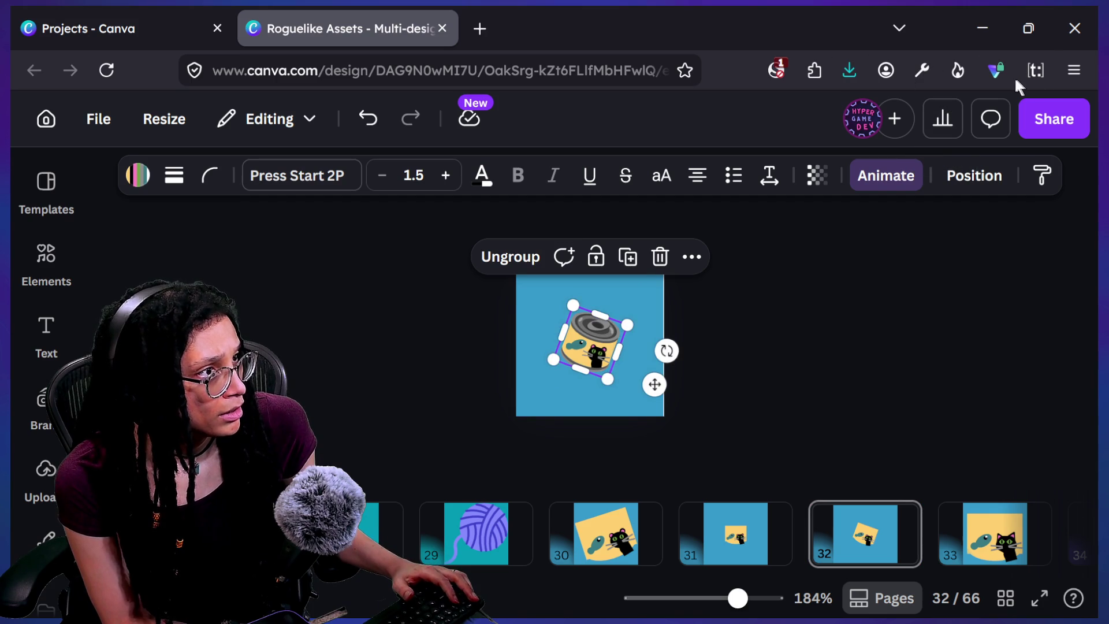
left_click(996, 70)
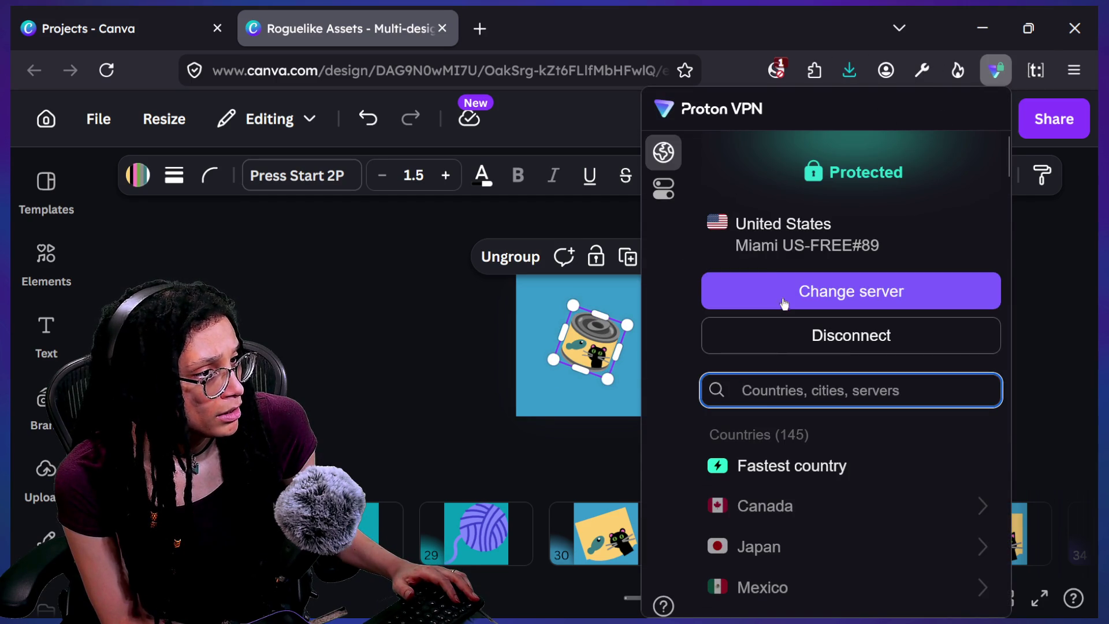
left_click(784, 335)
left_click(647, 347)
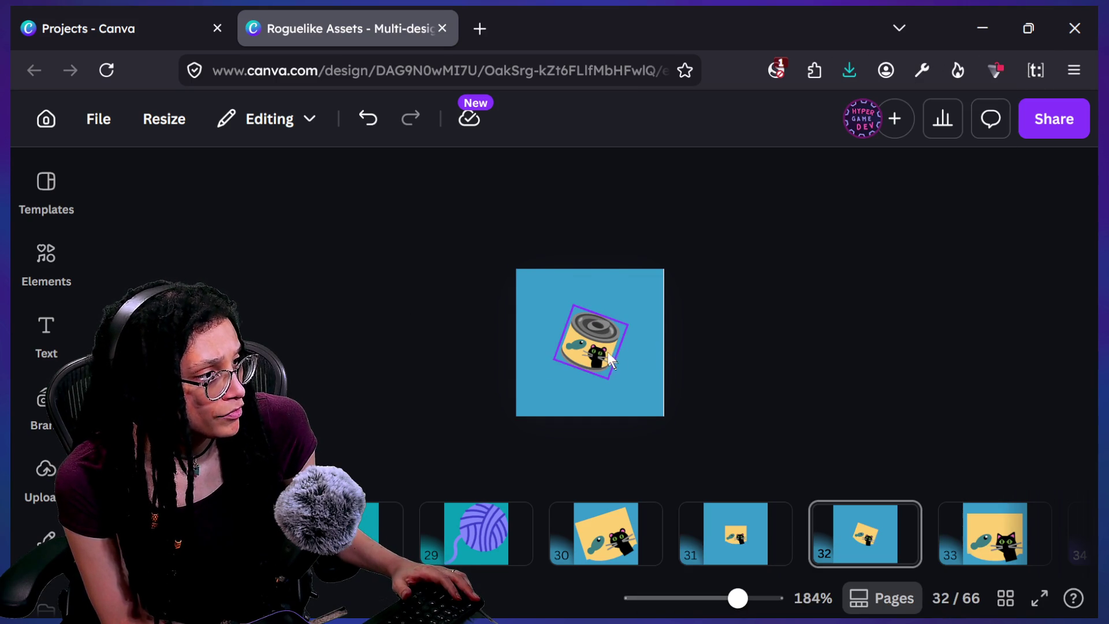
Step: Rotate the page-32 can about 20° further clockwise, then reselect it with Ctrl+A
left_click(608, 352)
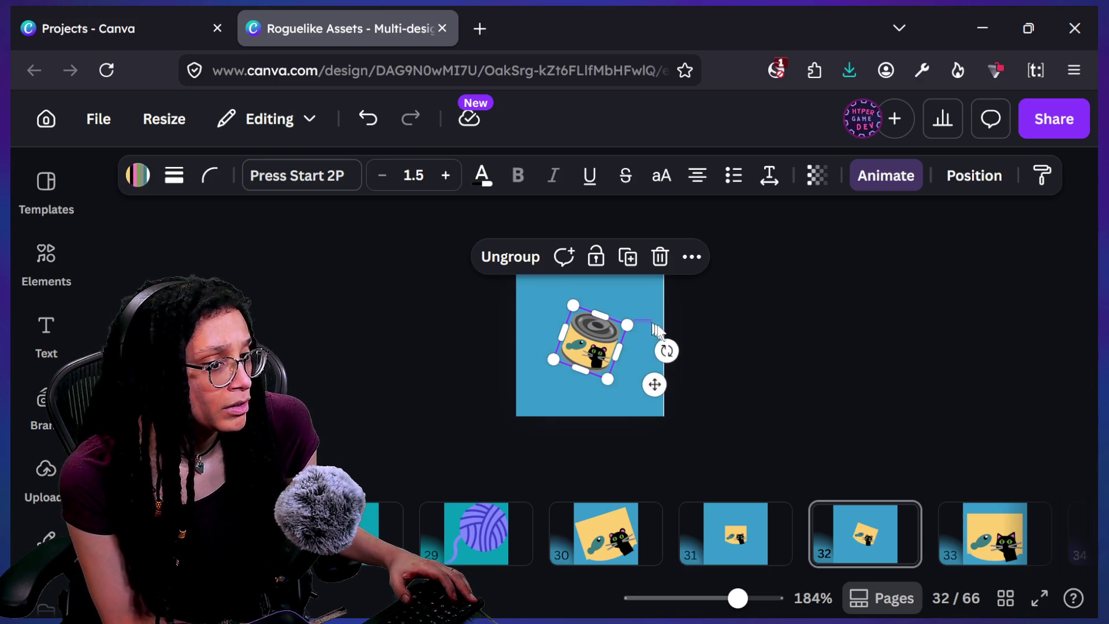
mouse_move(667, 350)
left_mouse_down()
mouse_move(587, 328)
mouse_move(624, 328)
left_mouse_up()
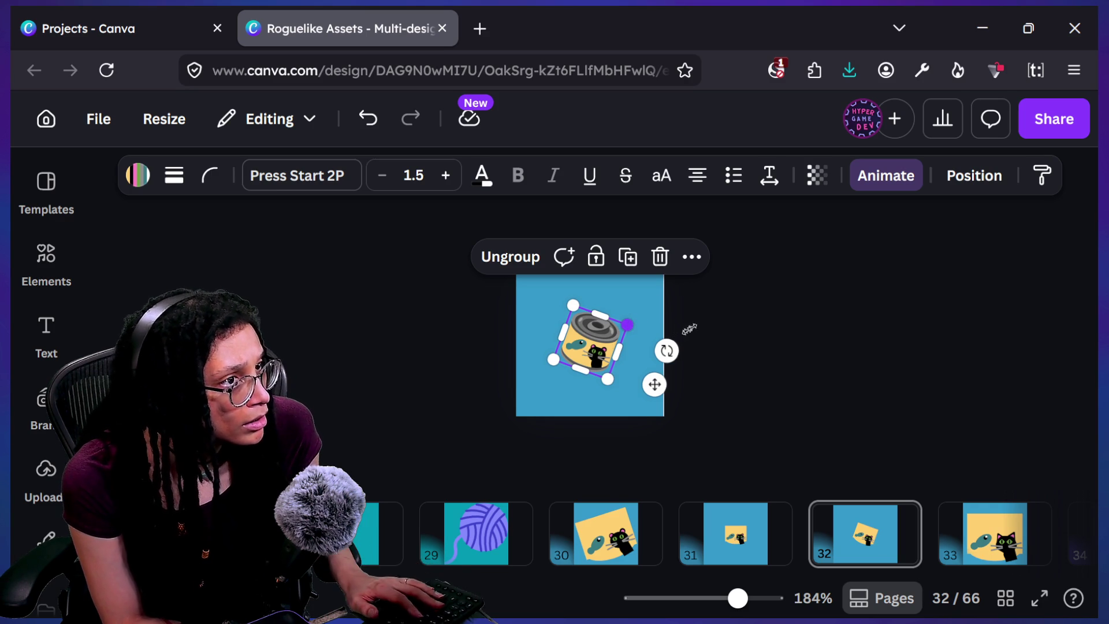
left_click(777, 70)
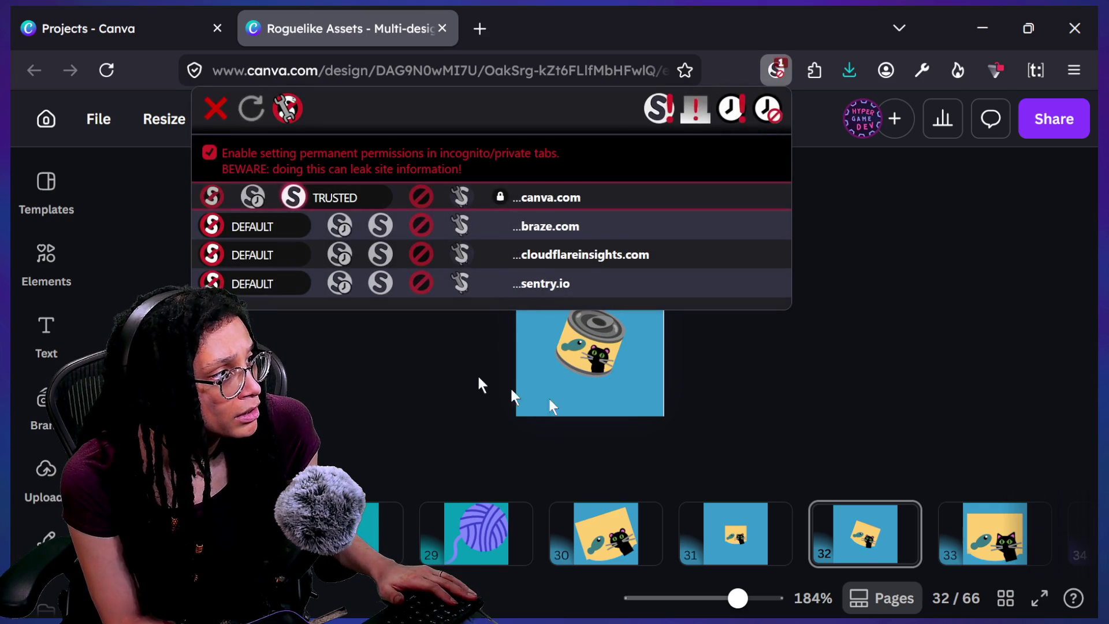
left_click(623, 429)
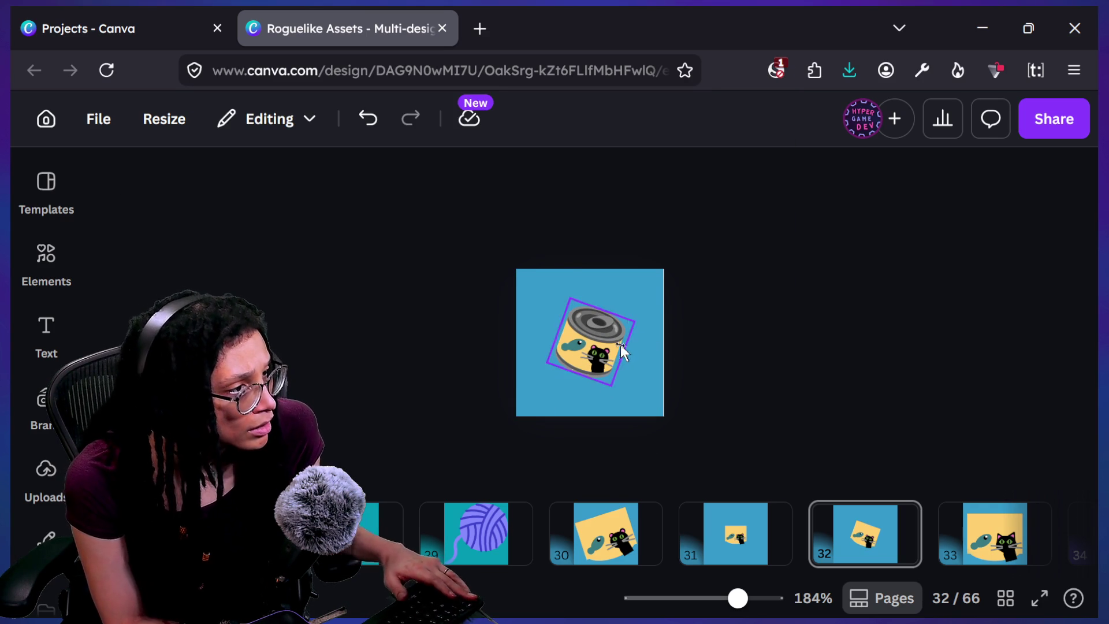
left_click(619, 346)
left_click(658, 323)
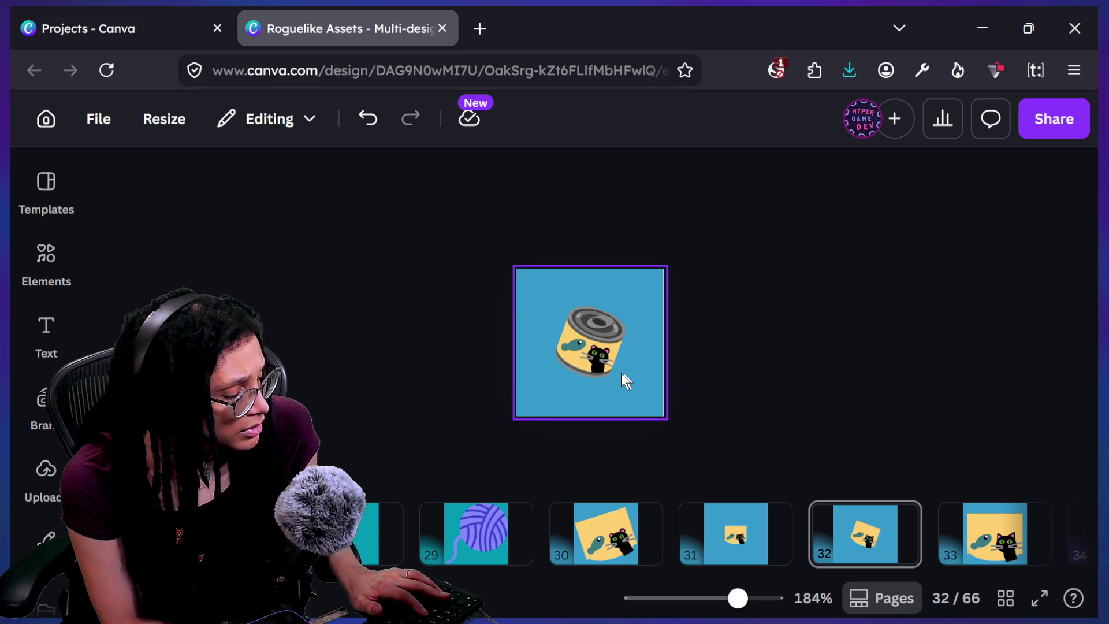
key("ctrl+a")
left_click(107, 72)
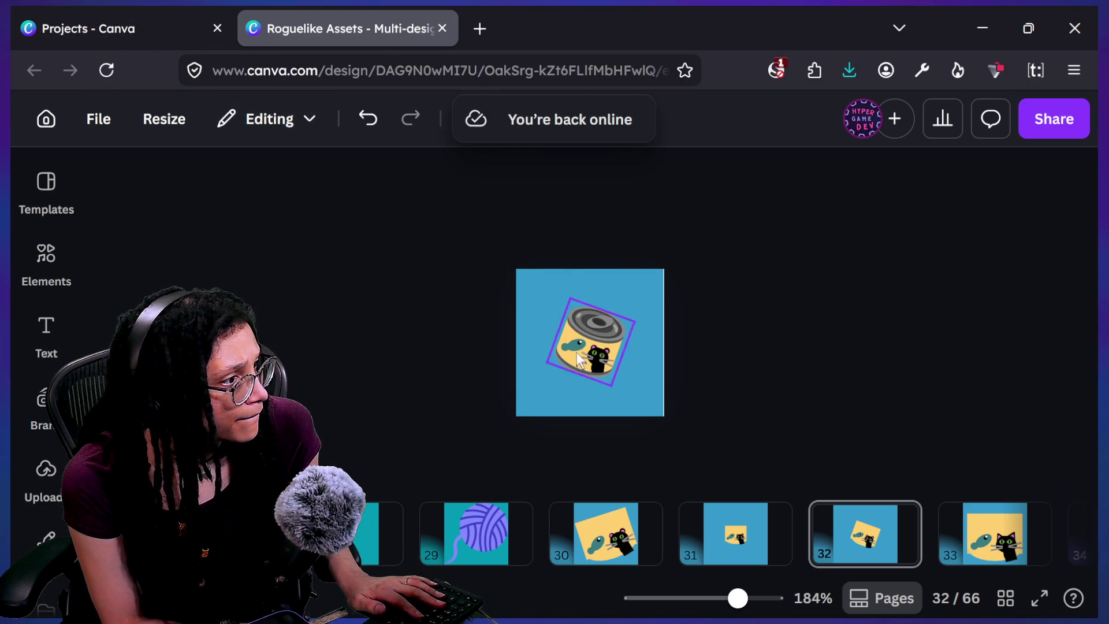
Step: Enlarge page 32's tilted can toward 76 px, then undo the enlargement
left_click(581, 361)
left_click_drag(635, 320, 680, 300)
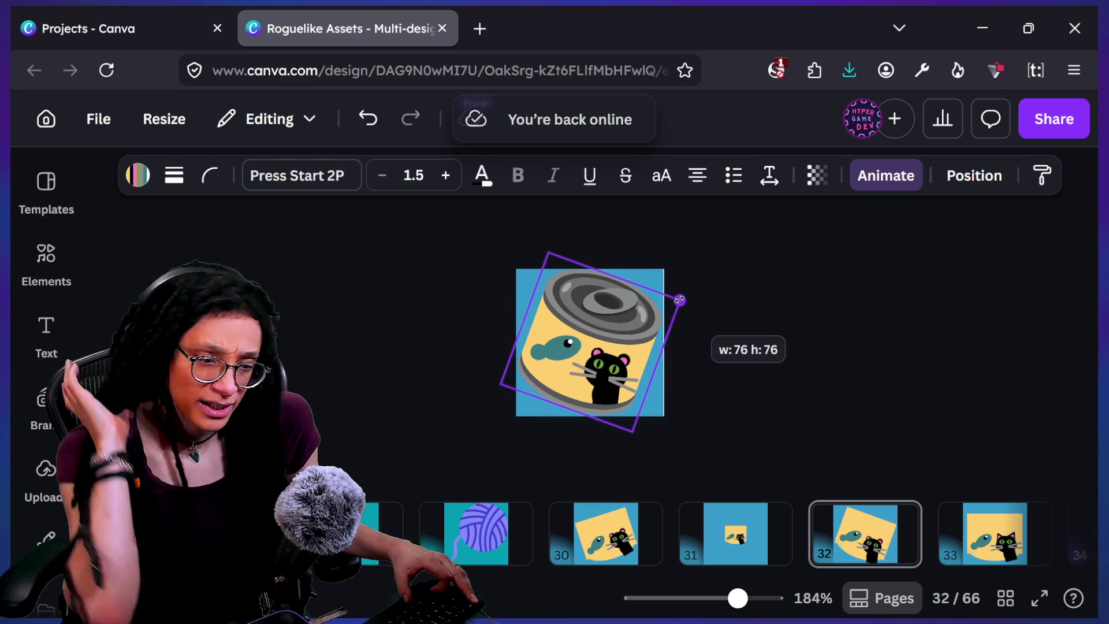
mouse_move(680, 300)
left_mouse_down()
mouse_move(668, 305)
mouse_move(679, 301)
left_mouse_up()
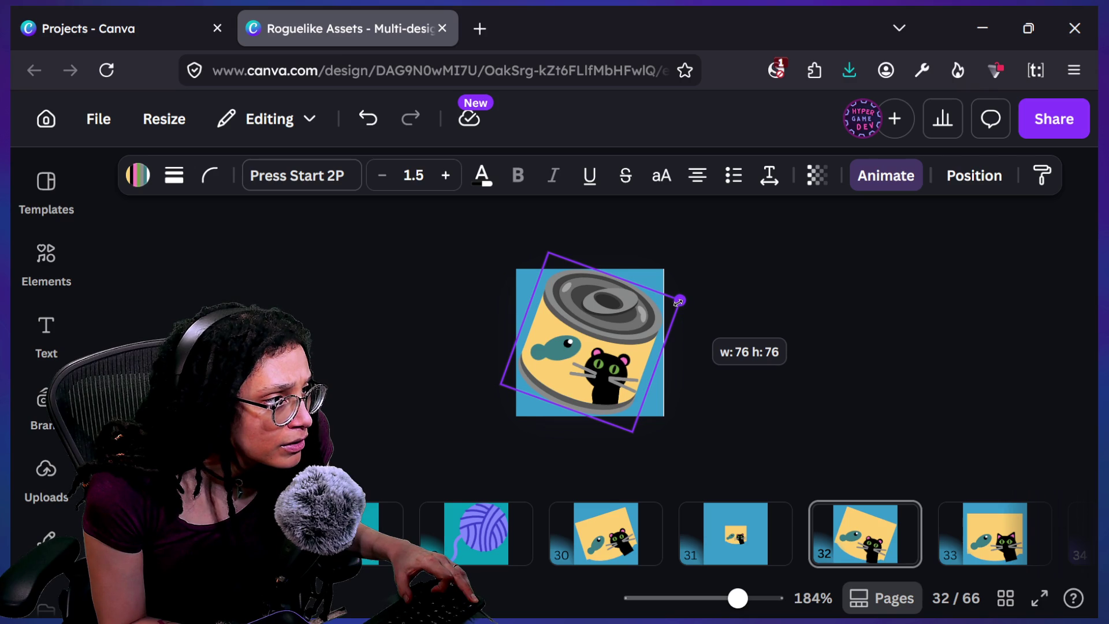
left_click_drag(679, 301, 678, 302)
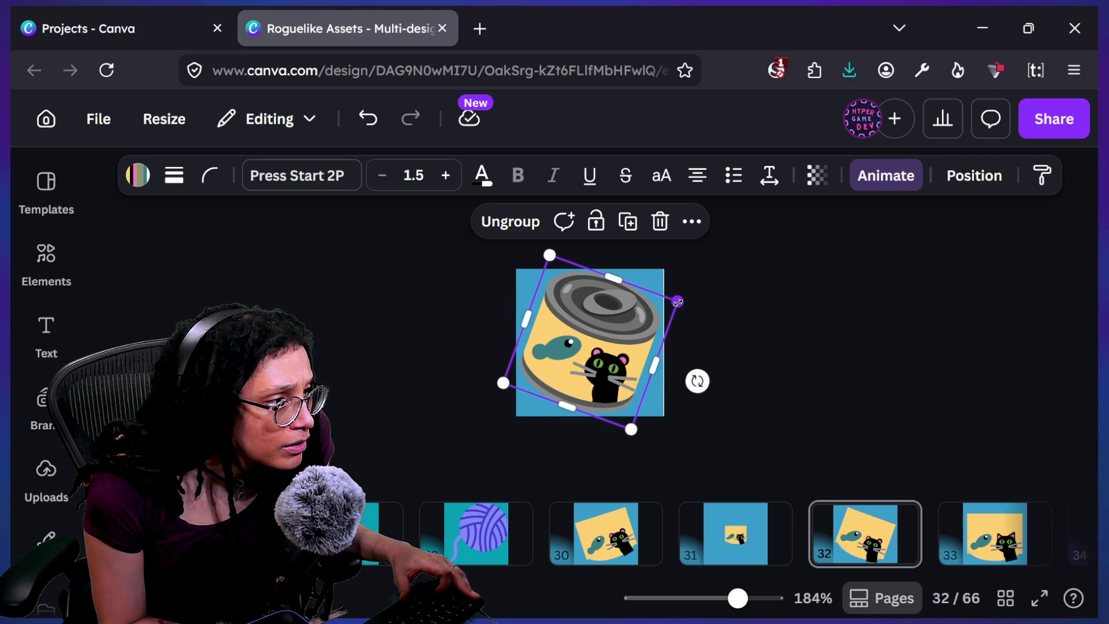
key("ctrl+z")
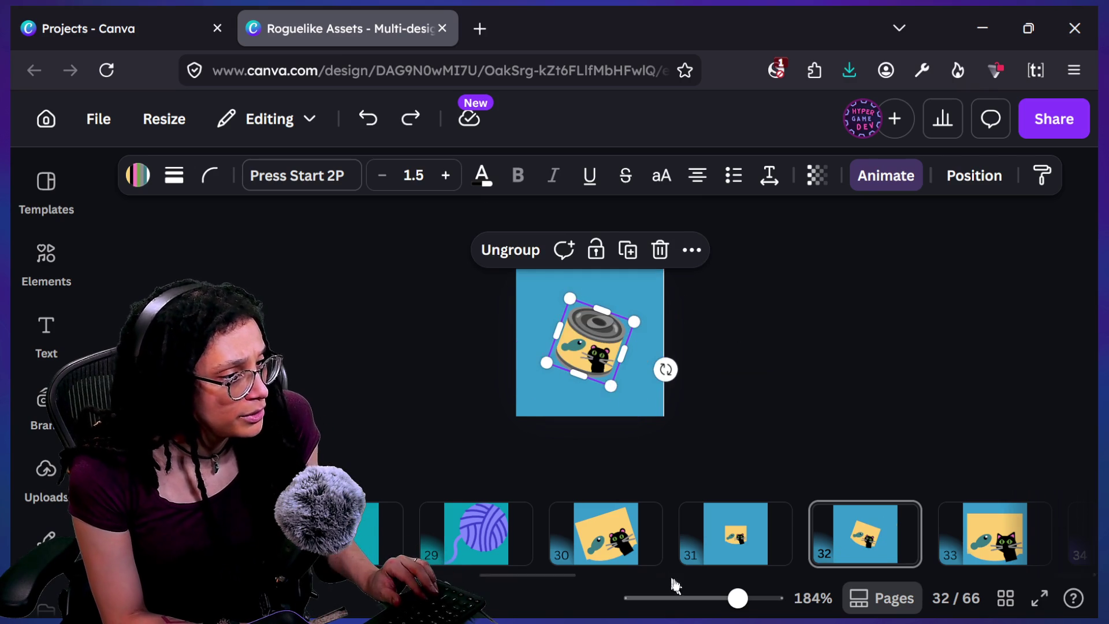
key("ctrl+z")
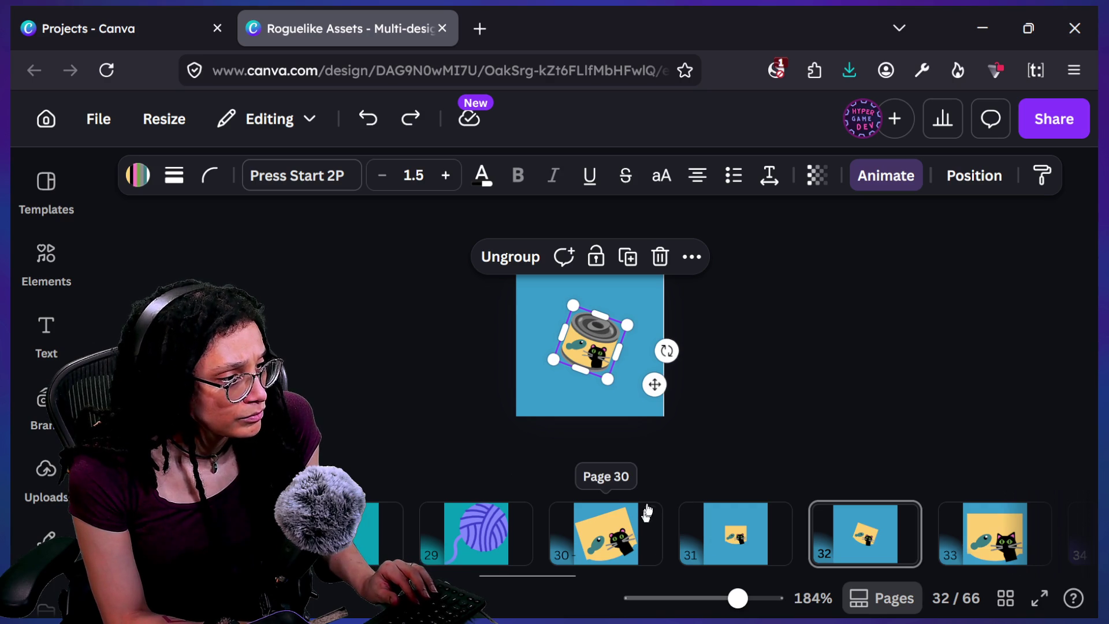
Step: On page 30, undo the earlier enlargement so its can returns to 30.9 px, tilted -17.7°
left_click(652, 508)
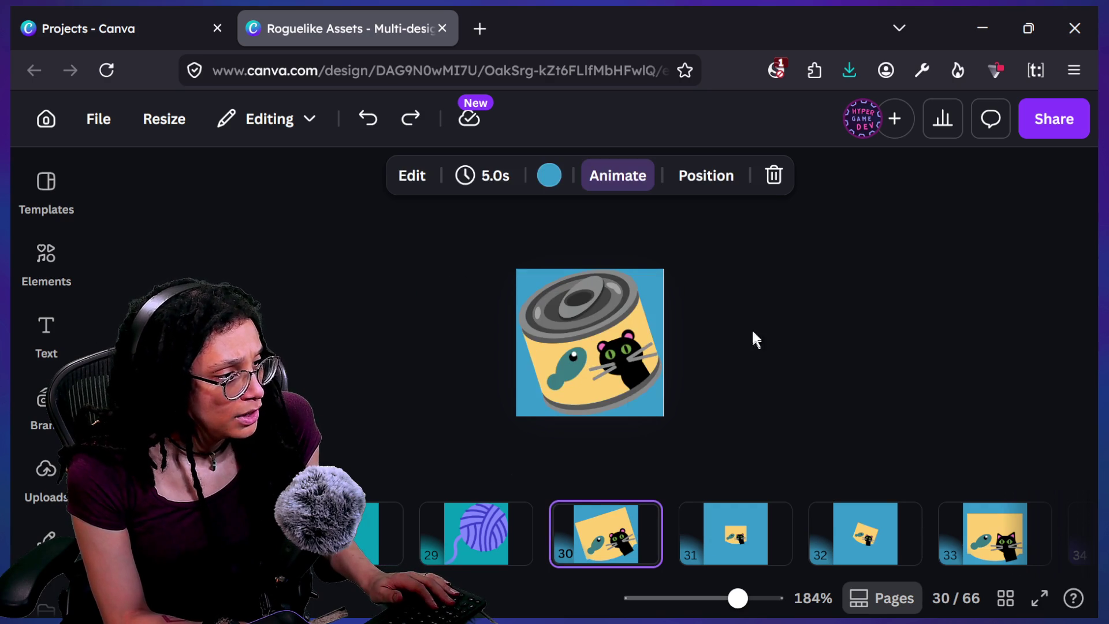
left_click(613, 405)
key("ctrl+z")
key("ctrl+z")
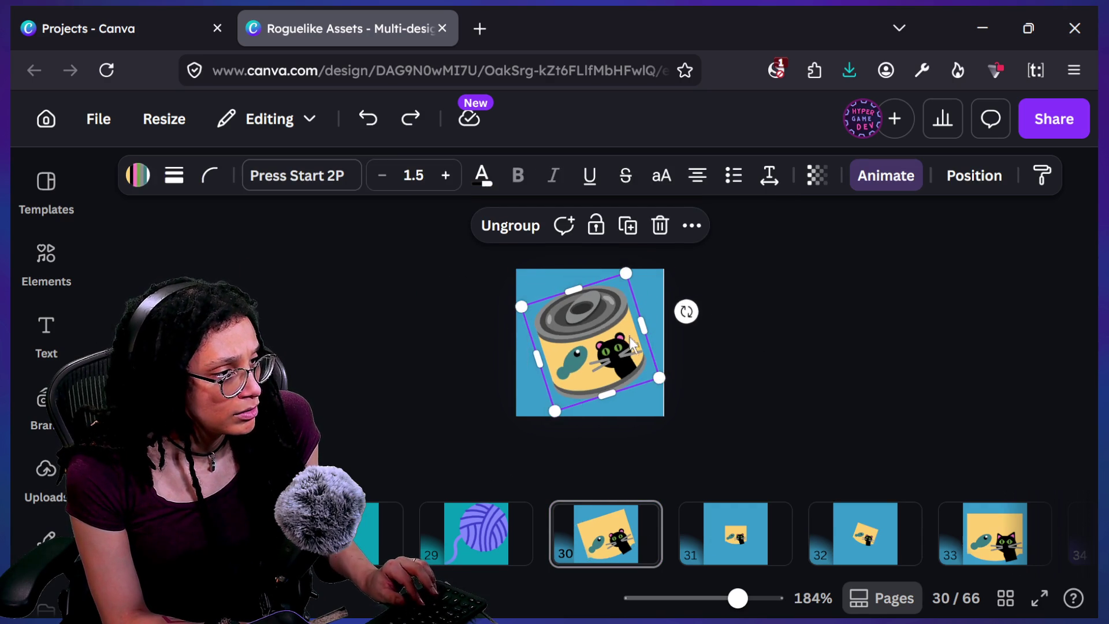
left_click(962, 175)
Step: Set the can's Advanced width to 75.8 px and toggle the ratio lock, undoing the distorted resize
scroll(266, 453, "down", 4)
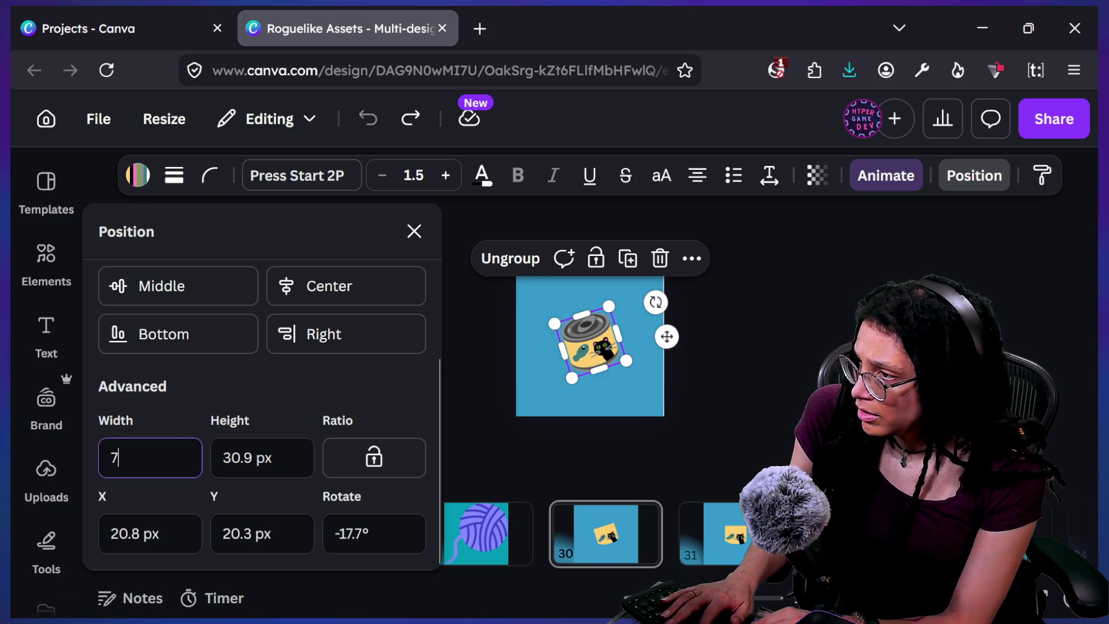
type("5.8")
key("Return")
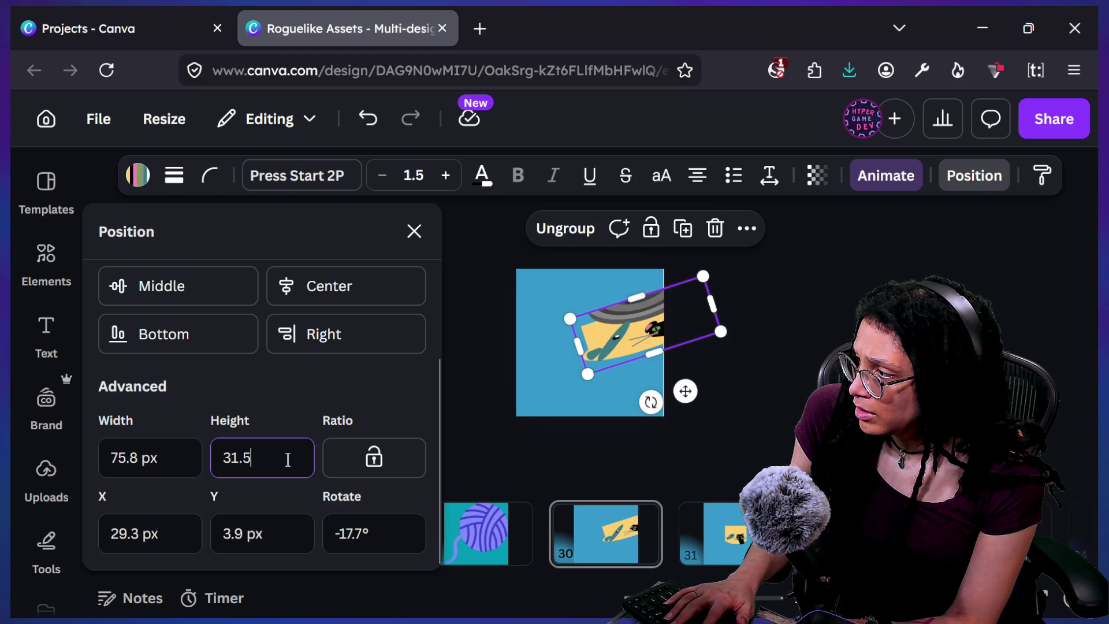
left_click(377, 458)
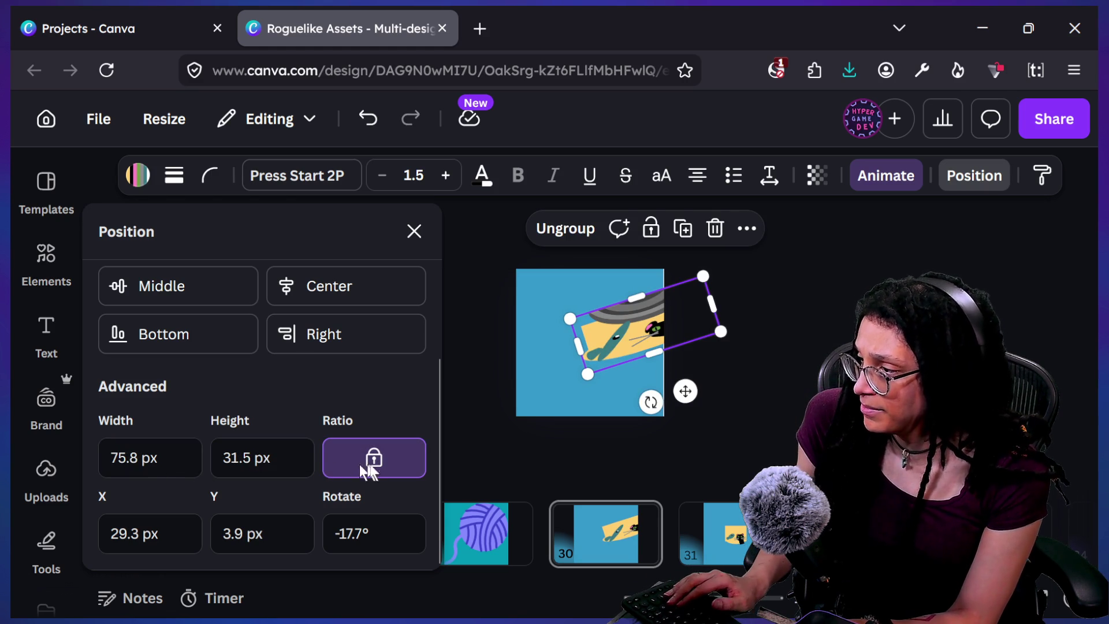
left_click(238, 458)
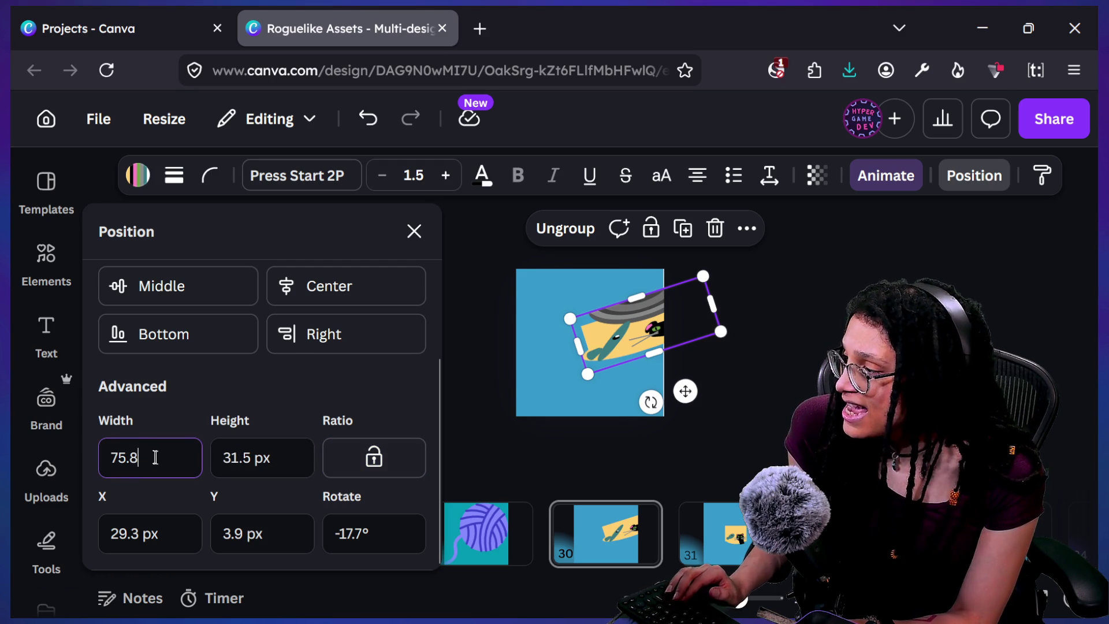
key("ctrl+z")
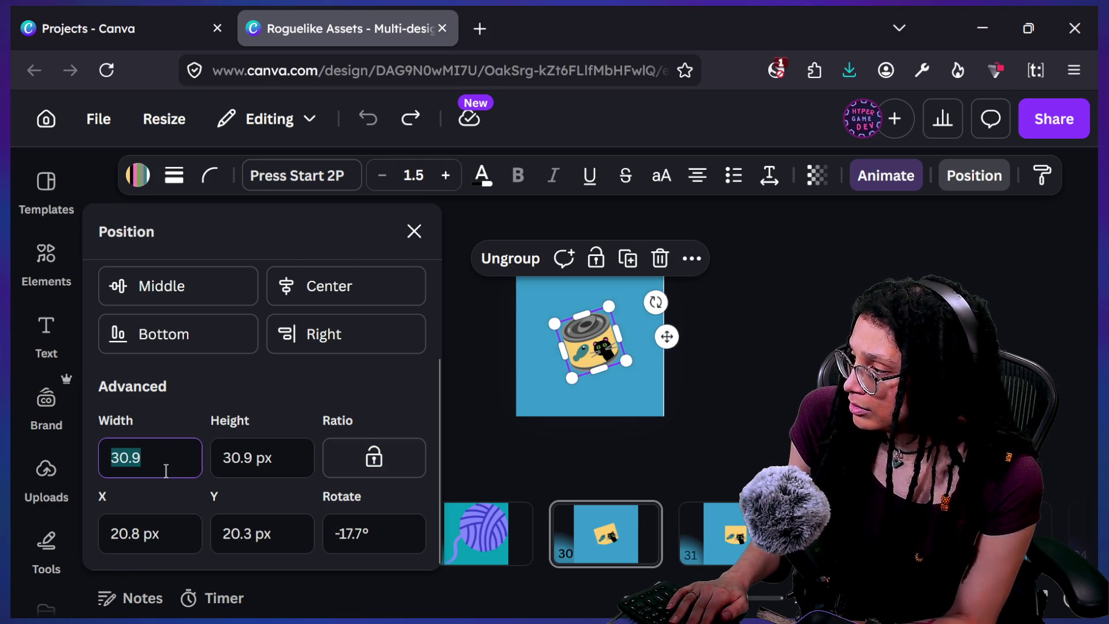
Step: Retype width 76 and height 31.1, then undo to keep the can square
type("76")
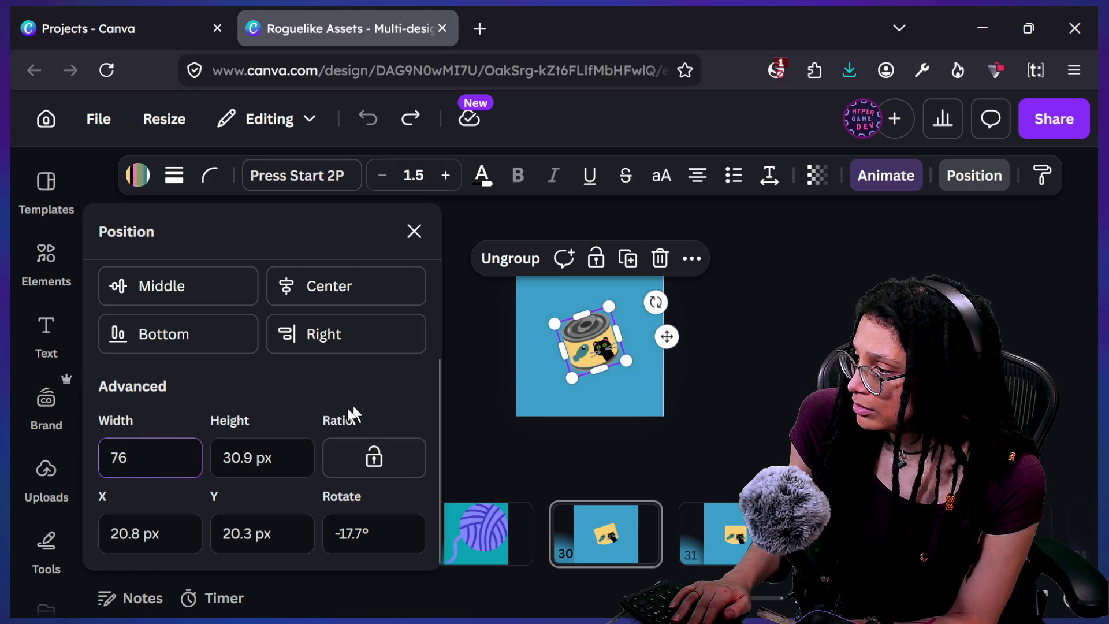
left_click(253, 462)
type("31.1")
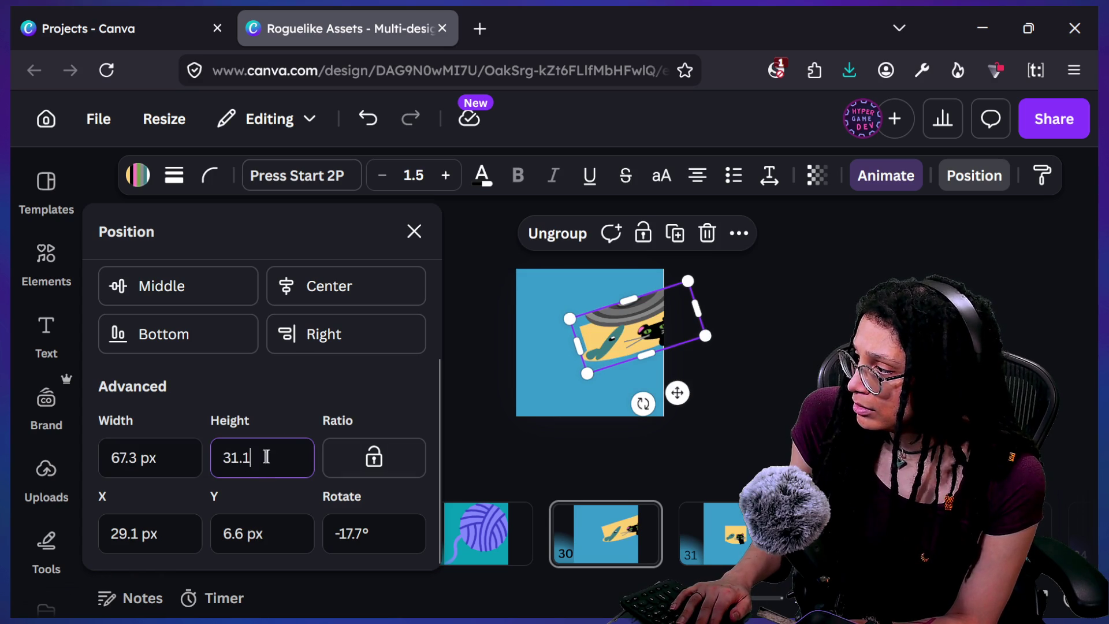
key("Return")
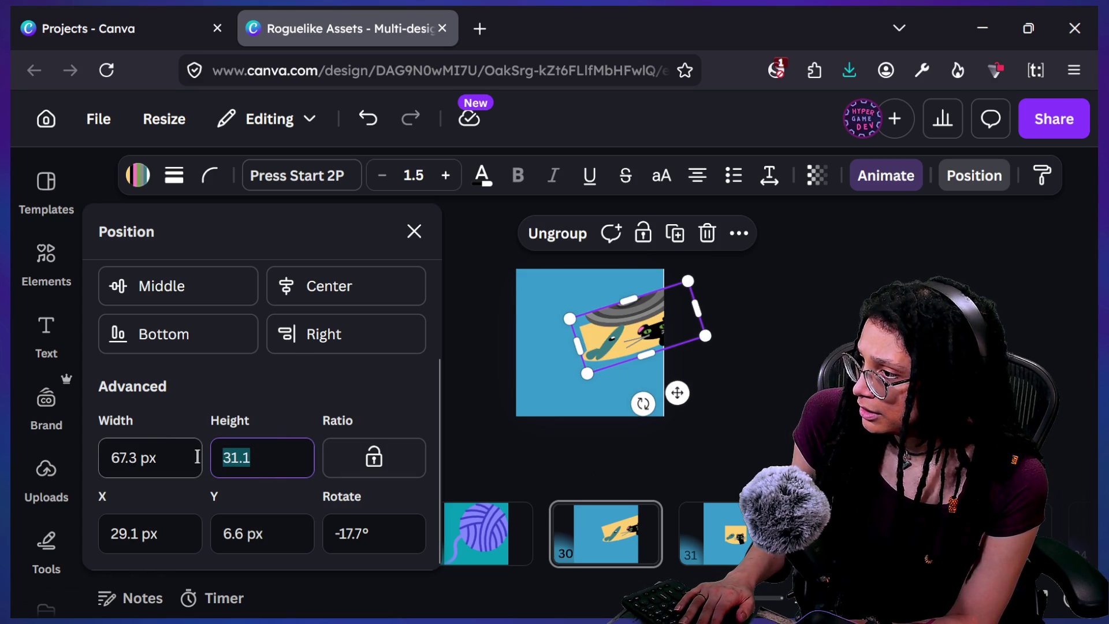
key("ctrl+z")
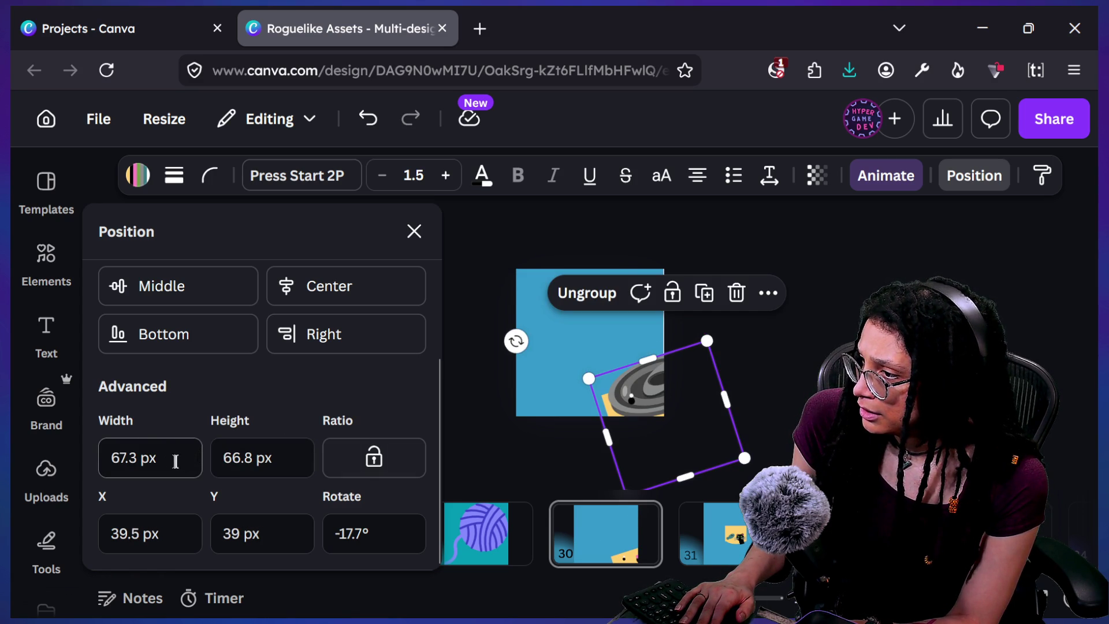
Step: Undo the numeric resize and drag page 30's tilted can out to about 71 by 71 px
left_click(575, 416)
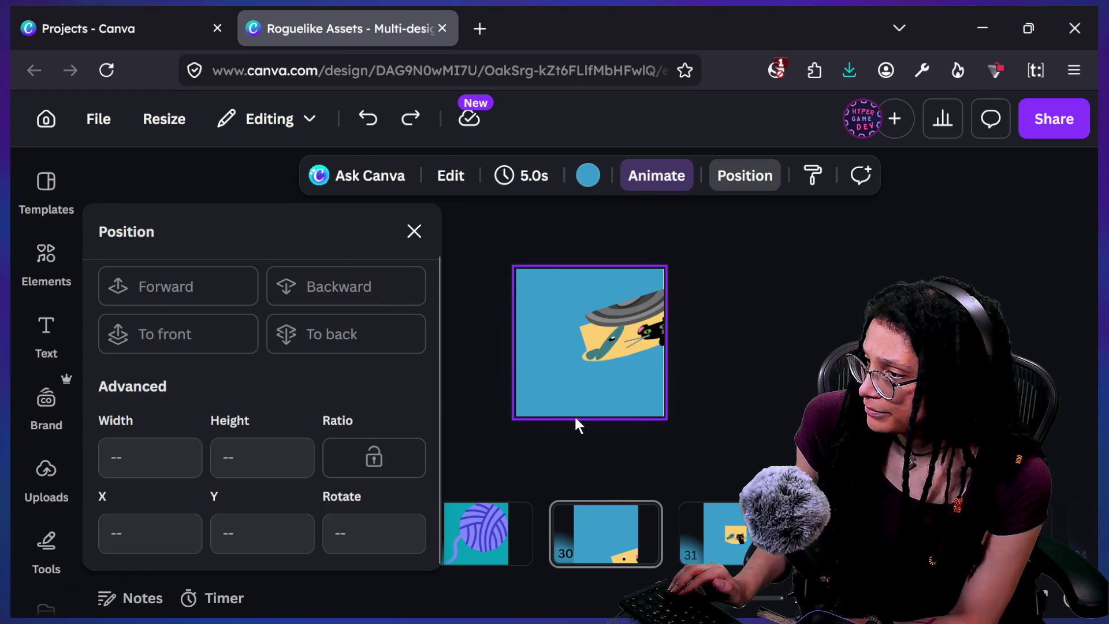
key("ctrl+z")
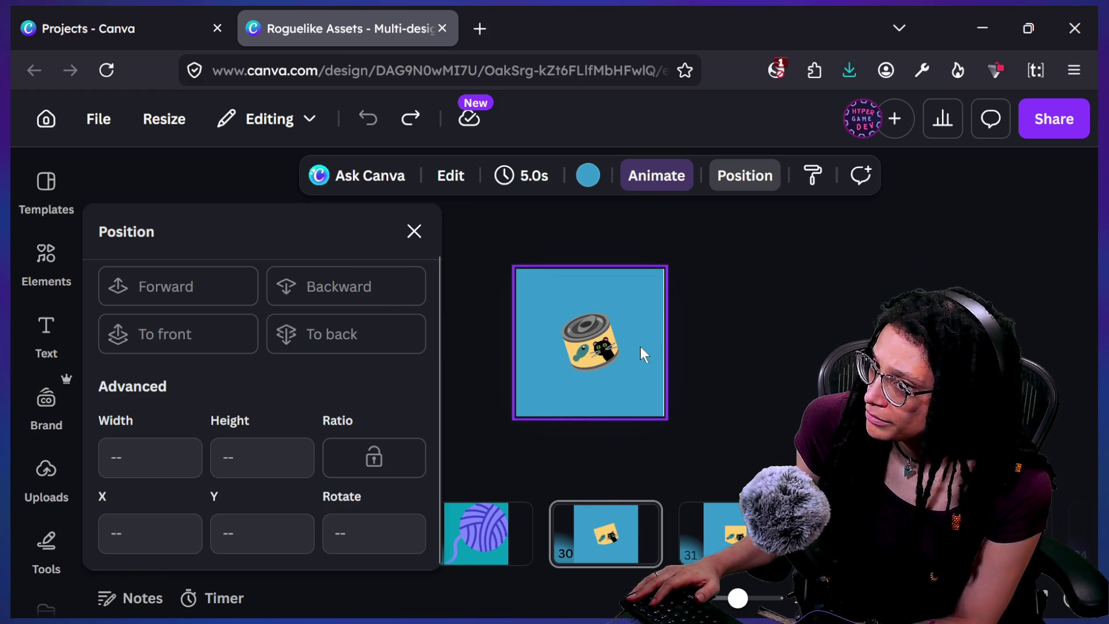
left_click(817, 336)
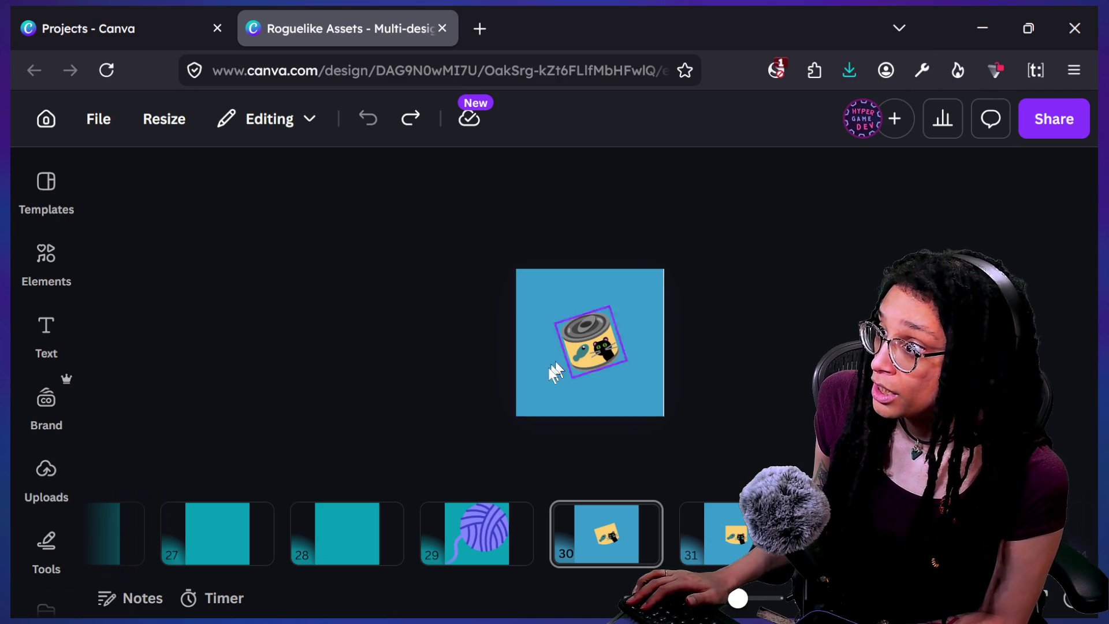
left_click(585, 341)
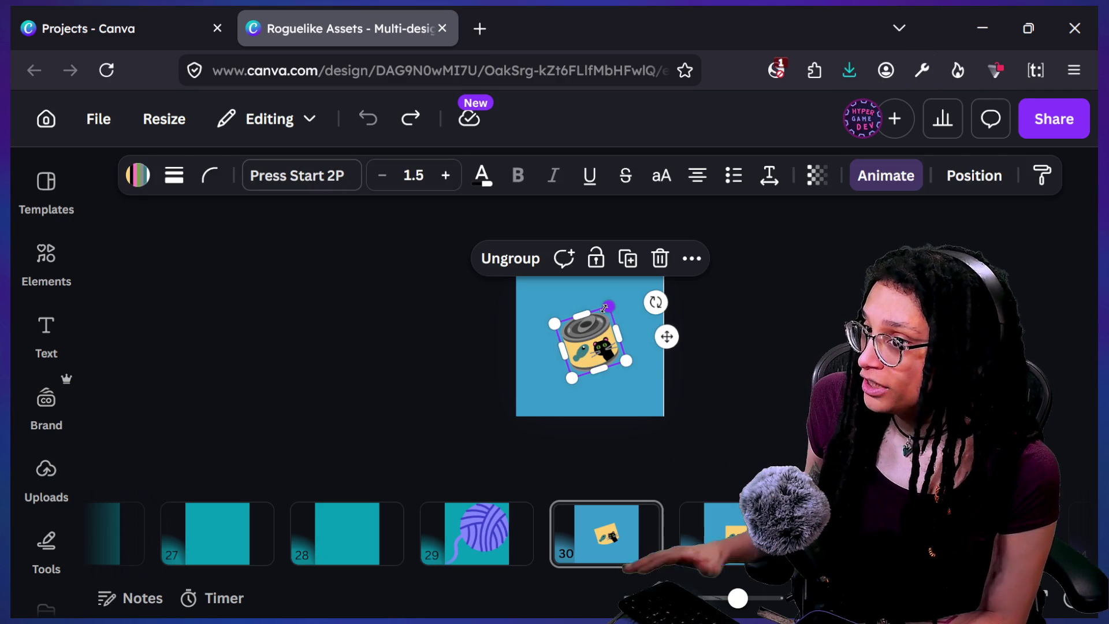
left_click_drag(606, 307, 640, 271)
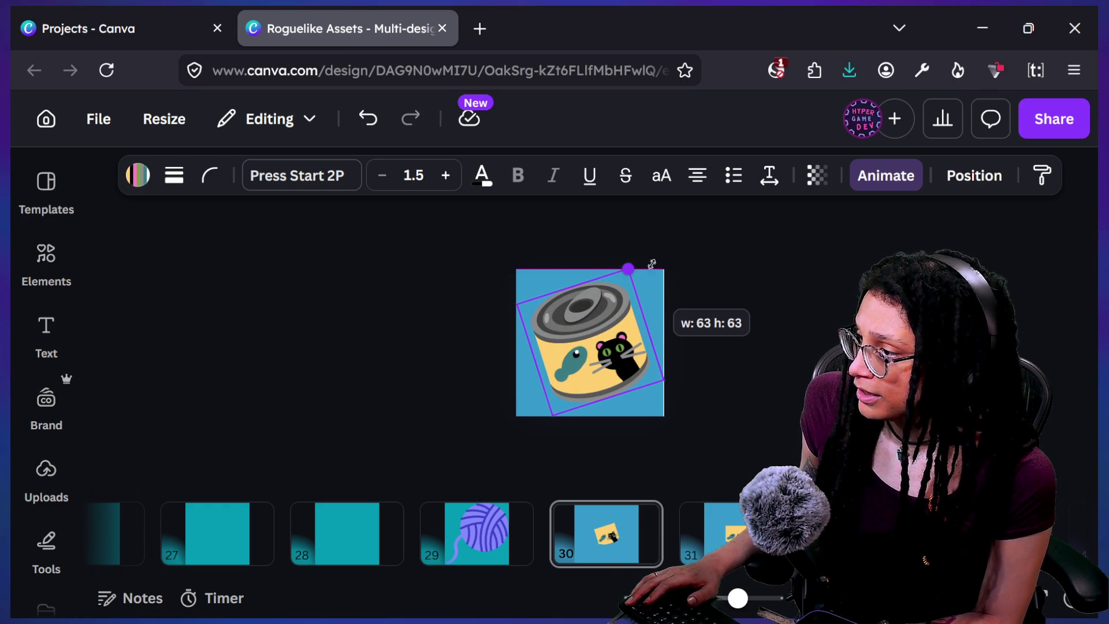
mouse_move(835, 125)
left_mouse_down()
mouse_move(809, 153)
mouse_move(659, 230)
mouse_move(621, 346)
mouse_move(653, 262)
left_mouse_up()
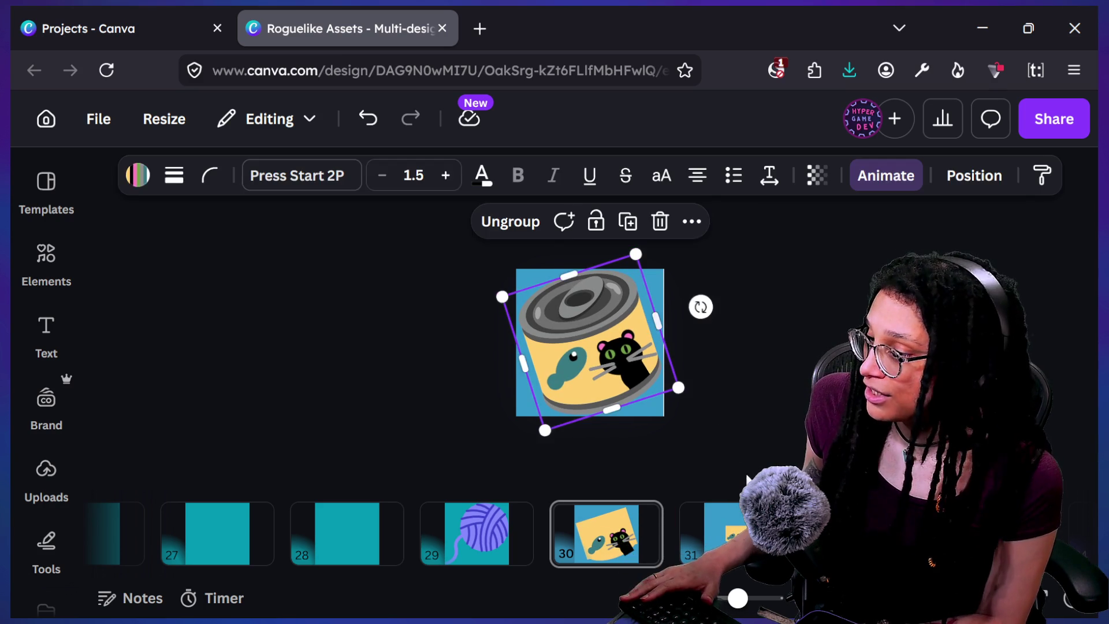
Step: Select page 31's small upright 16-px can and start resizing it
key("ctrl+z")
left_click(592, 341)
mouse_move(615, 315)
left_mouse_down()
mouse_move(325, 424)
mouse_move(706, 280)
mouse_move(478, 443)
left_mouse_up()
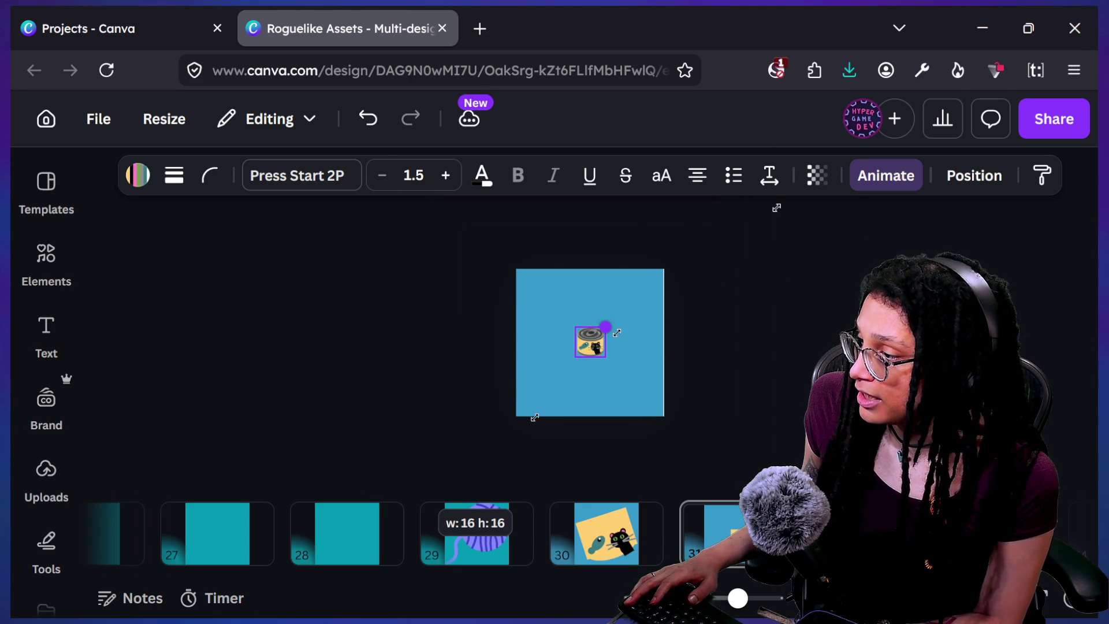
Step: Drag page 31's upright can out to about 79 by 79 px and check the result
mouse_move(624, 275)
left_mouse_down()
mouse_move(733, 227)
mouse_move(669, 284)
mouse_move(722, 250)
mouse_move(684, 280)
left_mouse_up()
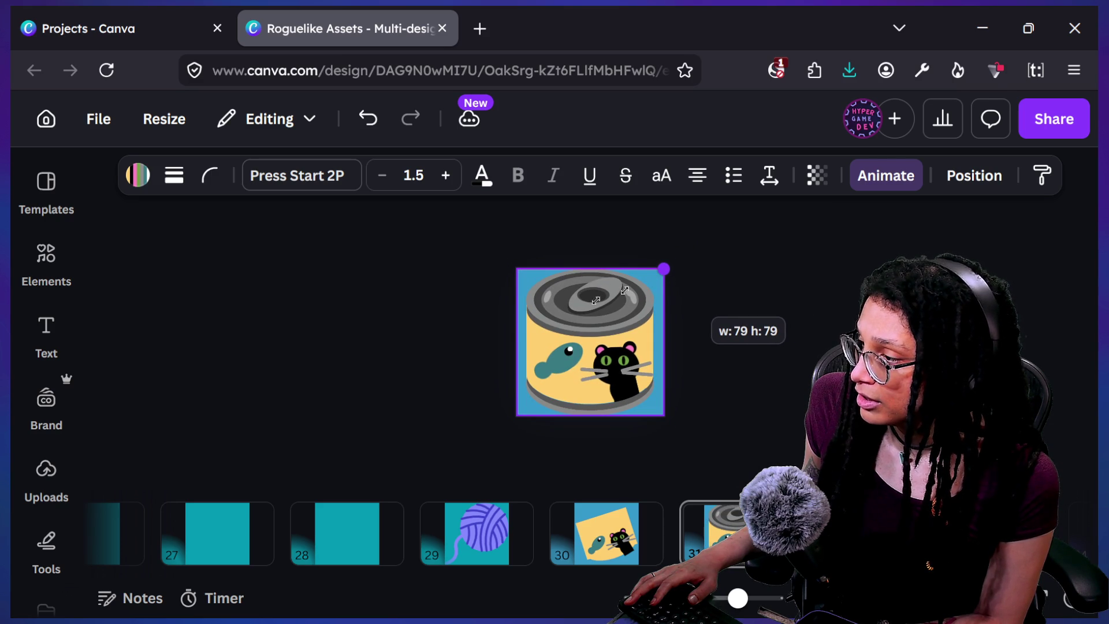
mouse_move(699, 265)
left_mouse_down()
mouse_move(613, 321)
mouse_move(660, 269)
left_mouse_up()
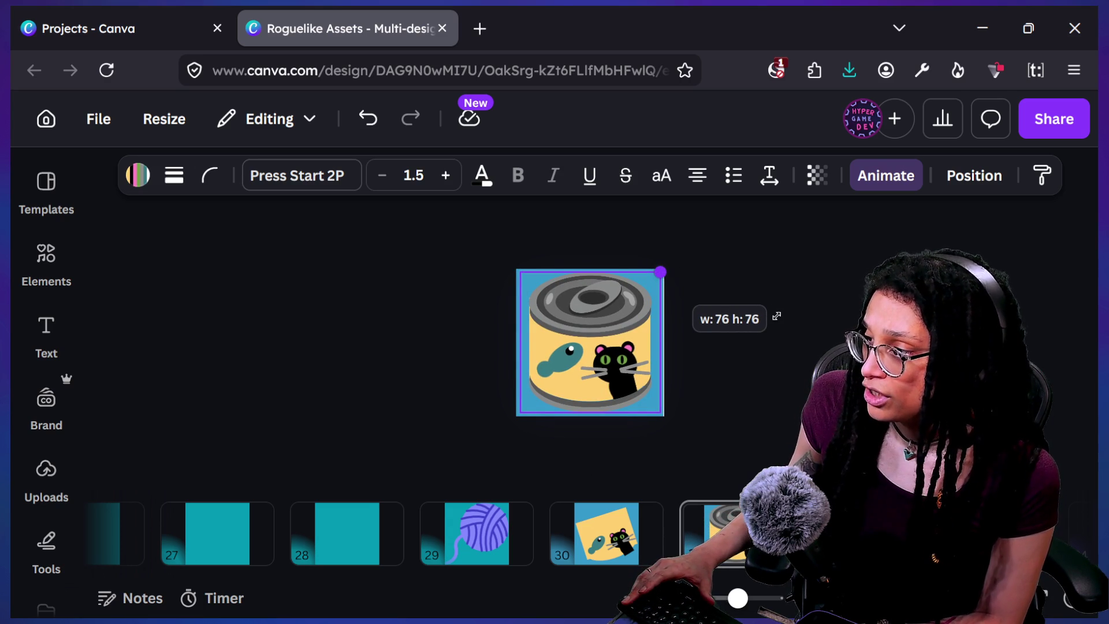
left_click_drag(777, 316, 775, 313)
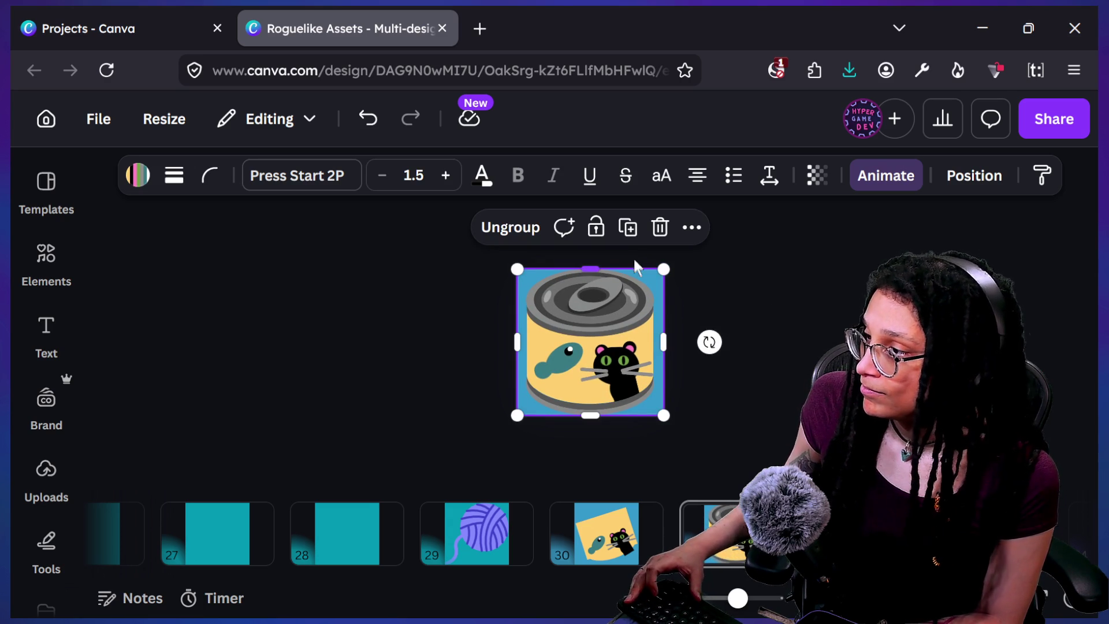
left_click_drag(664, 269, 662, 268)
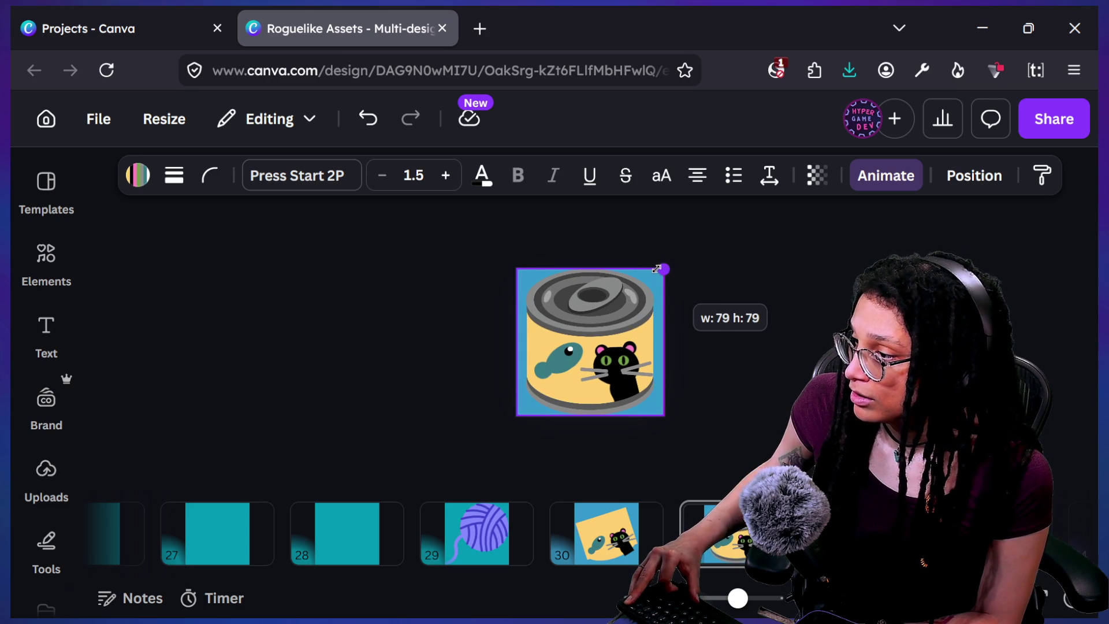
left_click_drag(697, 353, 697, 353)
left_click(697, 354)
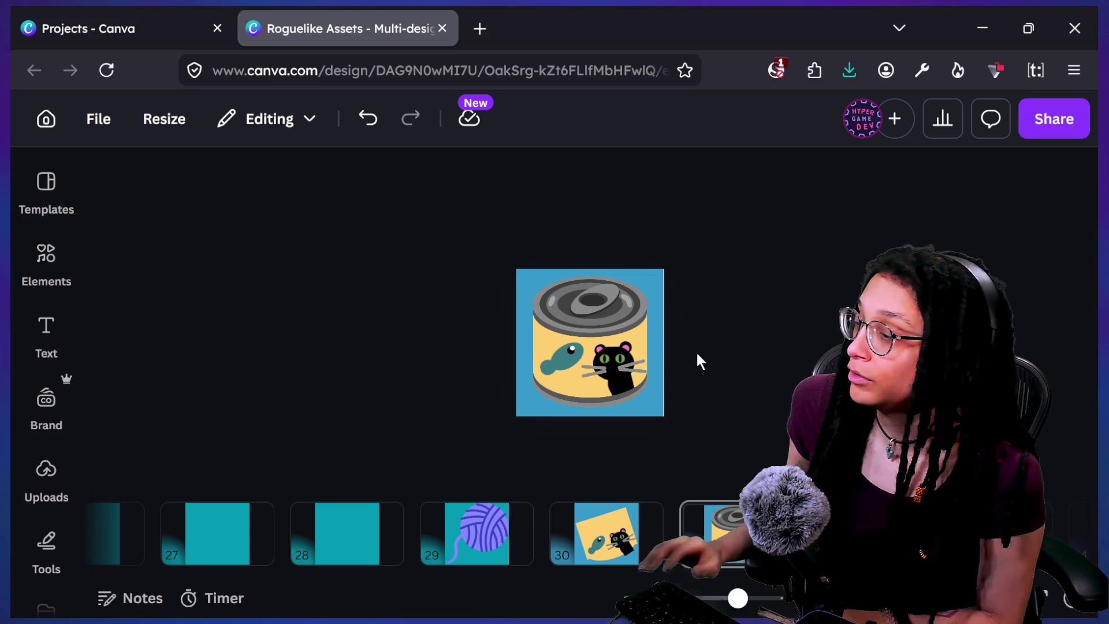
Step: Reselect the can and readjust it to 76 by 76 px so it fills the page
left_click(601, 290)
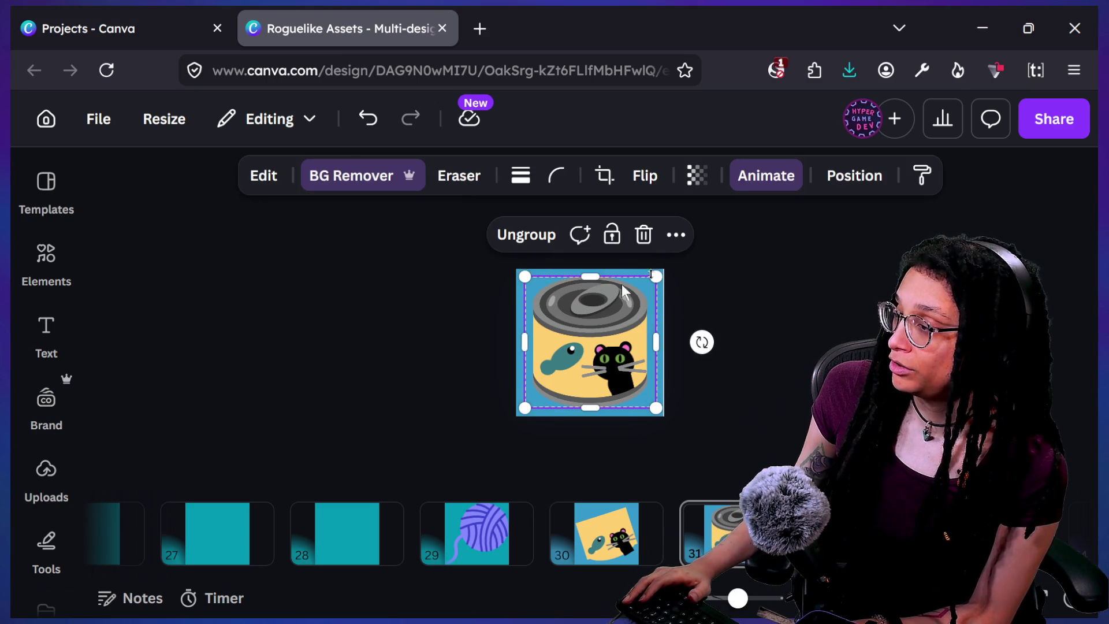
left_click_drag(657, 274, 678, 269)
key("ctrl+z")
left_click(682, 274)
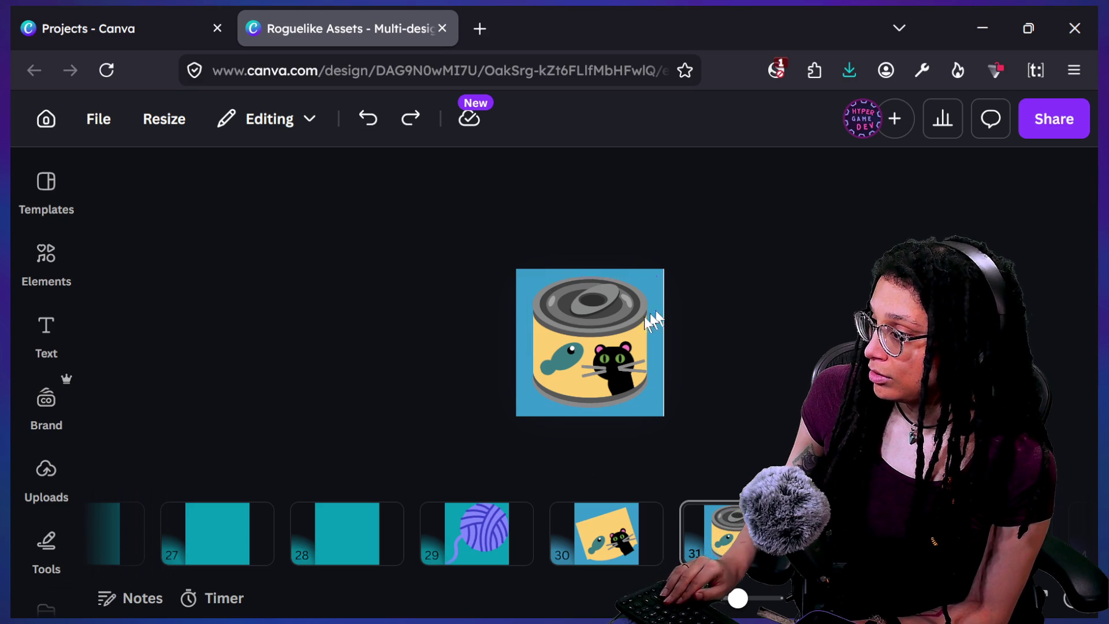
left_click(655, 301)
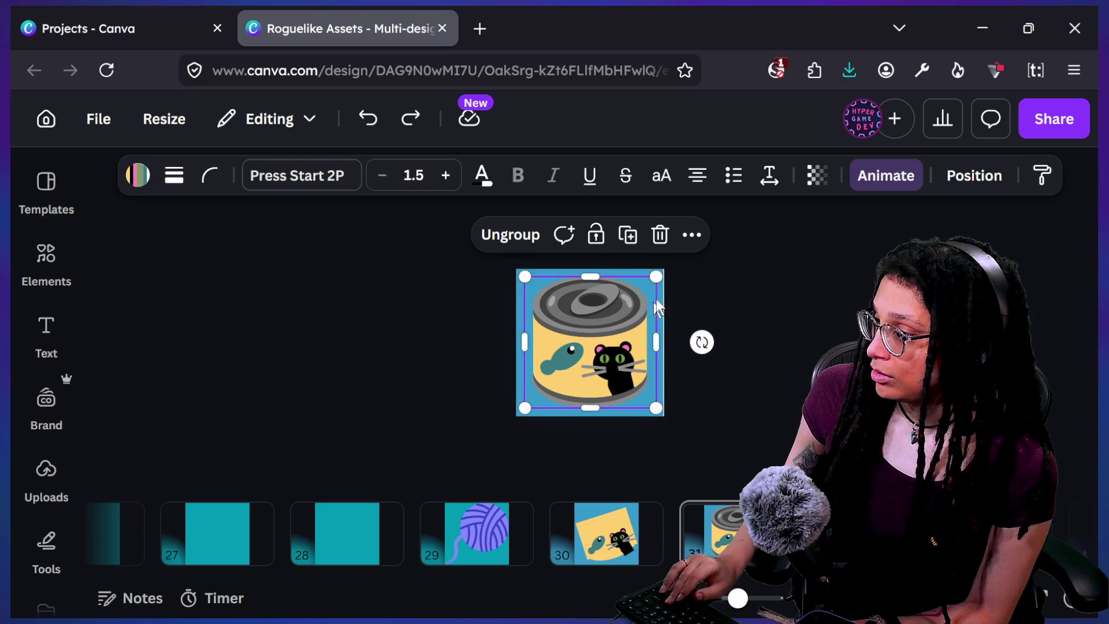
left_click(786, 264)
left_click_drag(779, 266, 509, 375)
left_click_drag(656, 280, 659, 276)
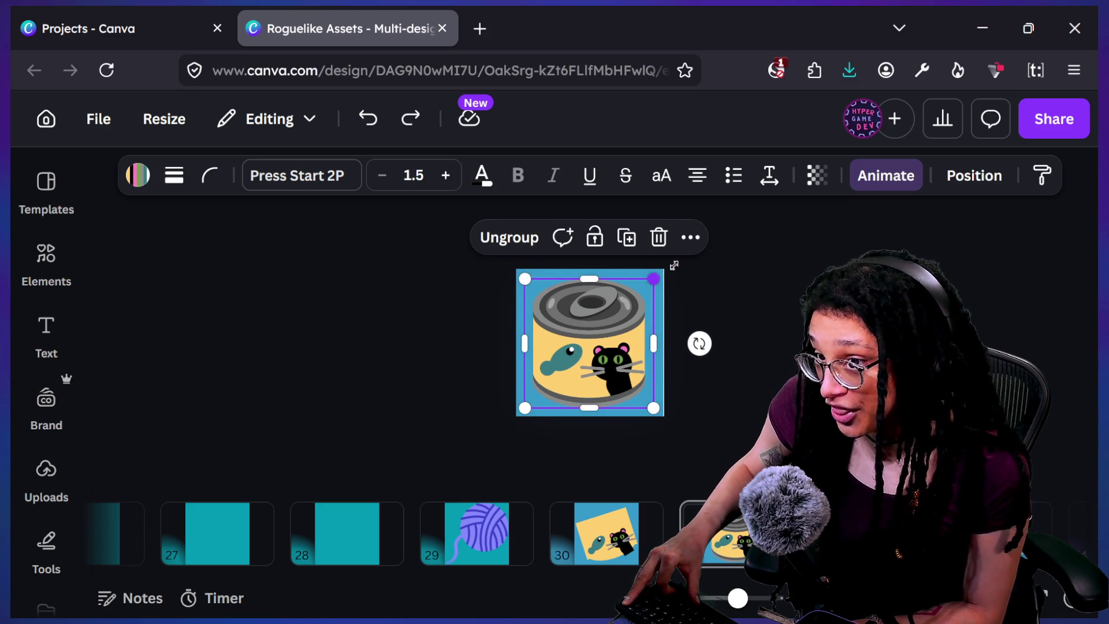
left_click_drag(654, 279, 661, 272)
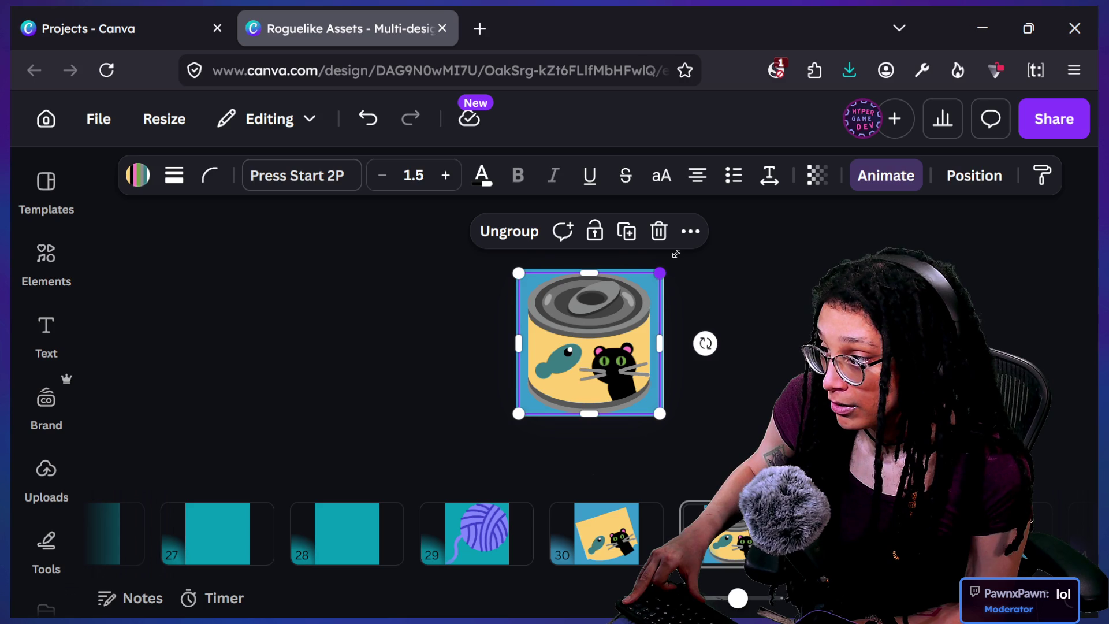
left_click(701, 254)
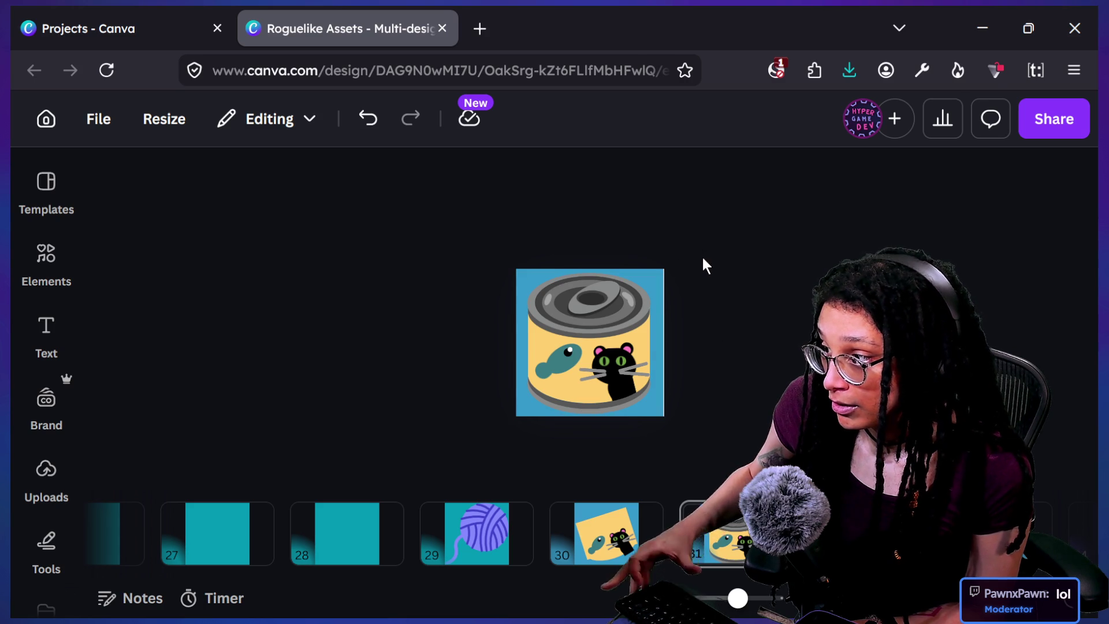
Step: Enlarge page 32's tilted can from 30 to 75 by 75 px and compare with page 30
left_click(699, 323)
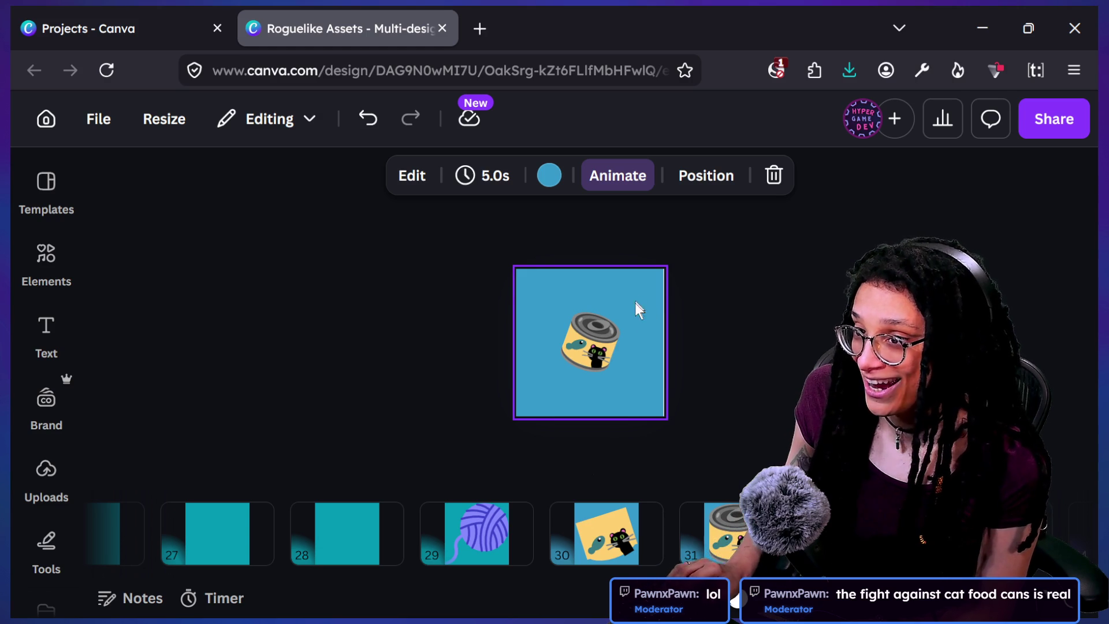
left_click(584, 348)
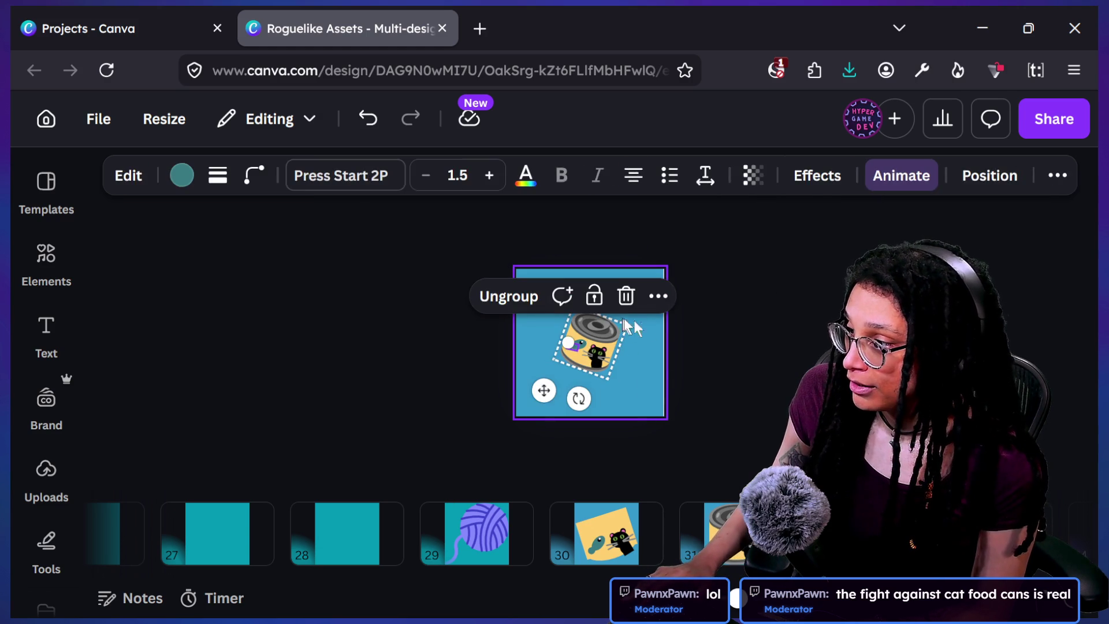
left_click(611, 335)
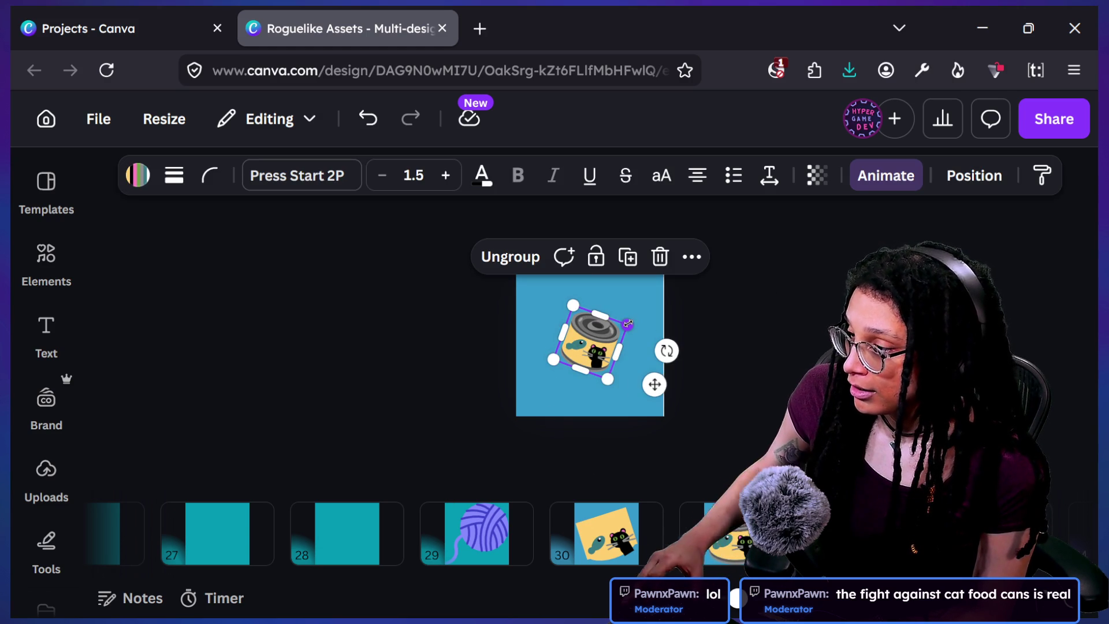
left_click_drag(627, 320, 665, 285)
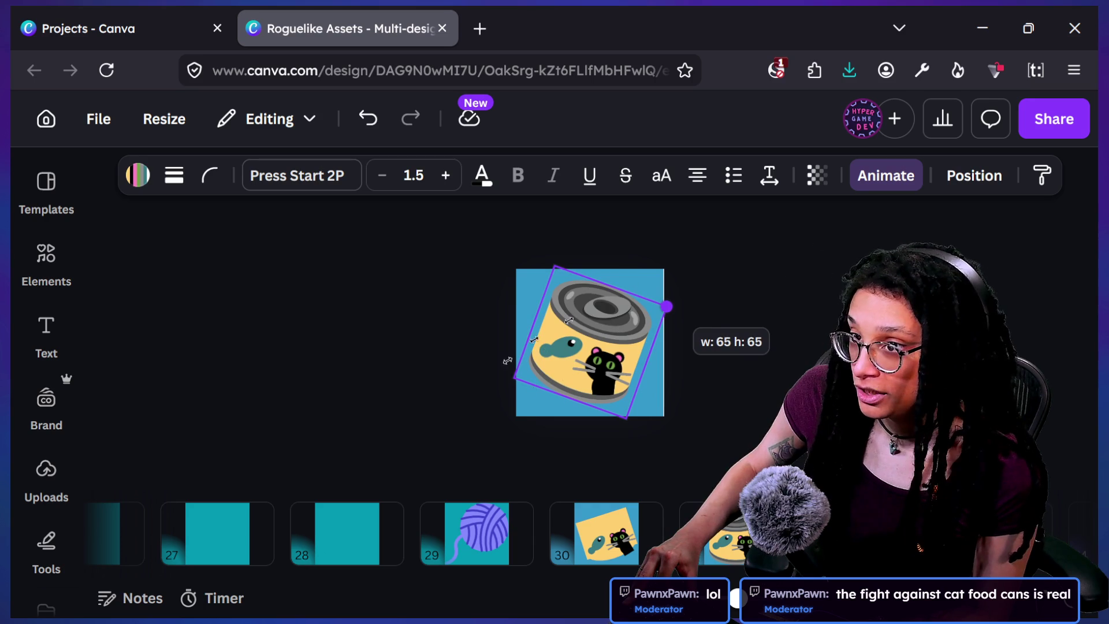
mouse_move(698, 253)
left_mouse_down()
mouse_move(627, 321)
mouse_move(682, 271)
mouse_move(659, 277)
mouse_move(667, 268)
left_mouse_up()
left_click(727, 296)
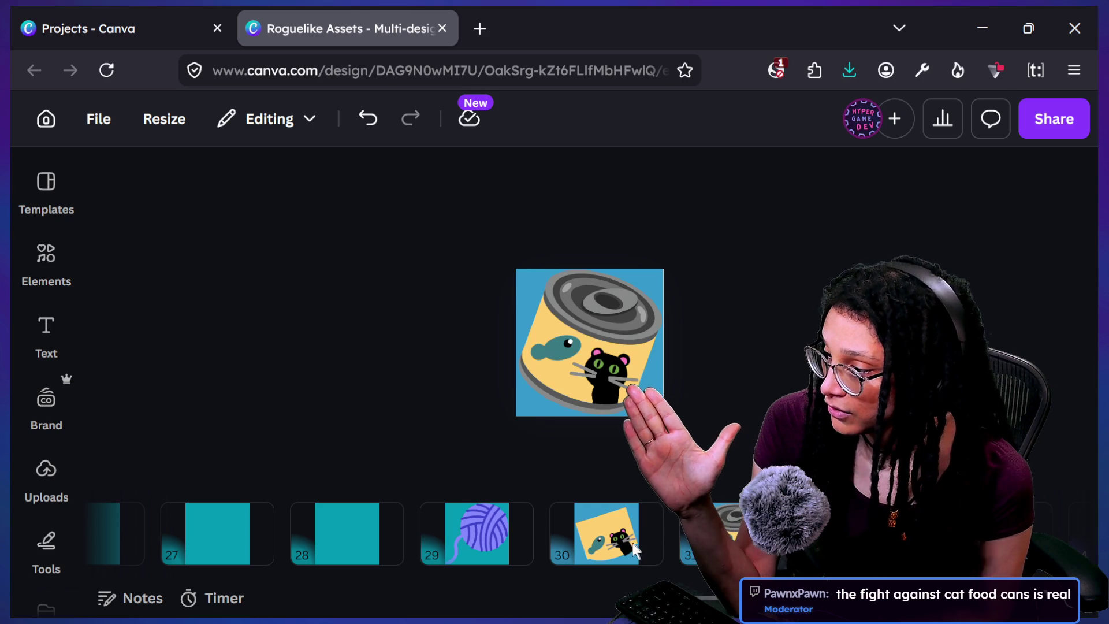
left_click(660, 525)
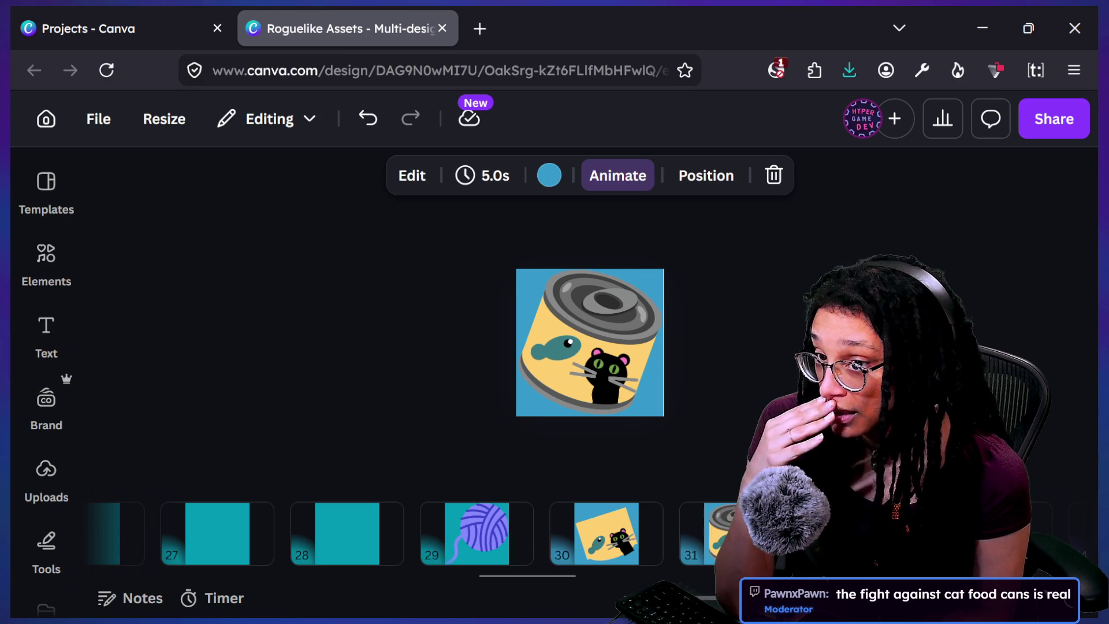
Step: Open the Download settings from the Share menu
left_click(716, 534)
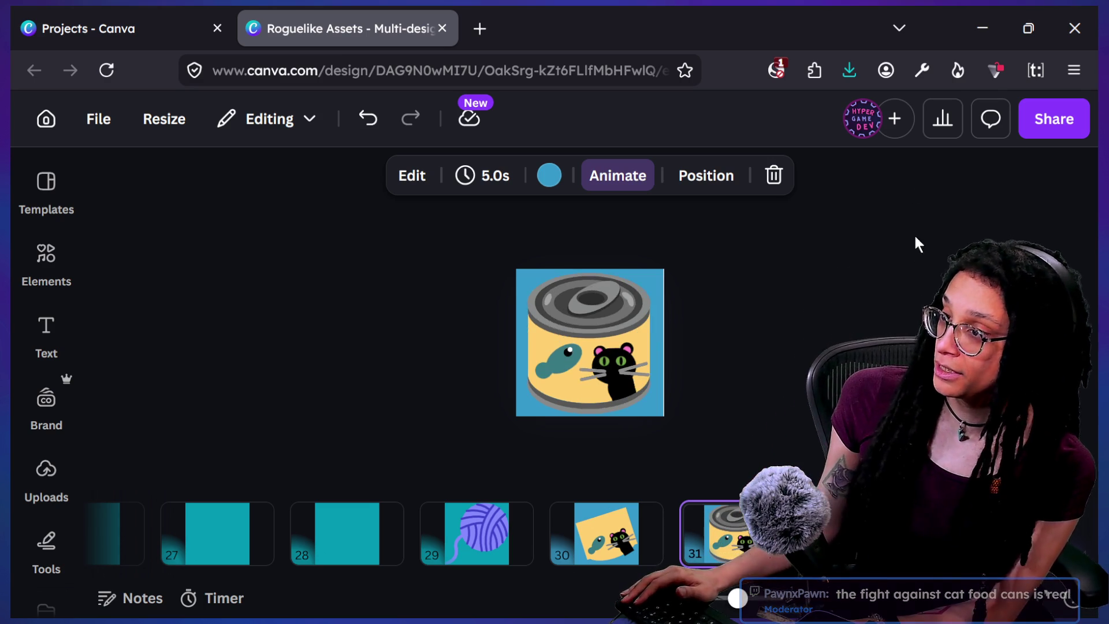
left_click(1065, 121)
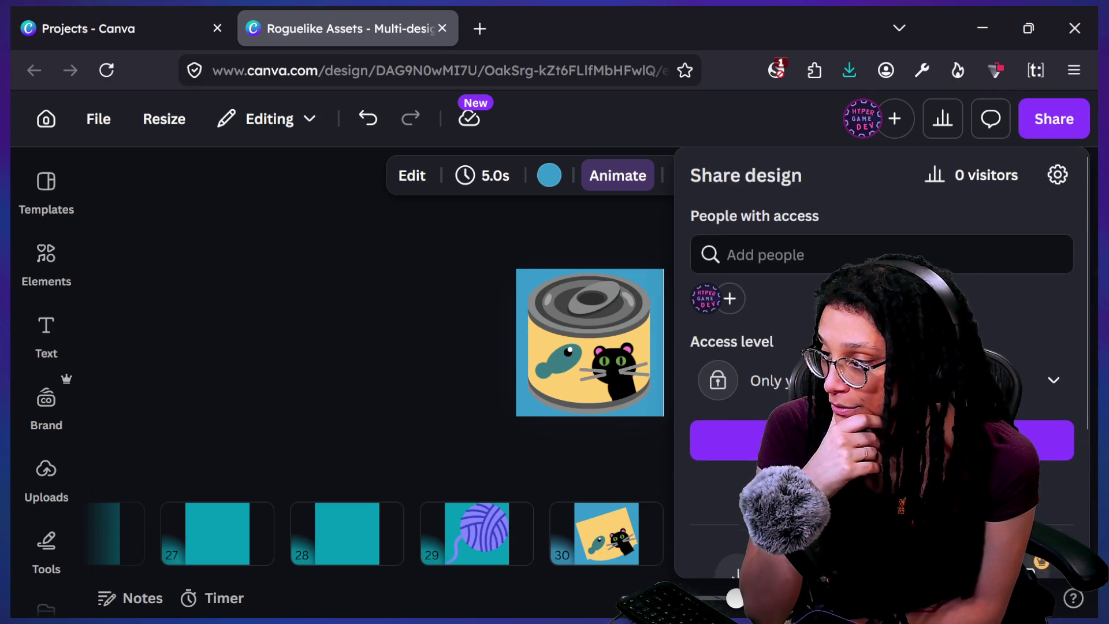
scroll(719, 523, "down", 2)
left_click(720, 523)
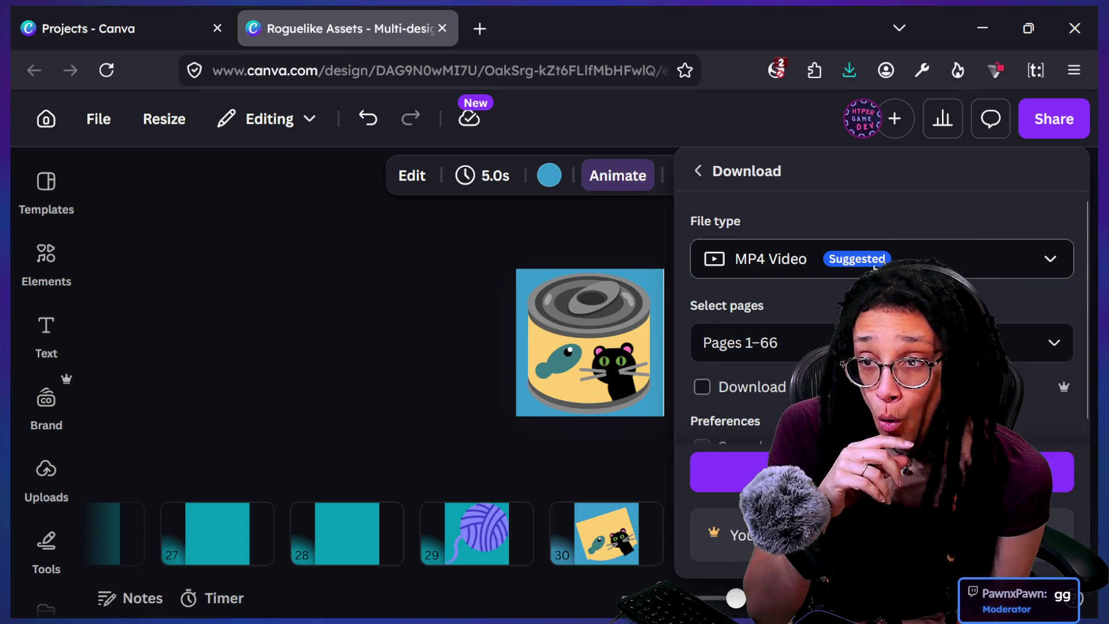
Step: Set file type to PNG with a transparent background and bring up the page selection list
left_click(805, 273)
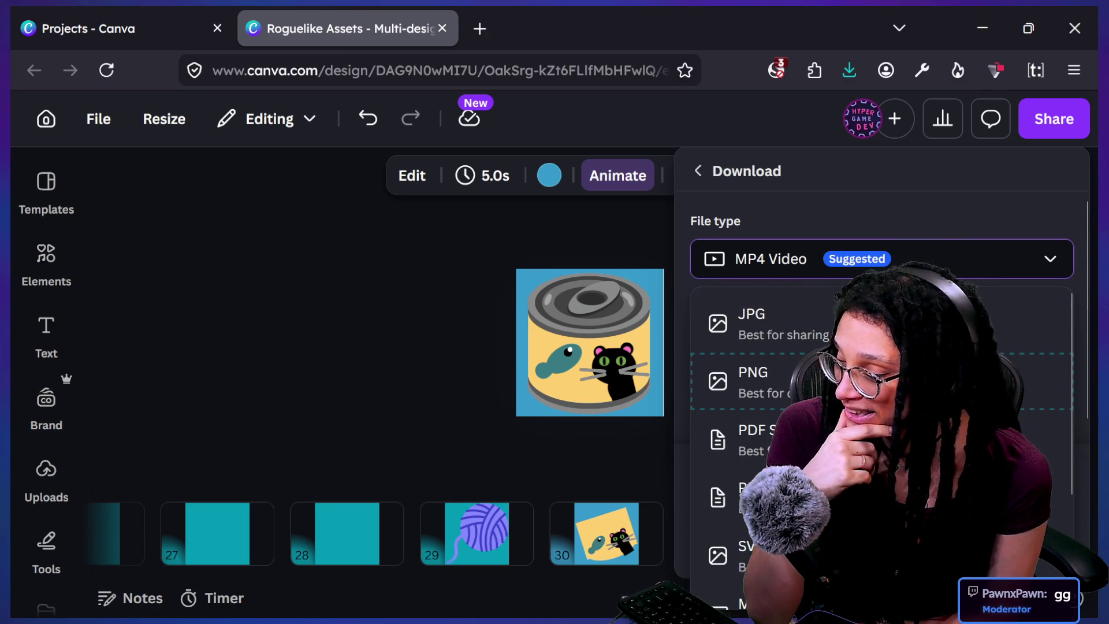
key("Return")
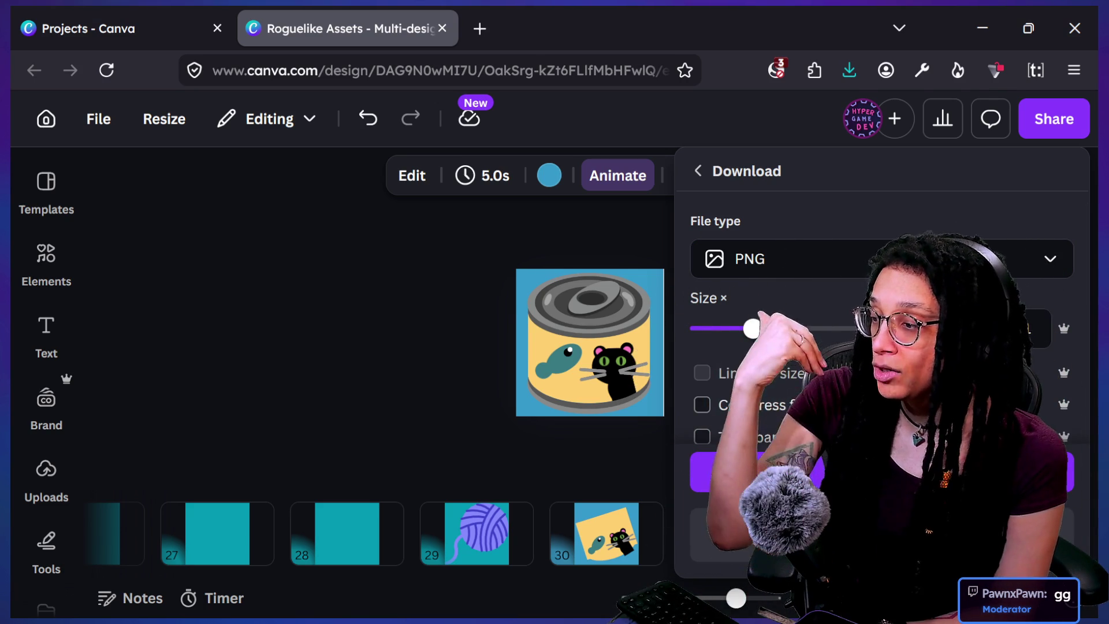
scroll(882, 347, "down", 1)
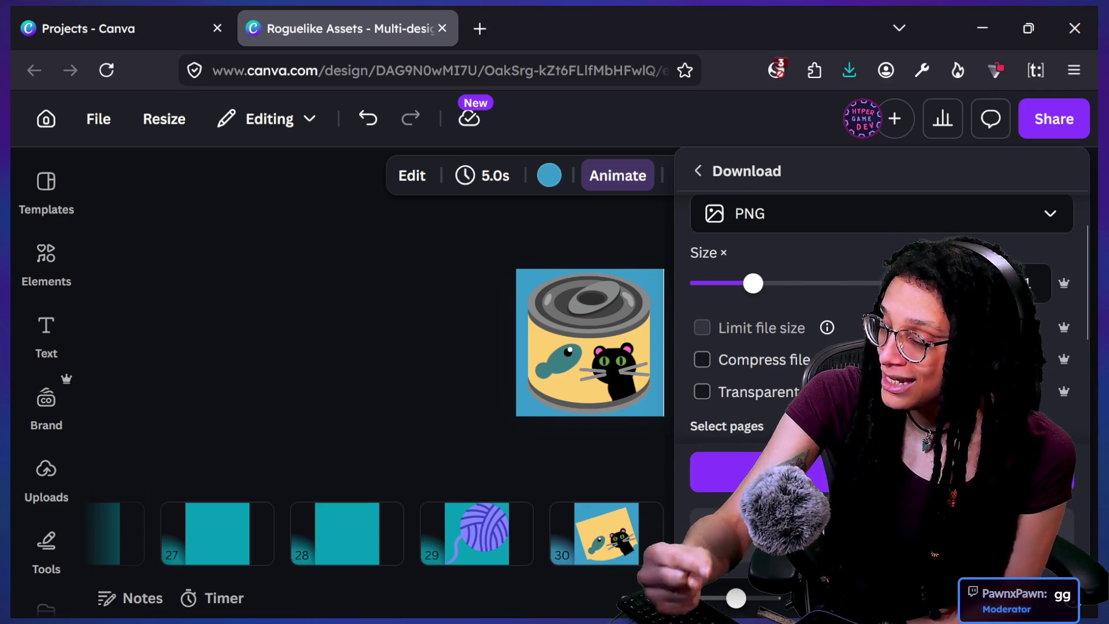
left_click(702, 392)
scroll(882, 347, "down", 1)
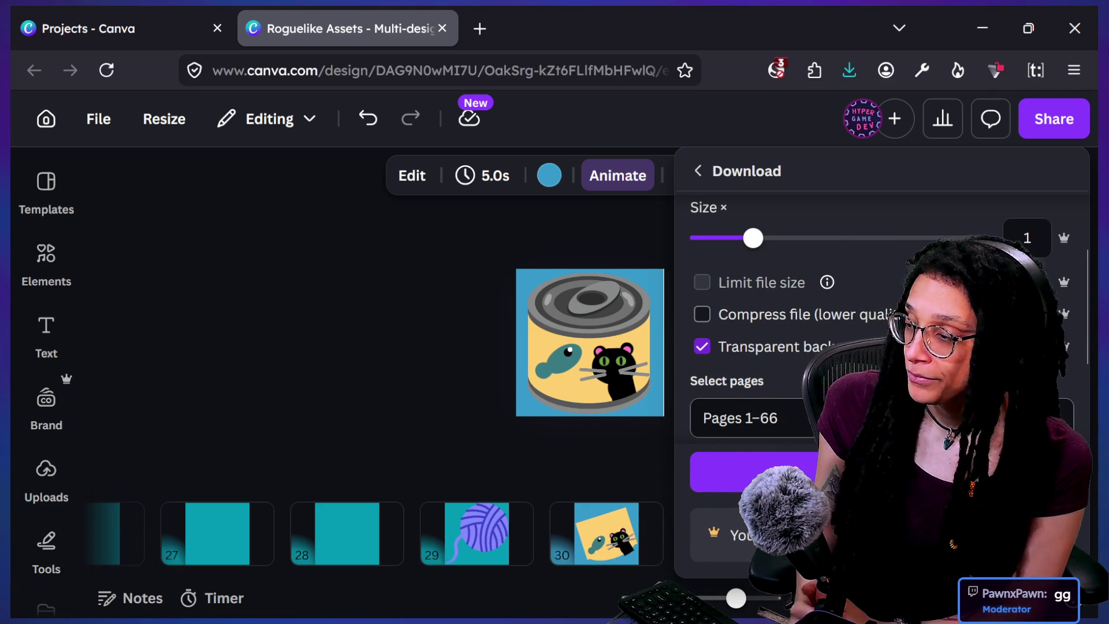
left_click(740, 418)
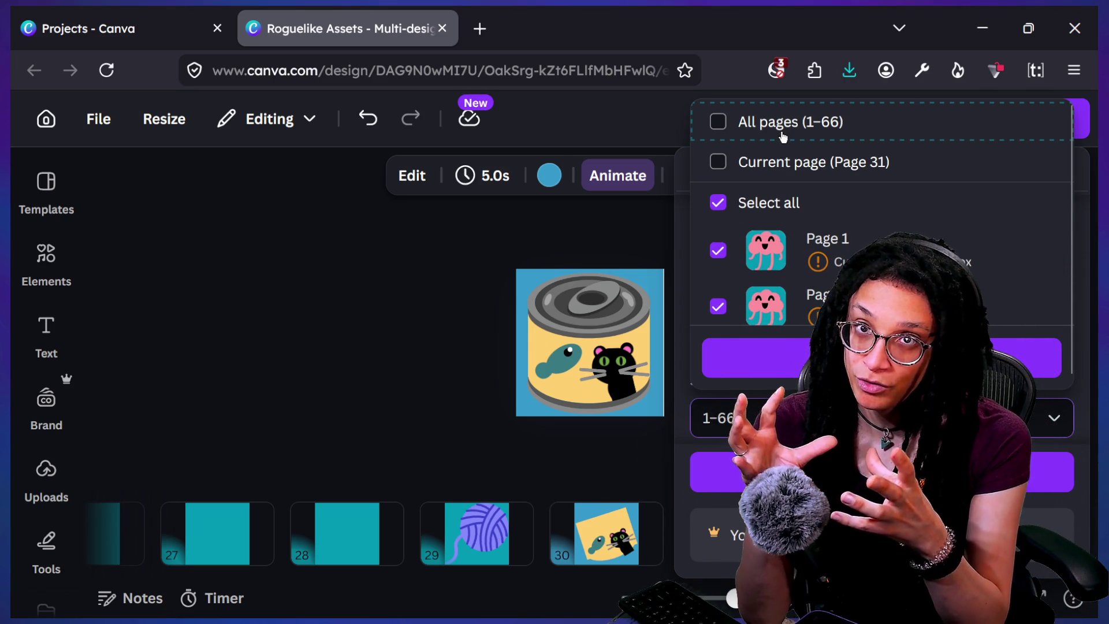
Step: Clear all page selections and scroll down the export page list
left_click(783, 137)
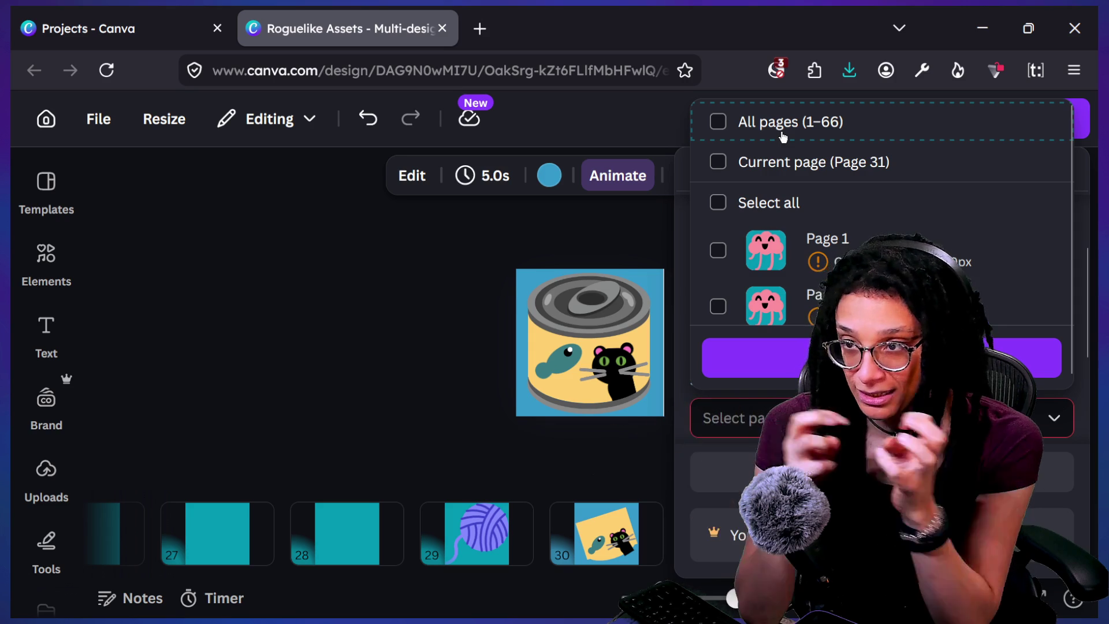
key("Down")
key("Down")
key("Down")
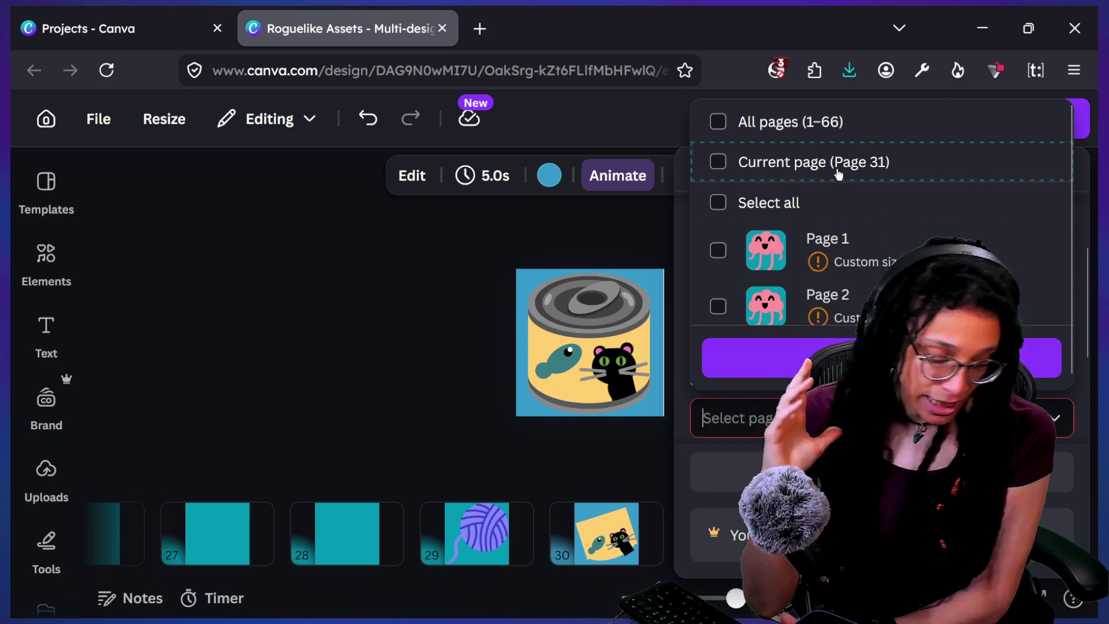
key("Up")
key("Up")
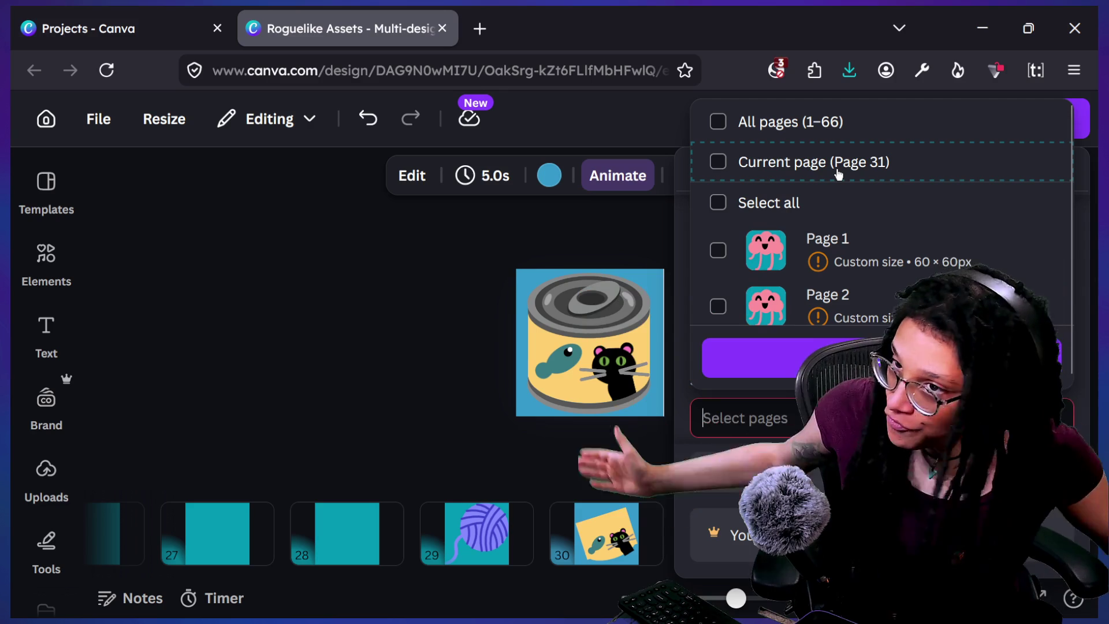
scroll(903, 211, "down", 3)
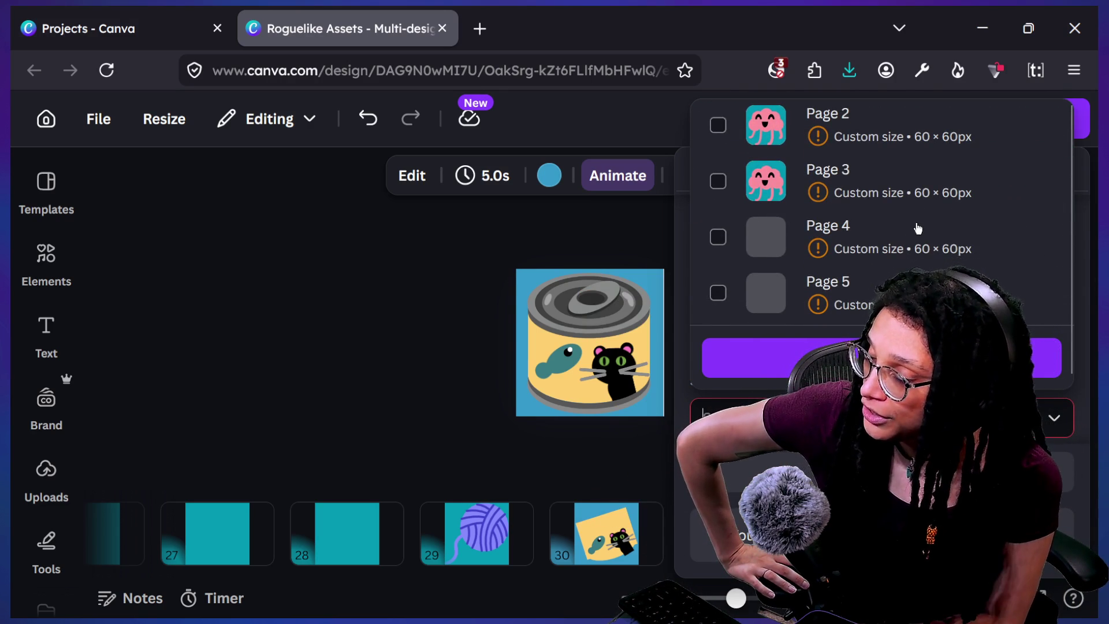
scroll(918, 228, "down", 8)
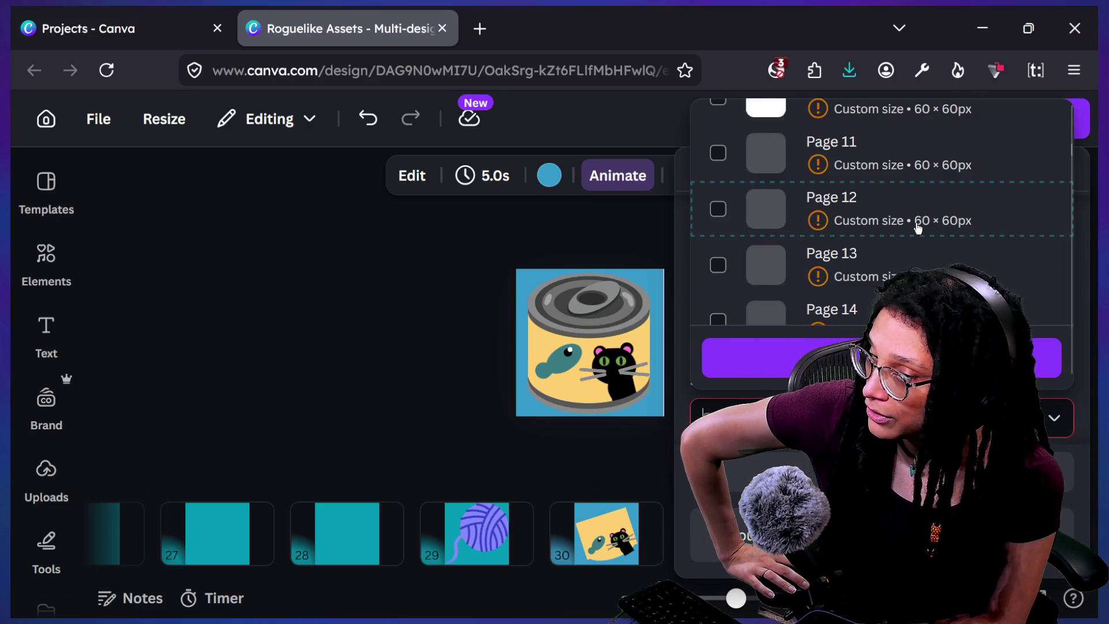
scroll(918, 228, "up", 2)
scroll(918, 228, "down", 5)
scroll(919, 228, "down", 6)
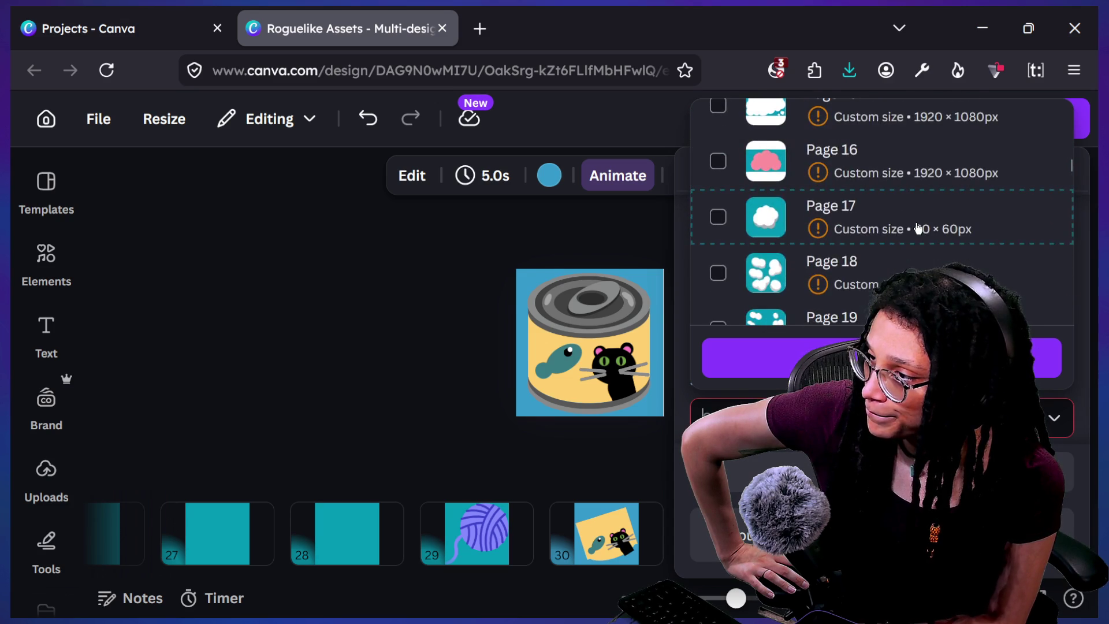
scroll(919, 228, "down", 2)
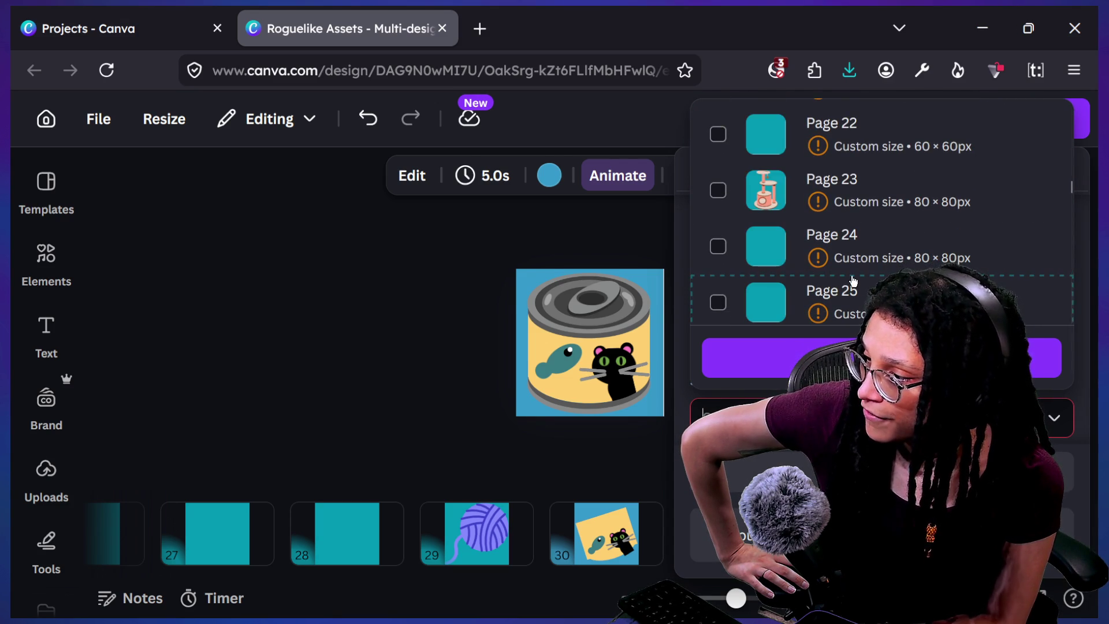
scroll(852, 278, "down", 5)
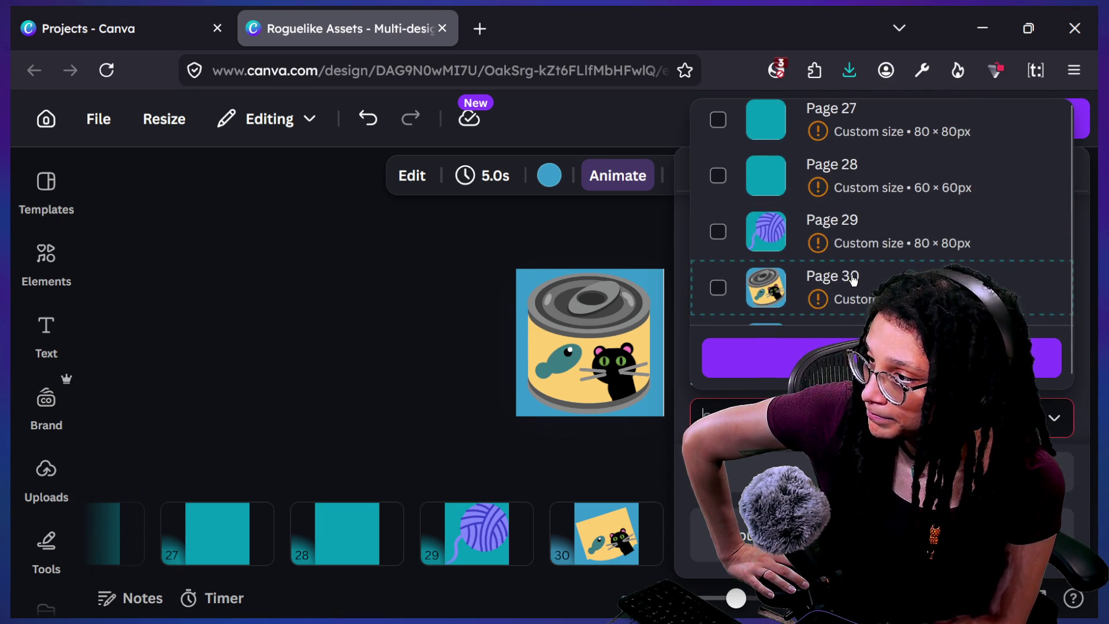
Step: Tick Page 30, Page 31 and Page 32 for export
left_click(854, 286)
scroll(853, 298, "down", 1)
scroll(849, 303, "down", 1)
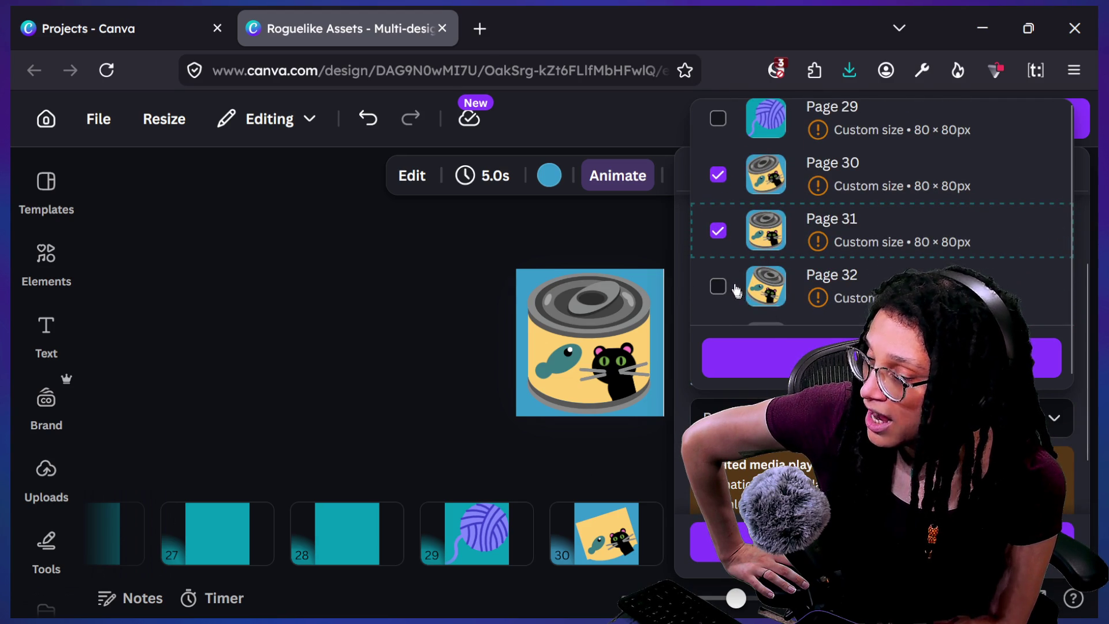
left_click(718, 231)
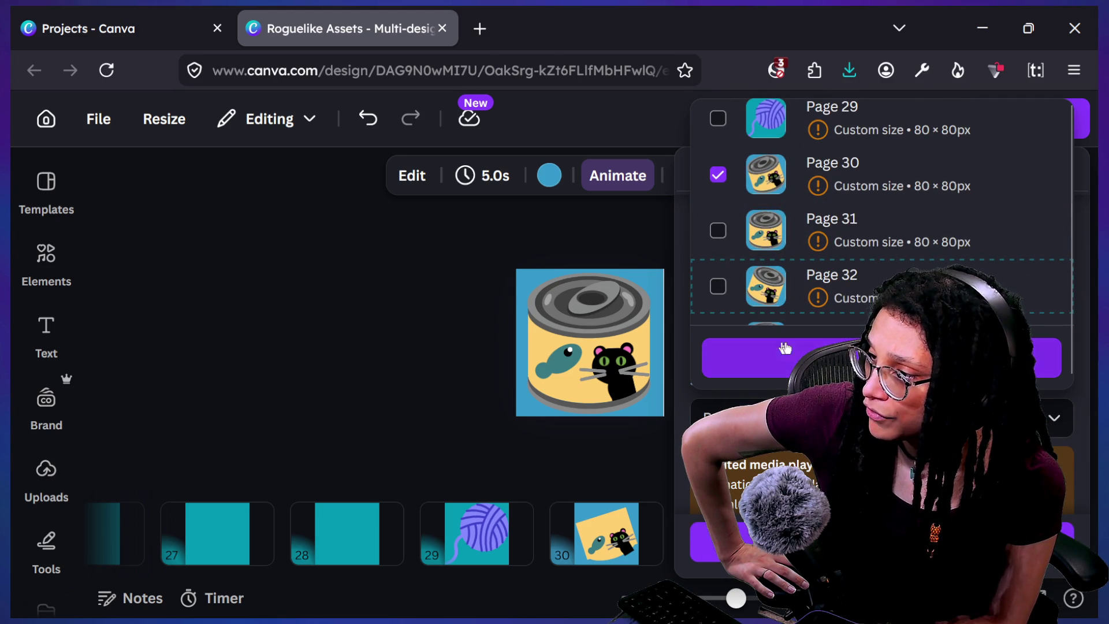
left_click(719, 231)
left_click(718, 286)
scroll(718, 286, "down", 1)
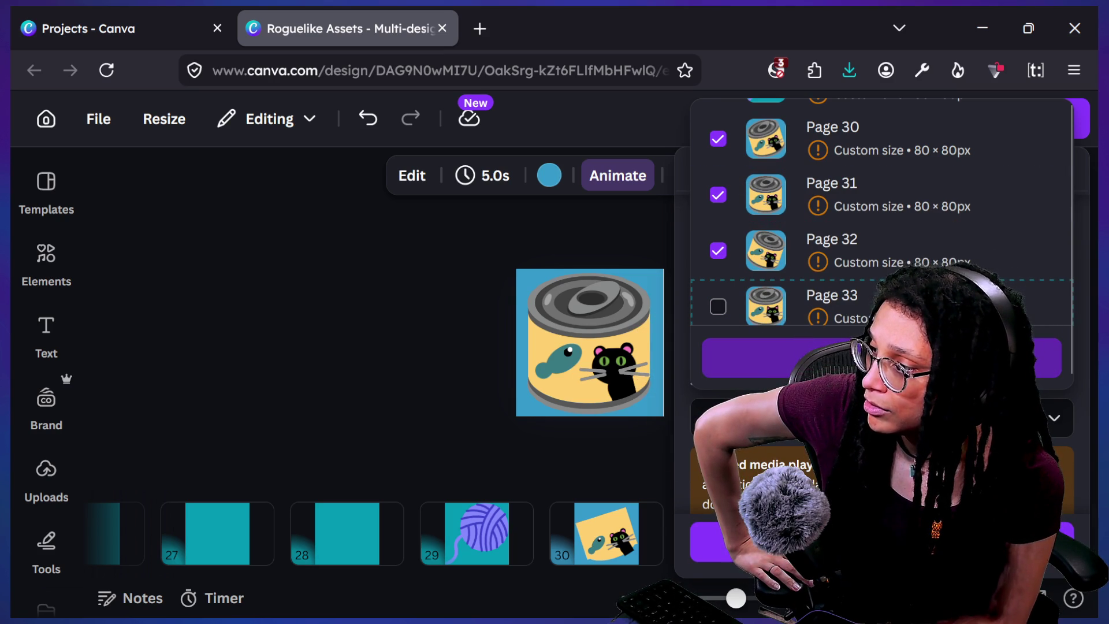
Step: Save the export as Roguelike Assets.zip in Temp Downloads, then Alt+Tab to the Godot editor
key("Escape")
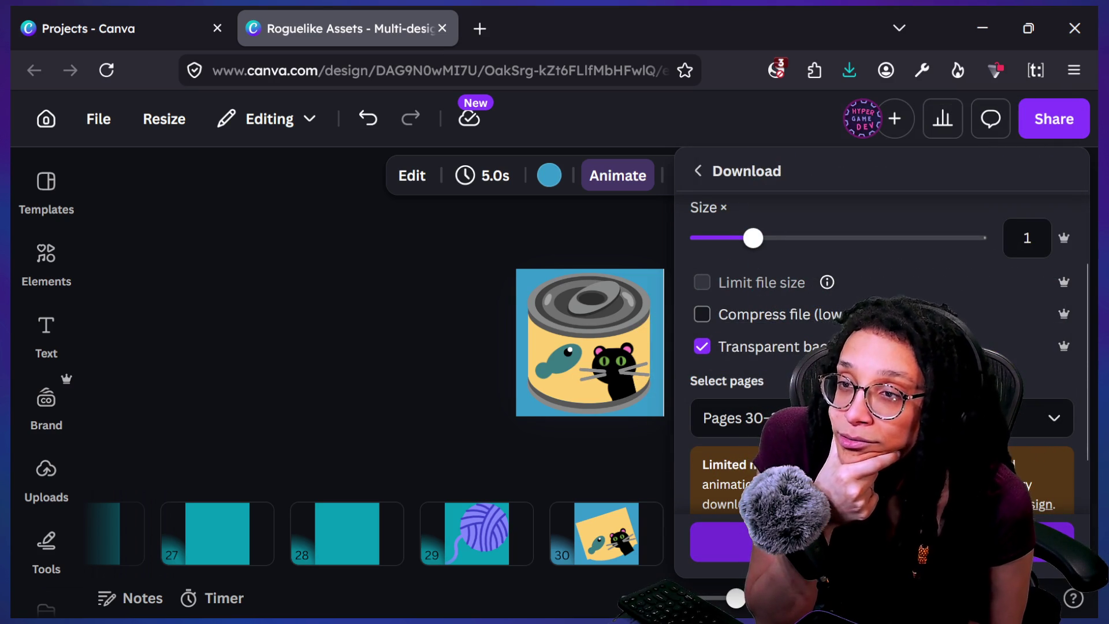
left_click(882, 542)
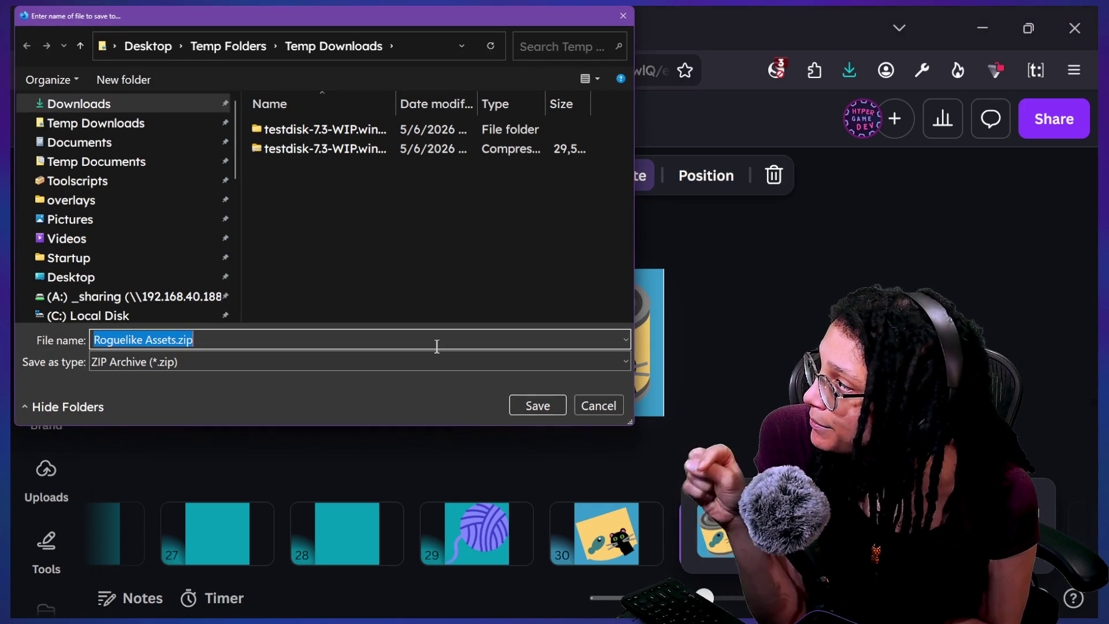
left_click(527, 404)
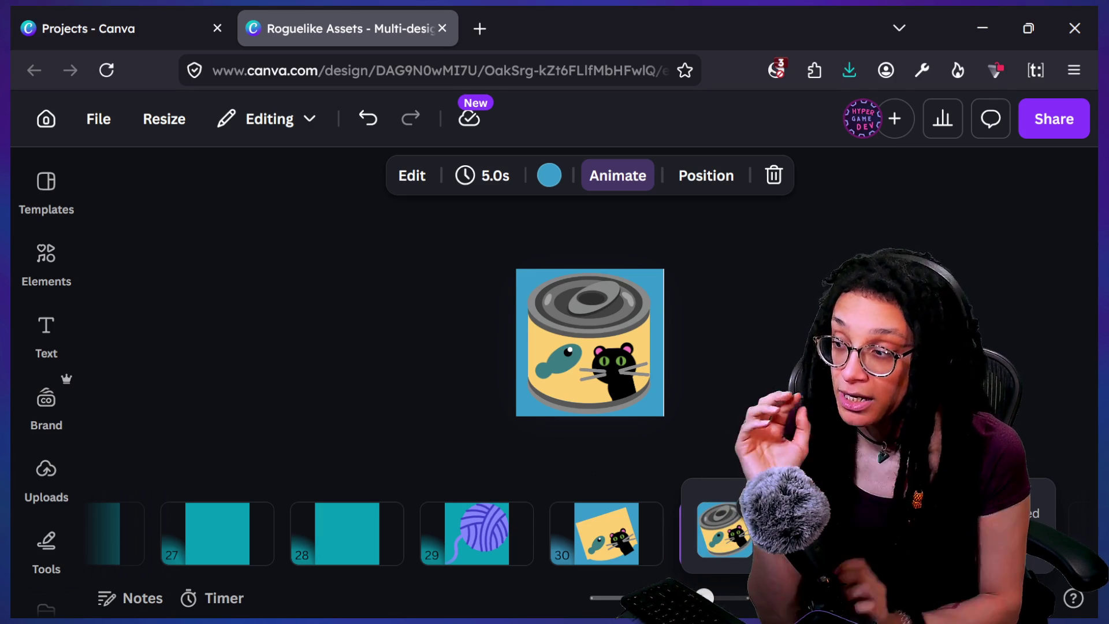
left_click(717, 535)
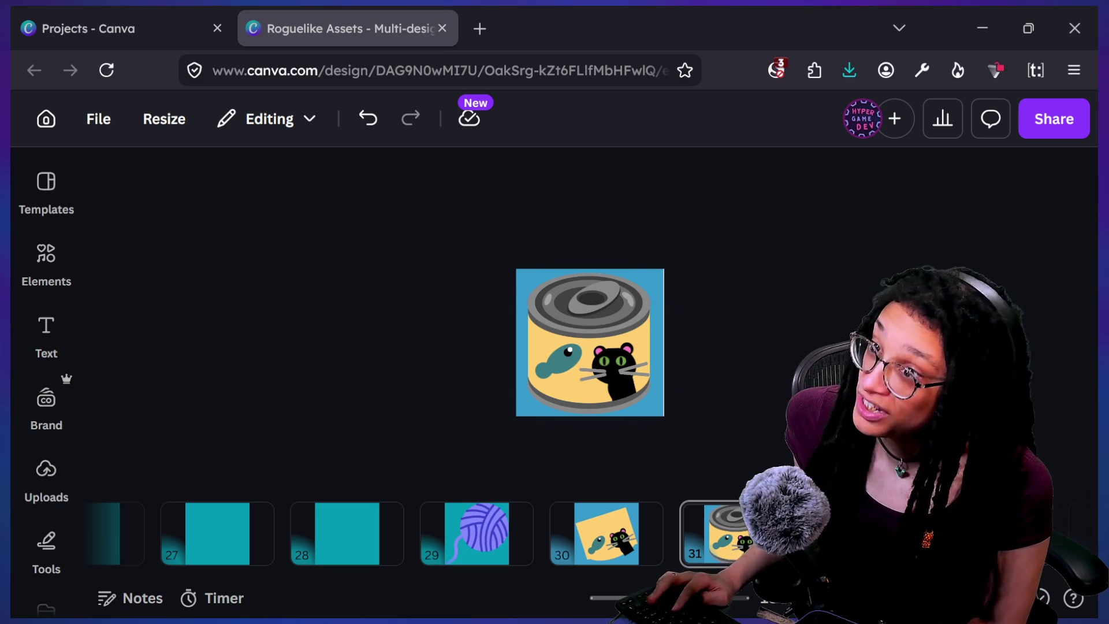
key("alt+Tab")
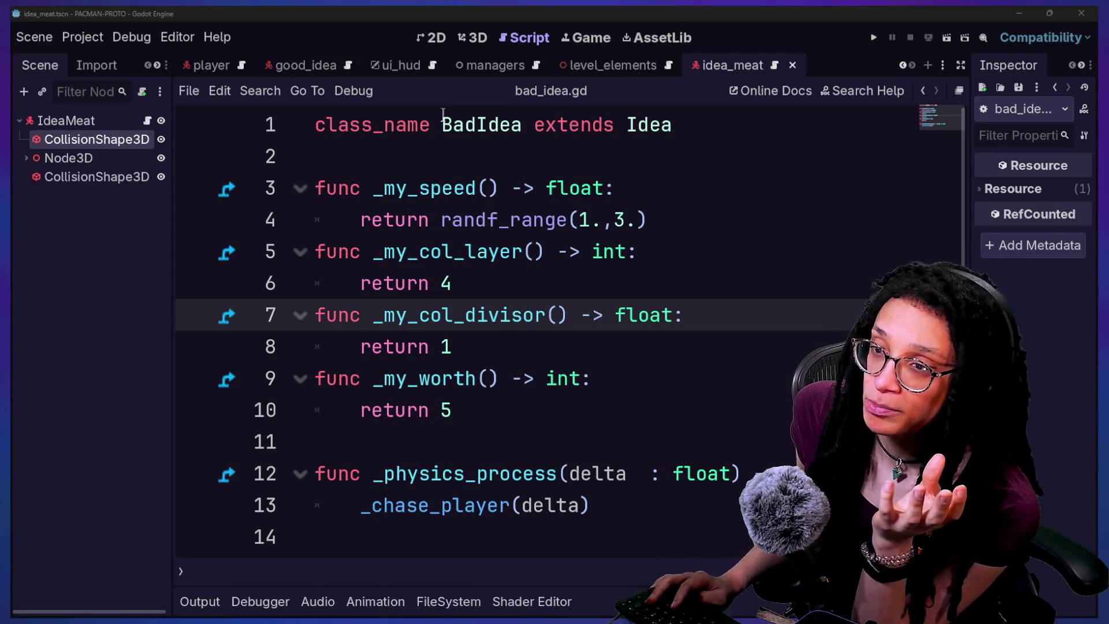
Step: Run Extract All on Roguelike Assets.zip in the Temp Downloads folder
key("alt+Tab")
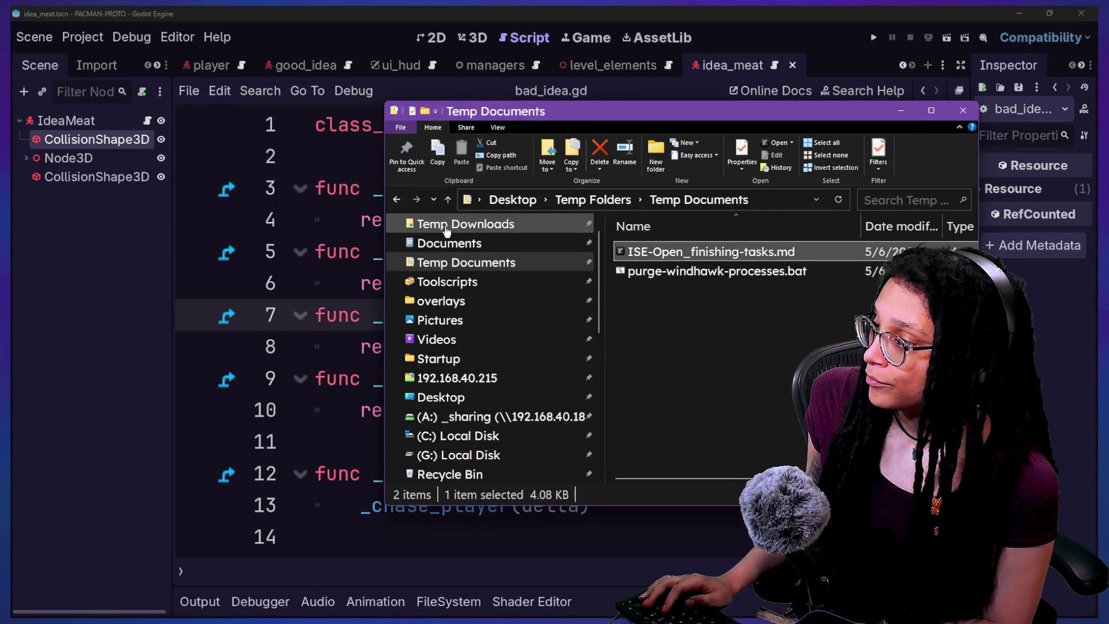
left_click(451, 224)
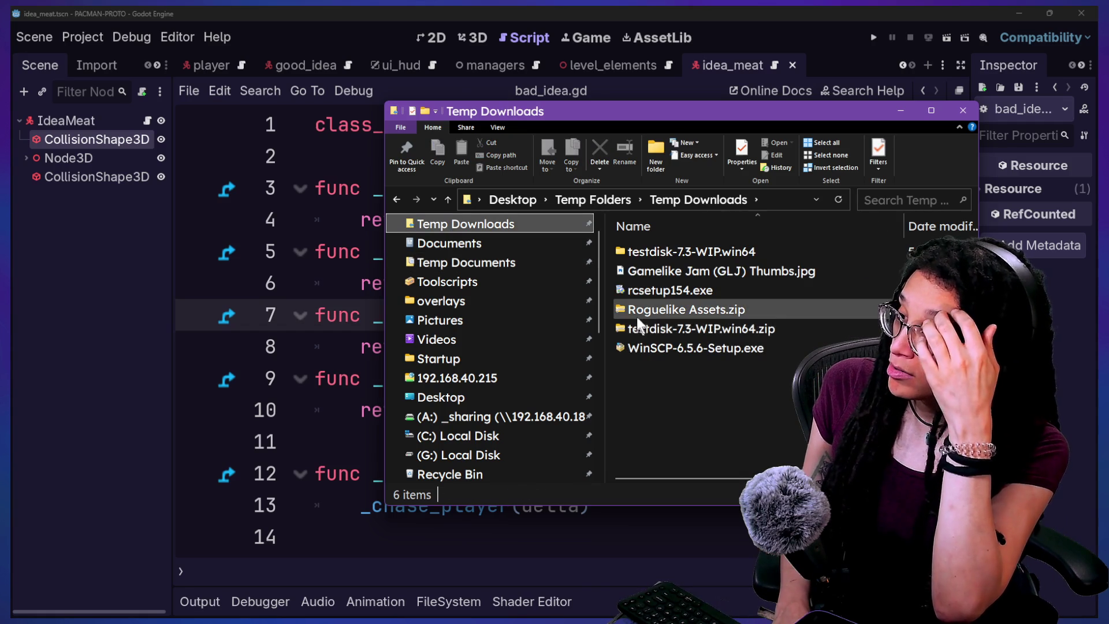
left_click(685, 301)
key("shift+F10")
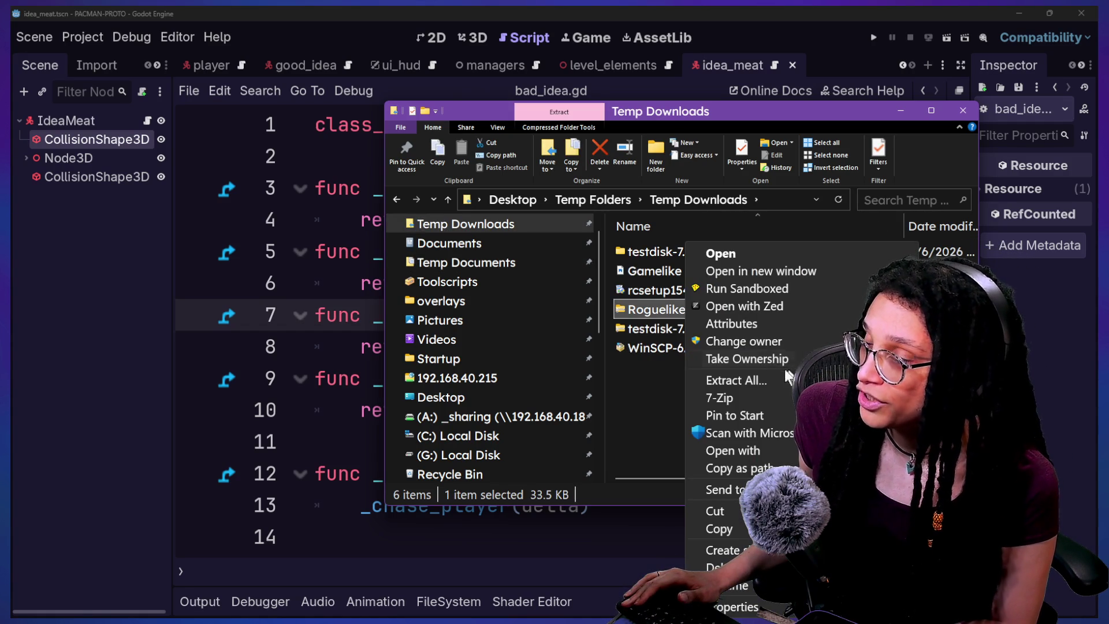
mouse_move(740, 359)
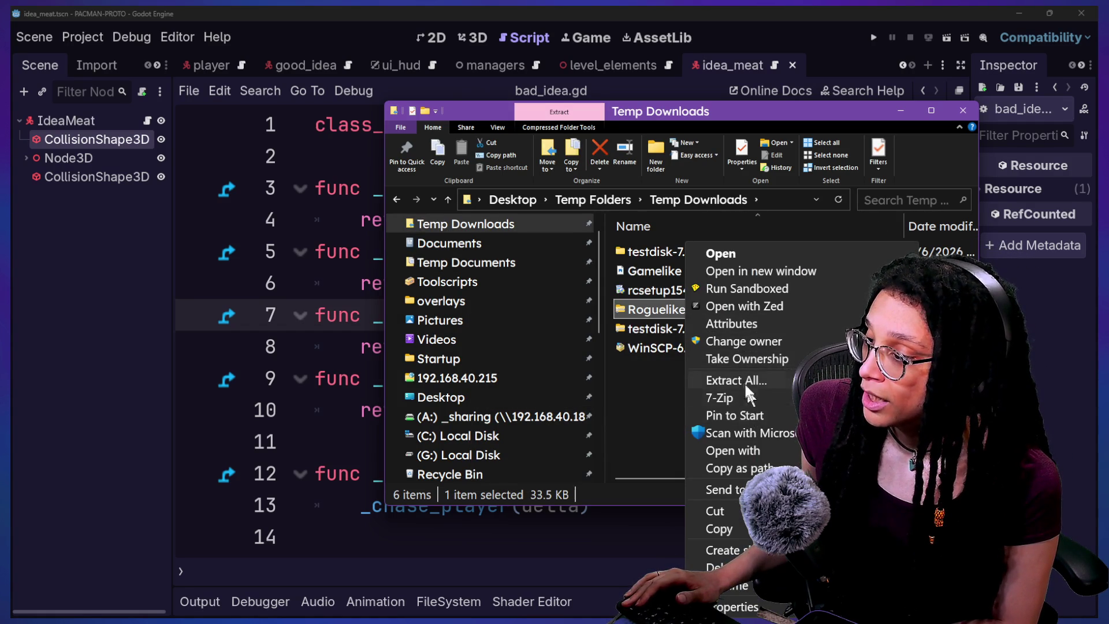
left_click(741, 379)
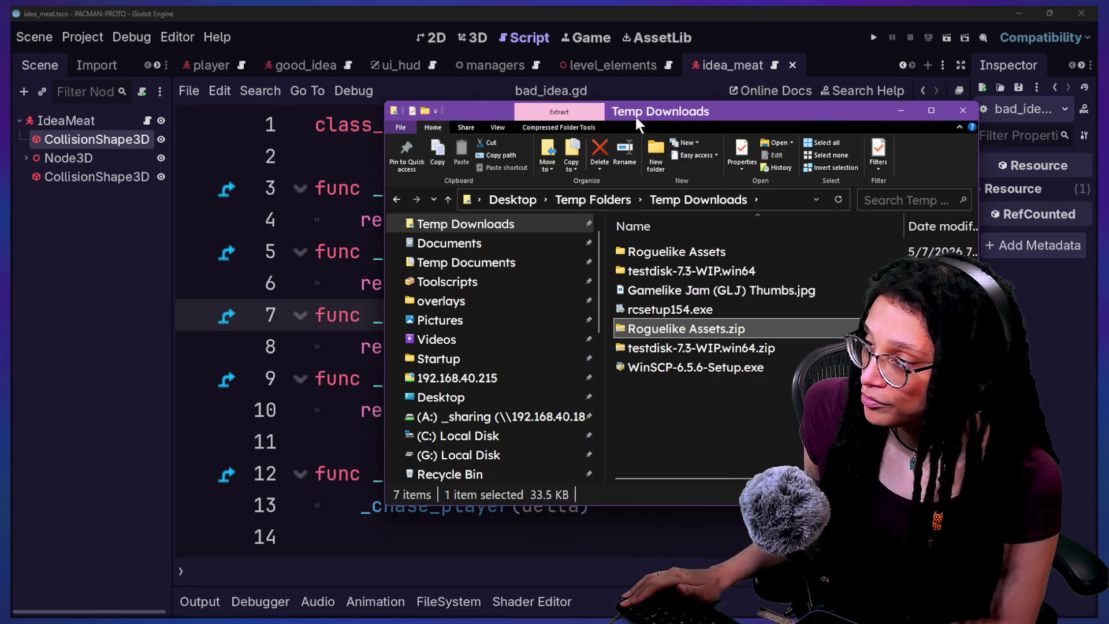
Step: Open the extracted Roguelike Assets folder with 30.png, 31.png, 32.png and place a second window on G:\Godot
mouse_move(577, 117)
left_mouse_down()
mouse_move(630, 127)
mouse_move(296, 85)
mouse_move(316, 65)
left_mouse_up()
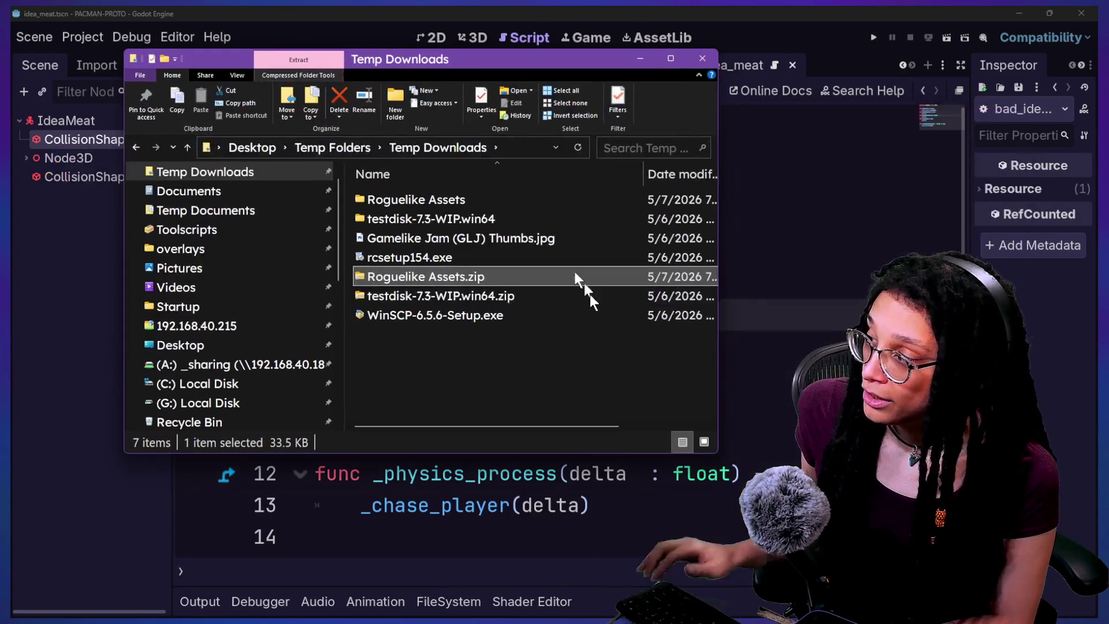
left_click(590, 351)
double_click(466, 200)
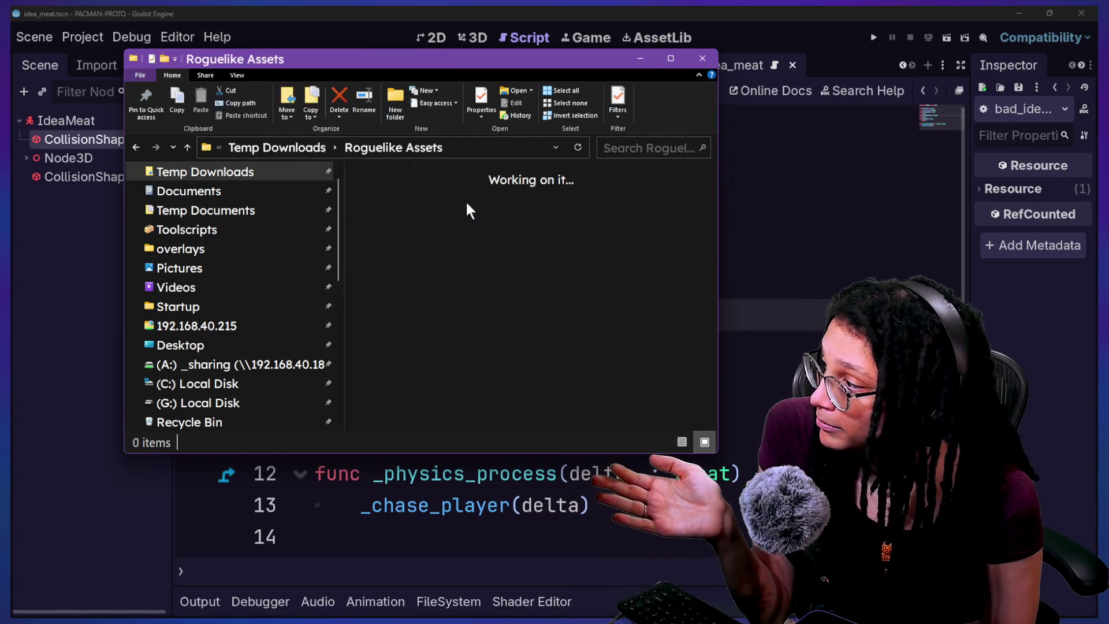
left_click_drag(601, 279, 366, 217)
mouse_move(413, 230)
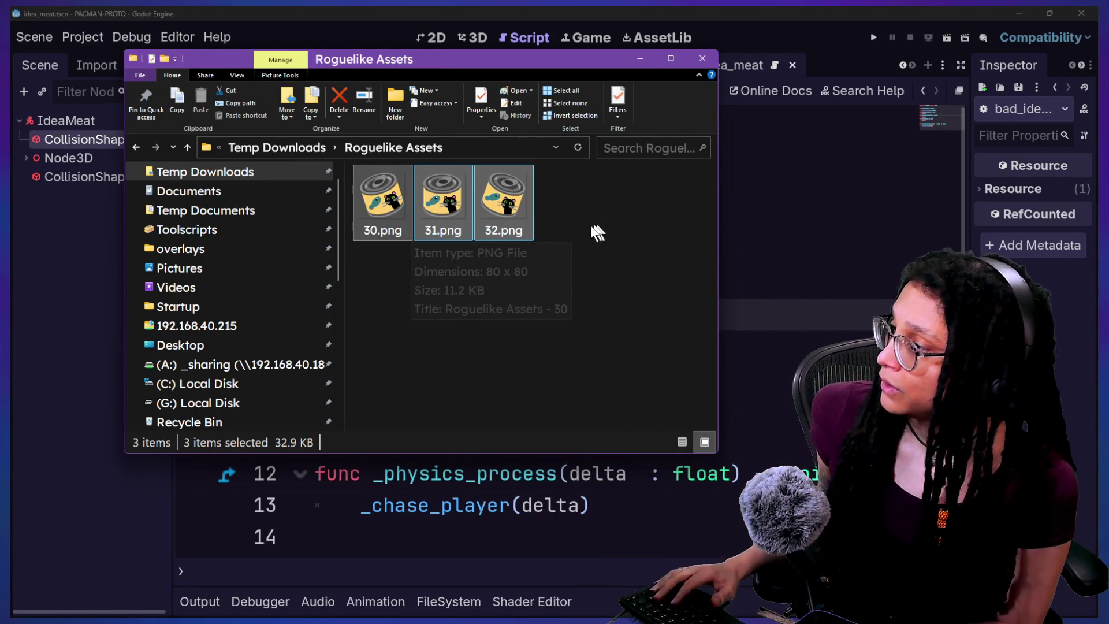
left_click(511, 303)
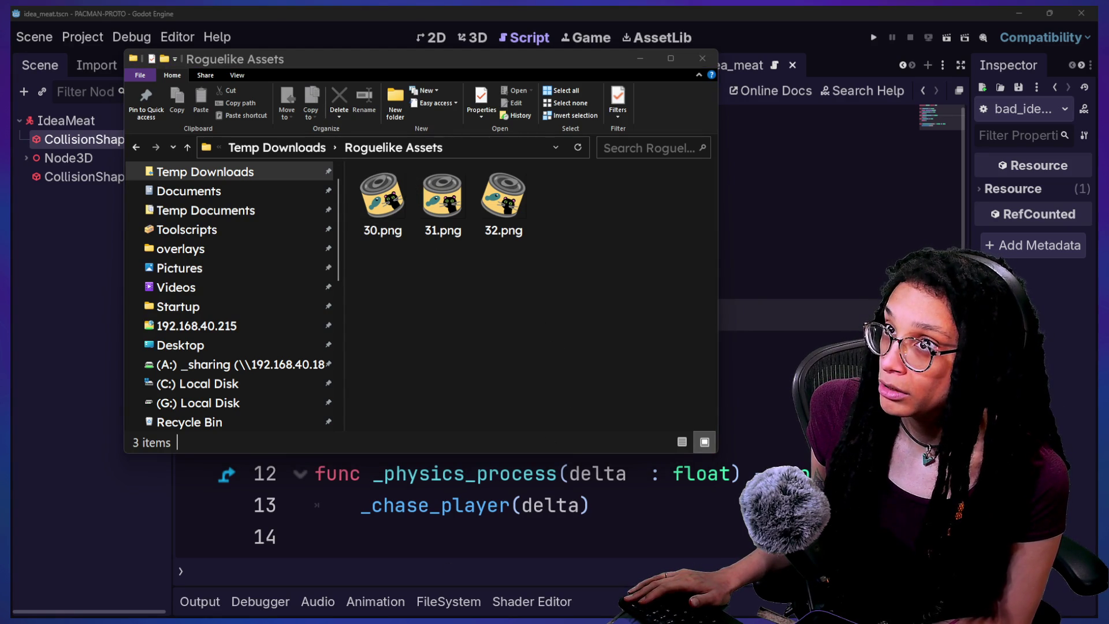
mouse_move(1108, 187)
left_mouse_down()
mouse_move(479, 126)
mouse_move(526, 103)
left_mouse_up()
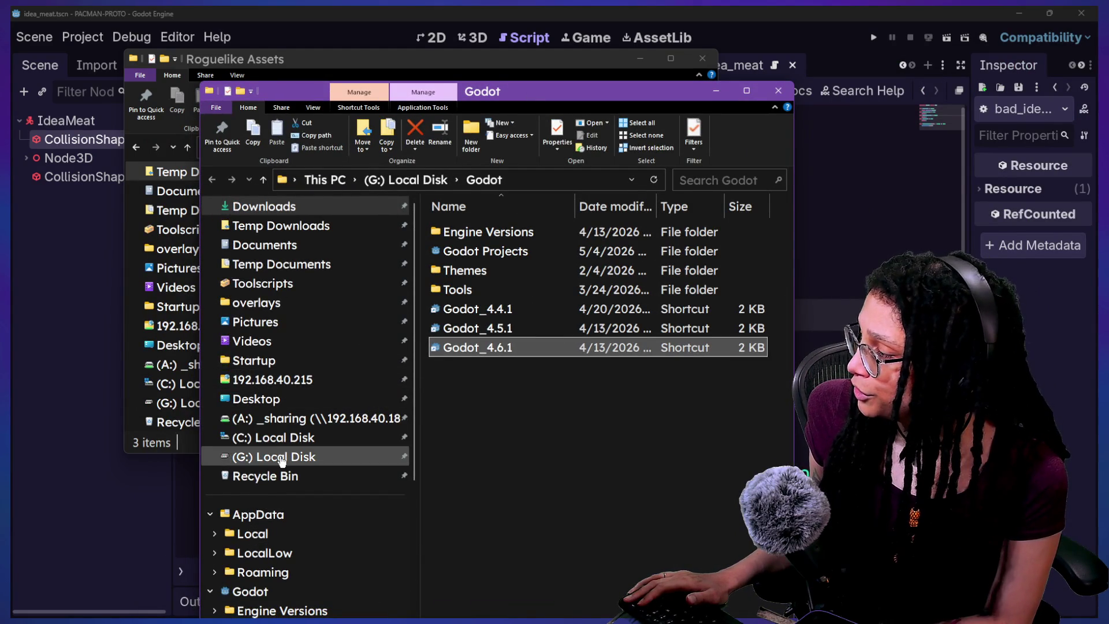
Step: Browse the G:\Godot window, then show Godot's FileSystem with Cat Food's idle_1 to idle_3 sprites
scroll(281, 461, "down", 1)
scroll(282, 457, "down", 3)
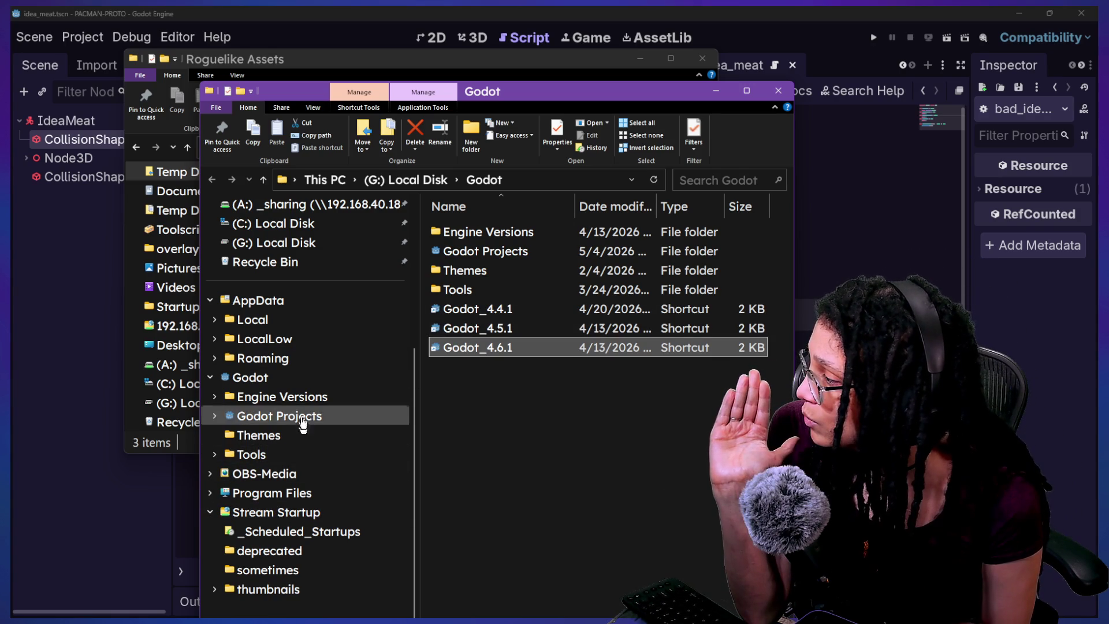
left_click(134, 523)
left_click(454, 602)
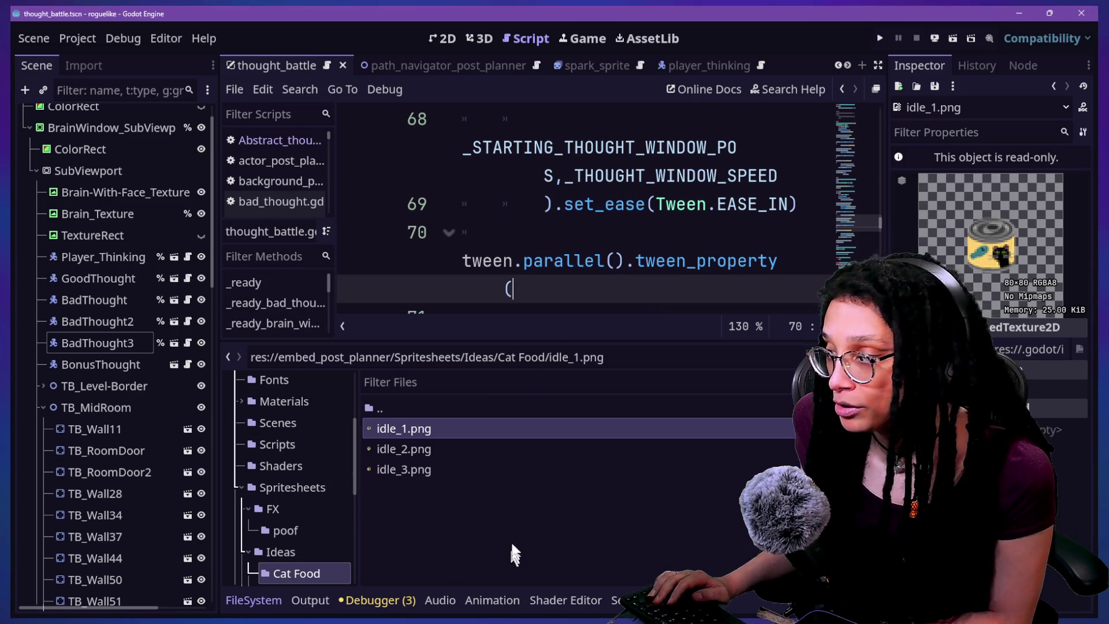
Step: Filter the FileSystem files, check the Cat Food idle_2.png sprite, and return to Roguelike Assets
left_click(432, 383)
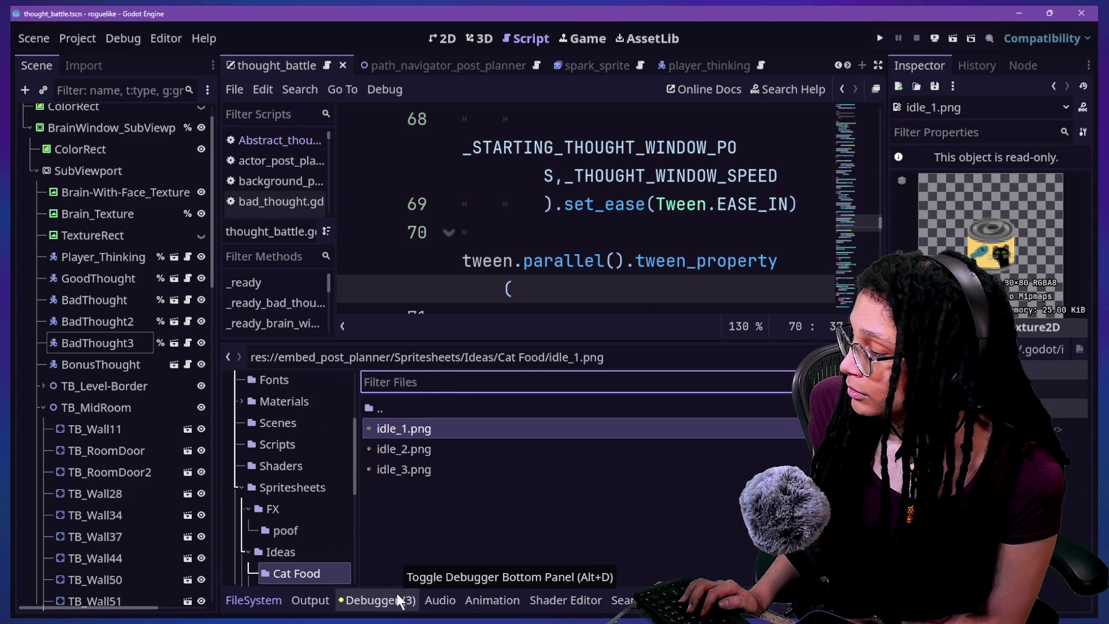
left_click(412, 450)
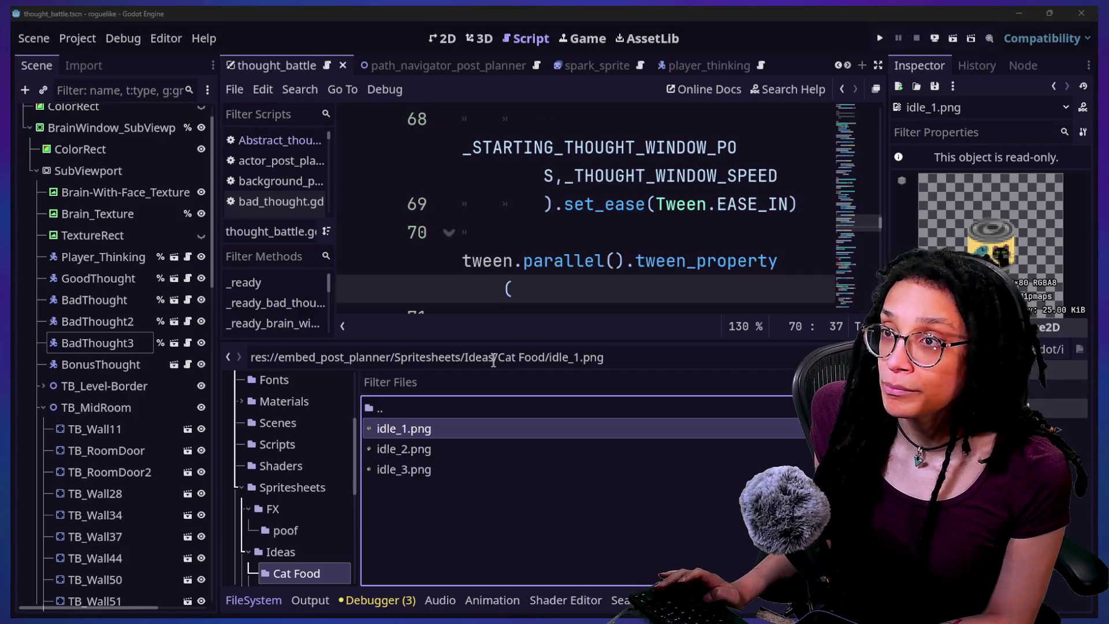
key("alt+Tab")
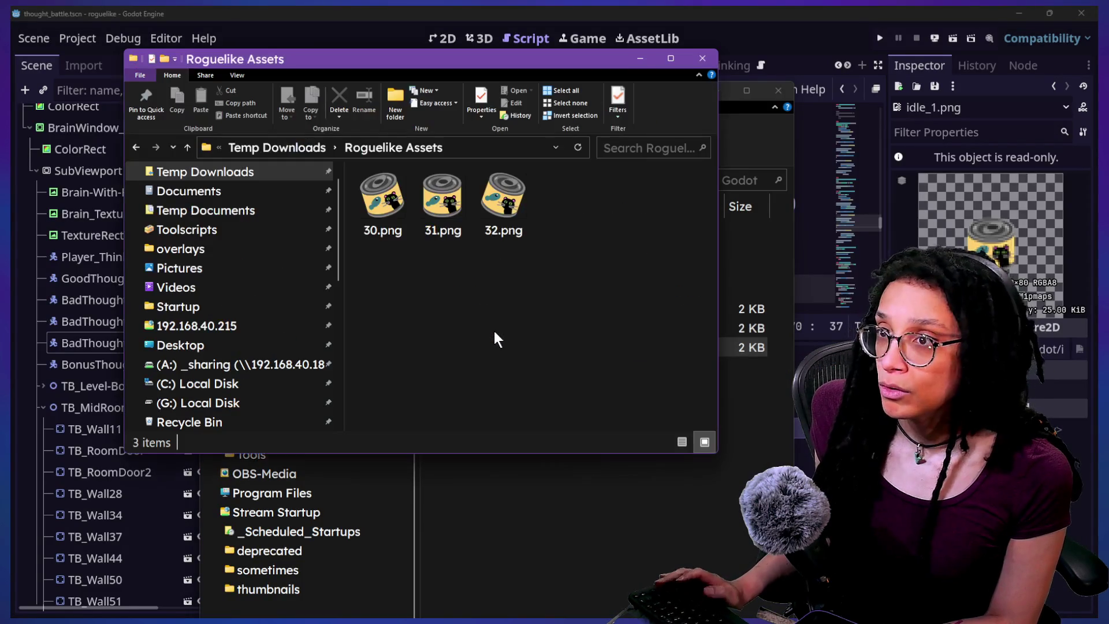
Step: Begin renaming 30.png, then compare Godot's existing idle_1.png and idle_2.png sprites first
left_click(390, 230)
key("F2")
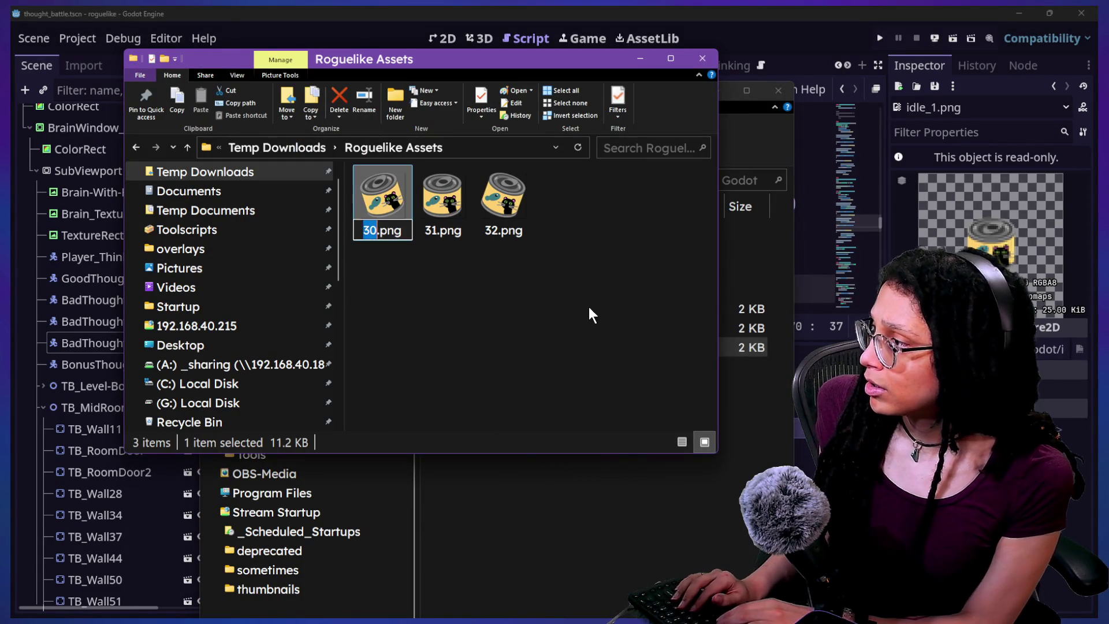
key("Escape")
key("alt+Tab")
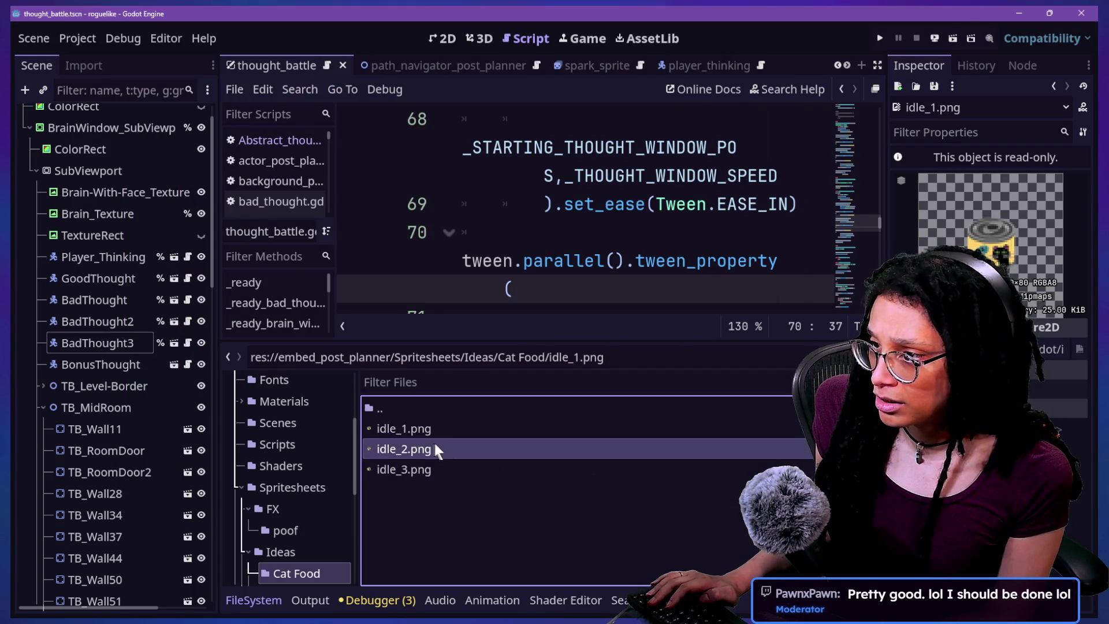
left_click(450, 448)
left_click(451, 427)
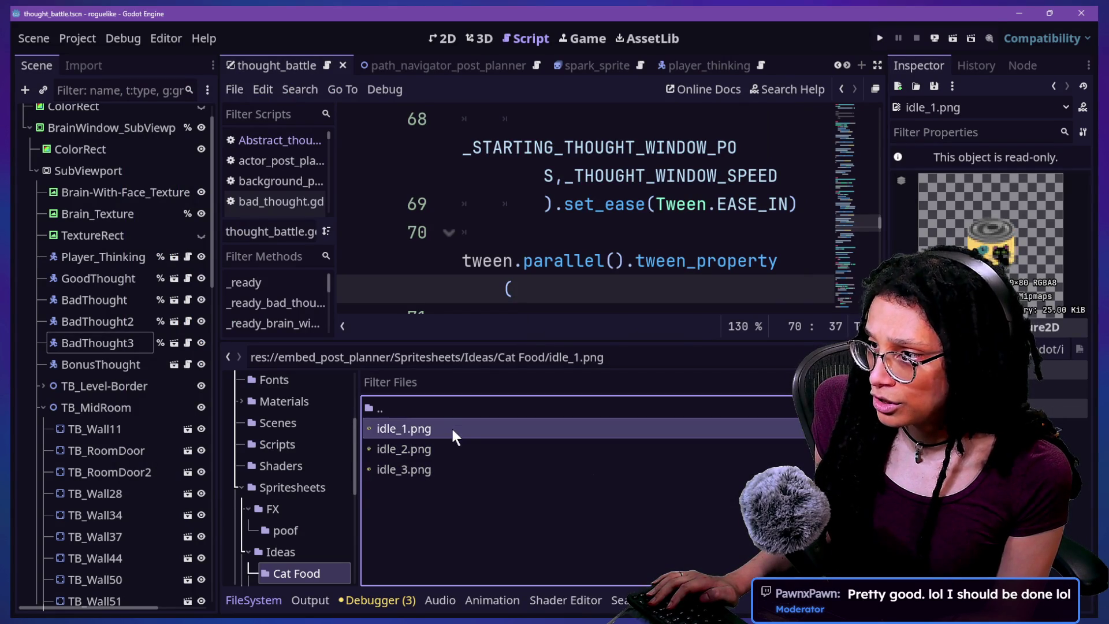
left_click(462, 452)
key("alt+Tab")
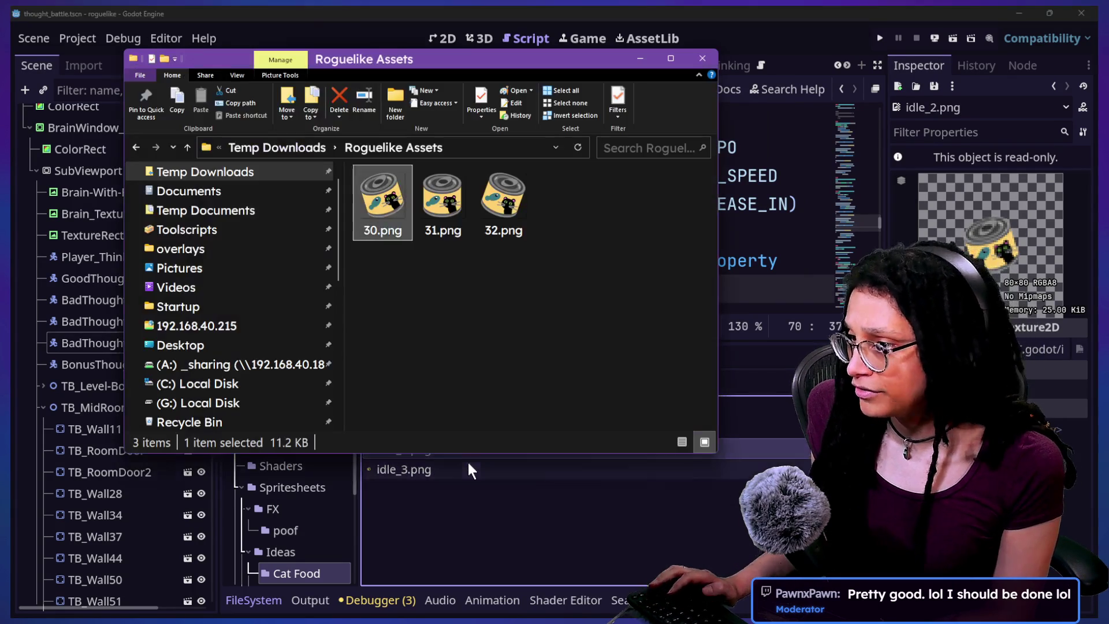
Step: Rename the first can images with idle_ names, confirming idle_1.png
left_click(383, 244)
left_click(374, 230)
left_click(384, 231)
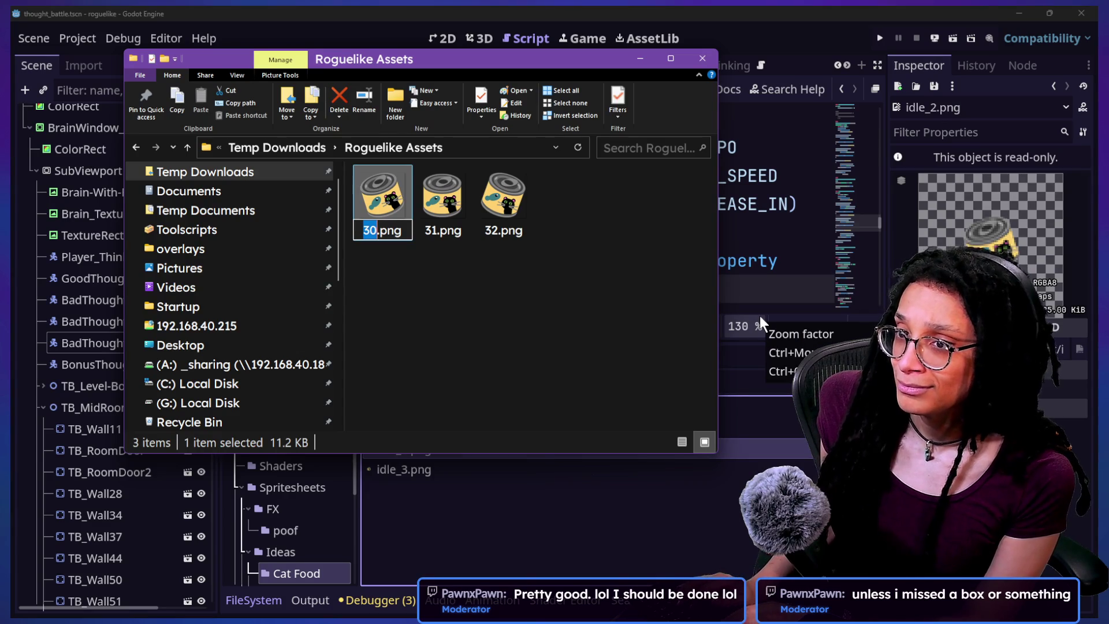
type("idle_2")
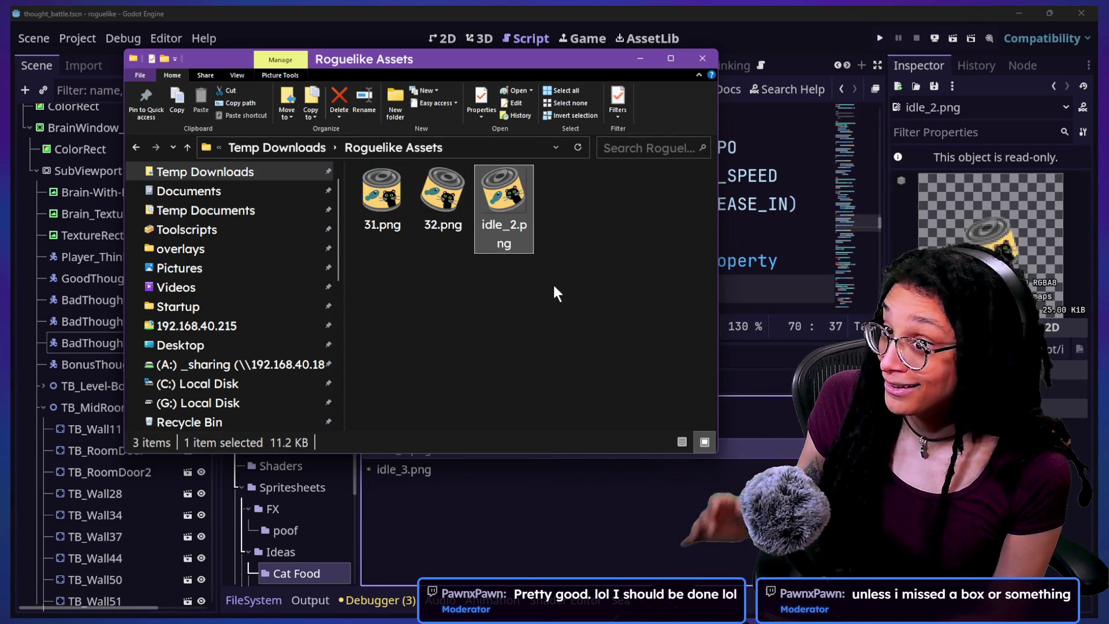
left_click(449, 230)
left_click(378, 231)
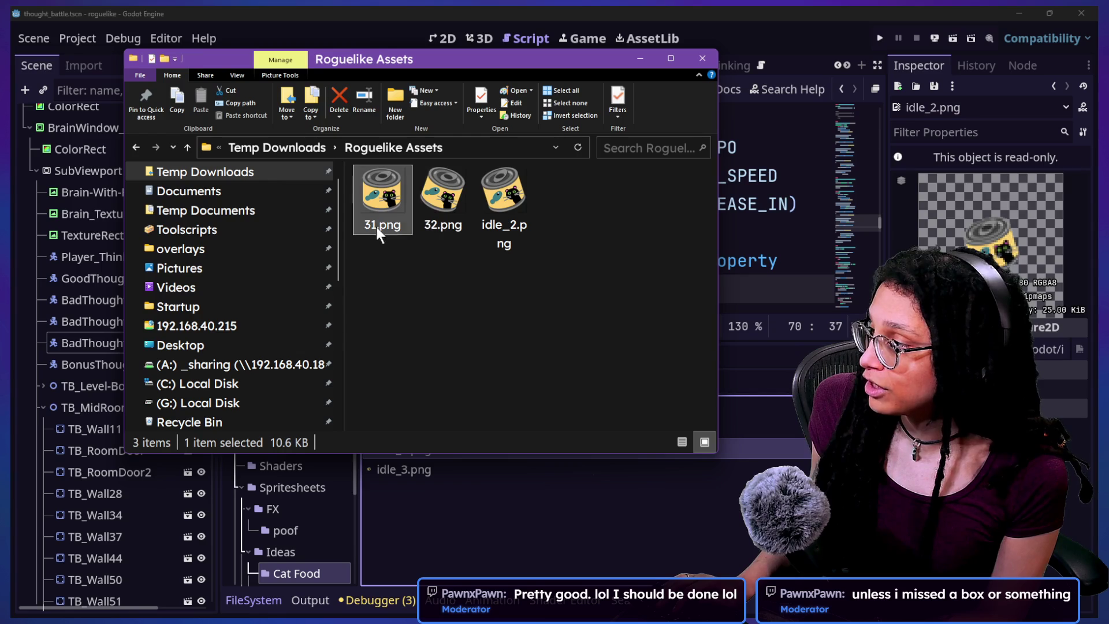
key("F2")
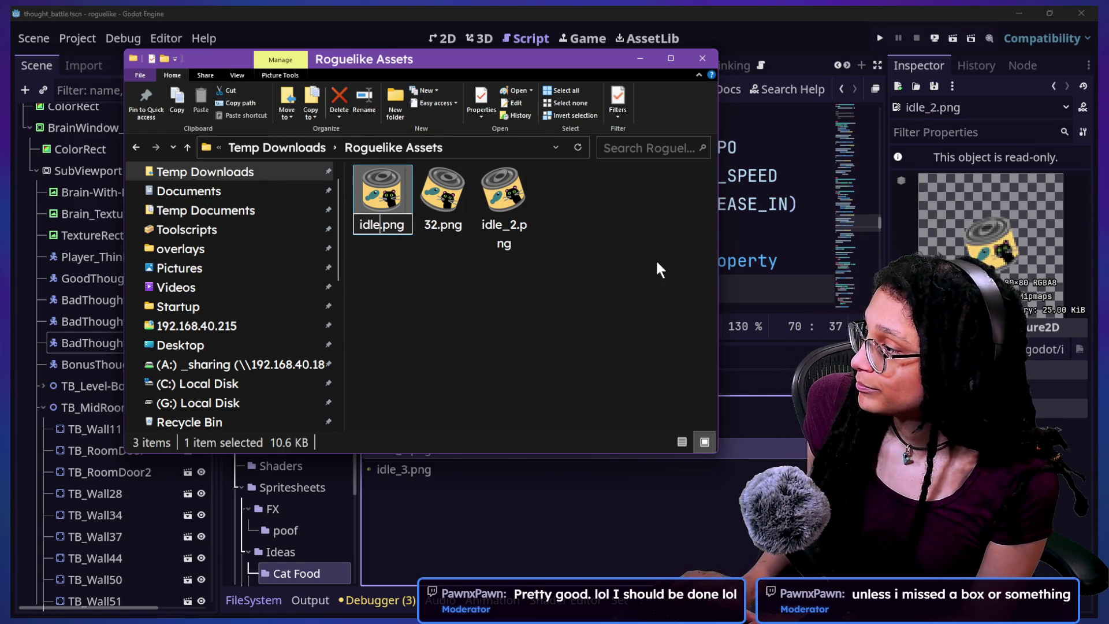
key("Return")
Step: Rename 32.png to its idle name and select all three can images
left_click(387, 226)
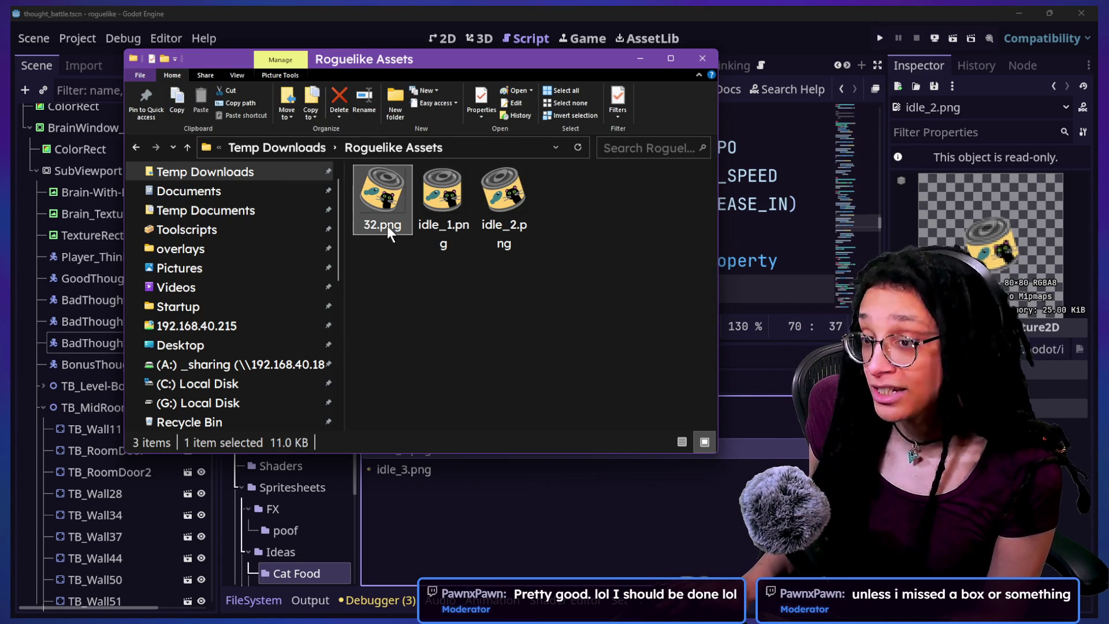
left_click(373, 227)
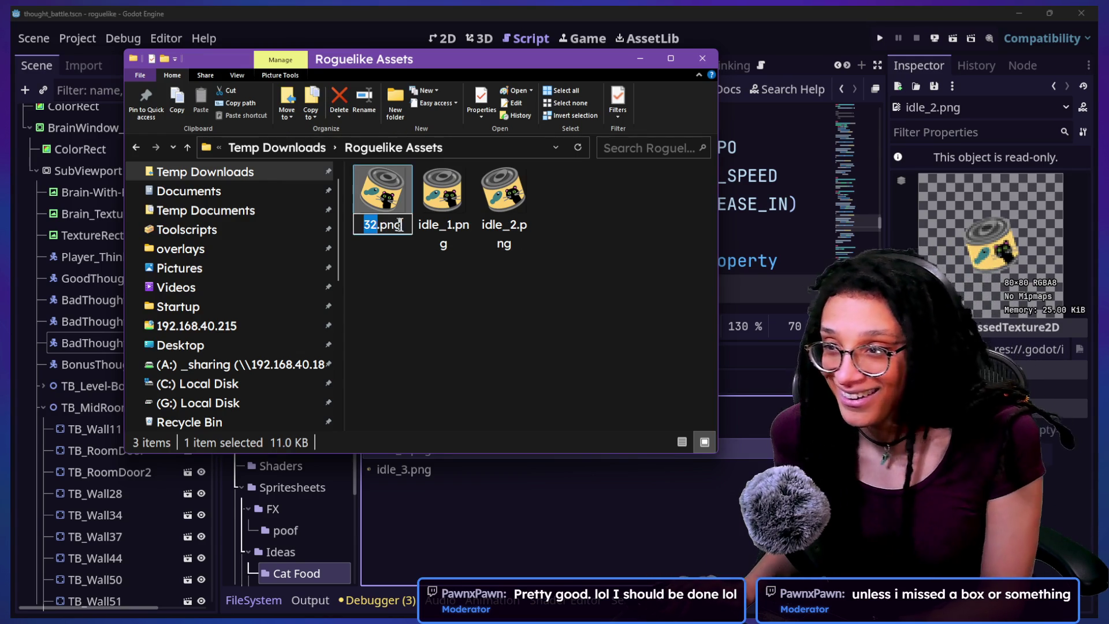
type("idle_")
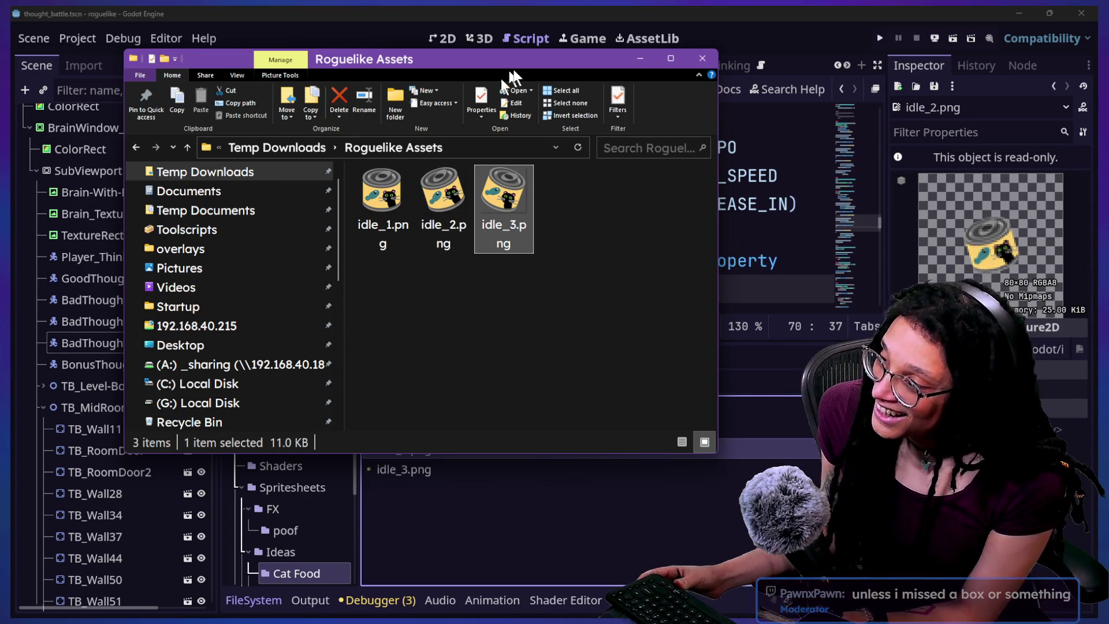
left_click(589, 226)
key("ctrl+a")
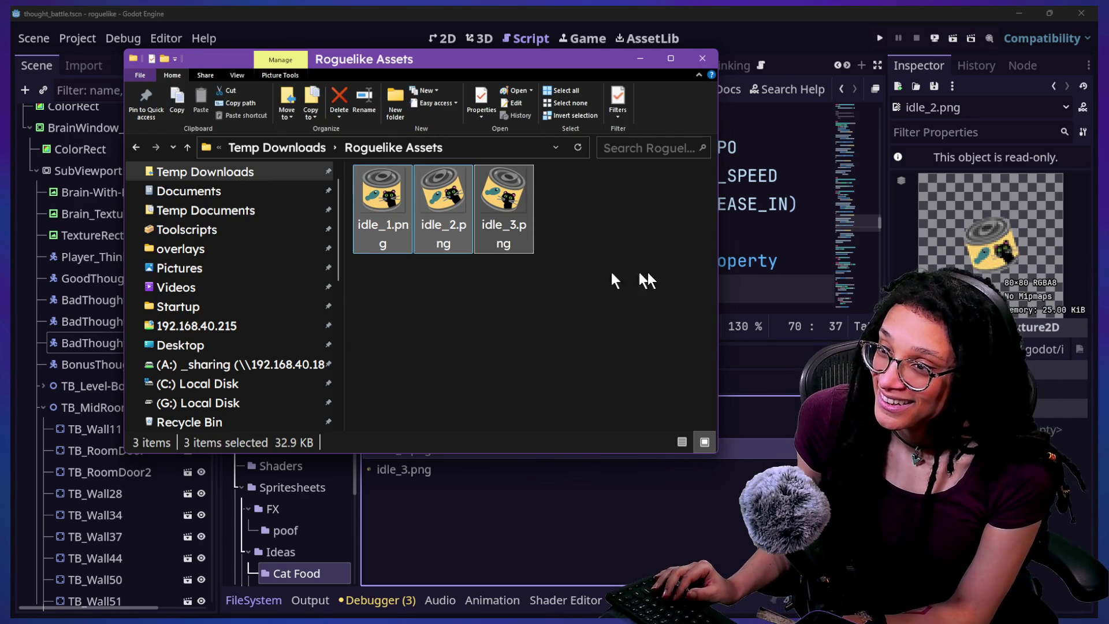
Step: Reselect the three renamed cans and drag them into Godot's Cat Food folder
left_click(429, 322)
left_click_drag(511, 273, 346, 143)
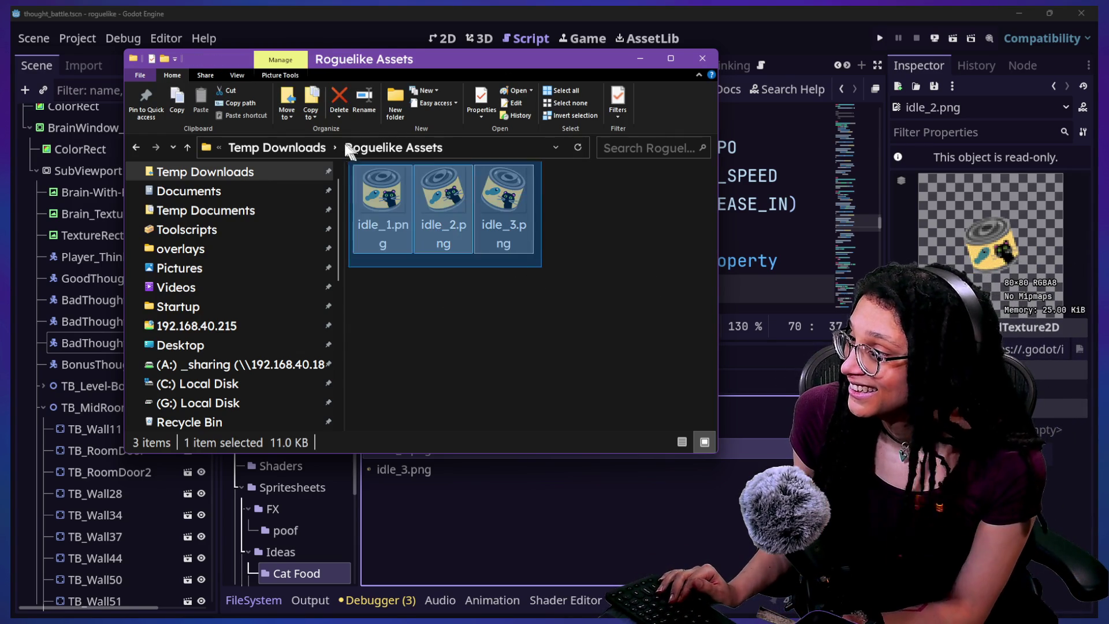
mouse_move(442, 60)
left_mouse_down()
mouse_move(875, 299)
mouse_move(355, 194)
mouse_move(554, 183)
mouse_move(510, 311)
mouse_move(460, 255)
mouse_move(530, 228)
mouse_move(605, 175)
mouse_move(537, 214)
mouse_move(529, 192)
mouse_move(1006, 18)
mouse_move(804, 42)
left_mouse_up()
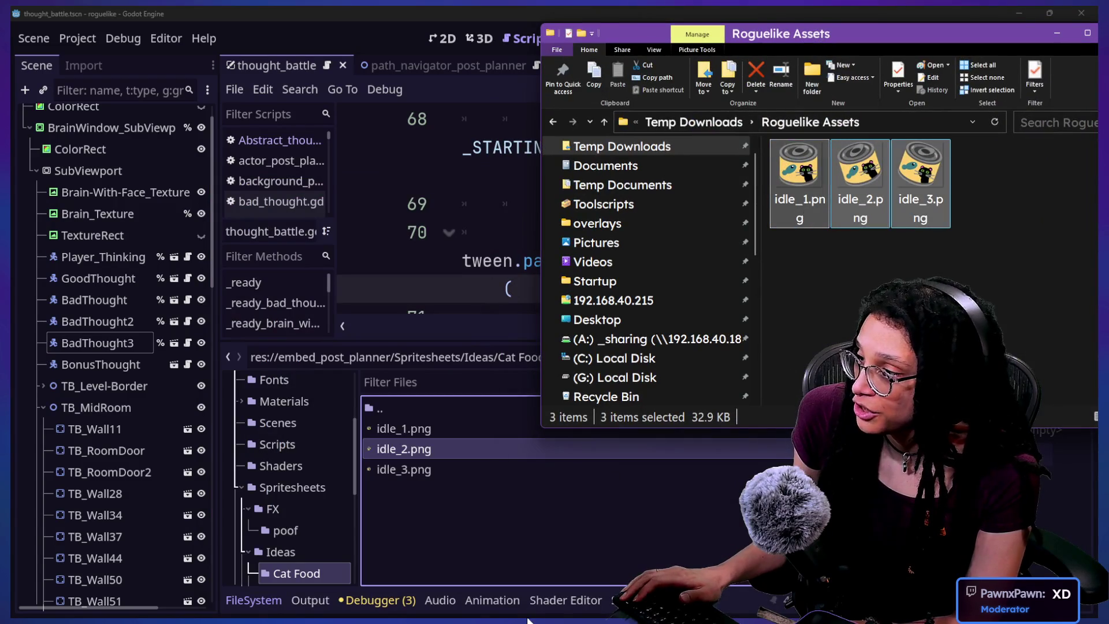
left_click_drag(479, 536, 483, 526)
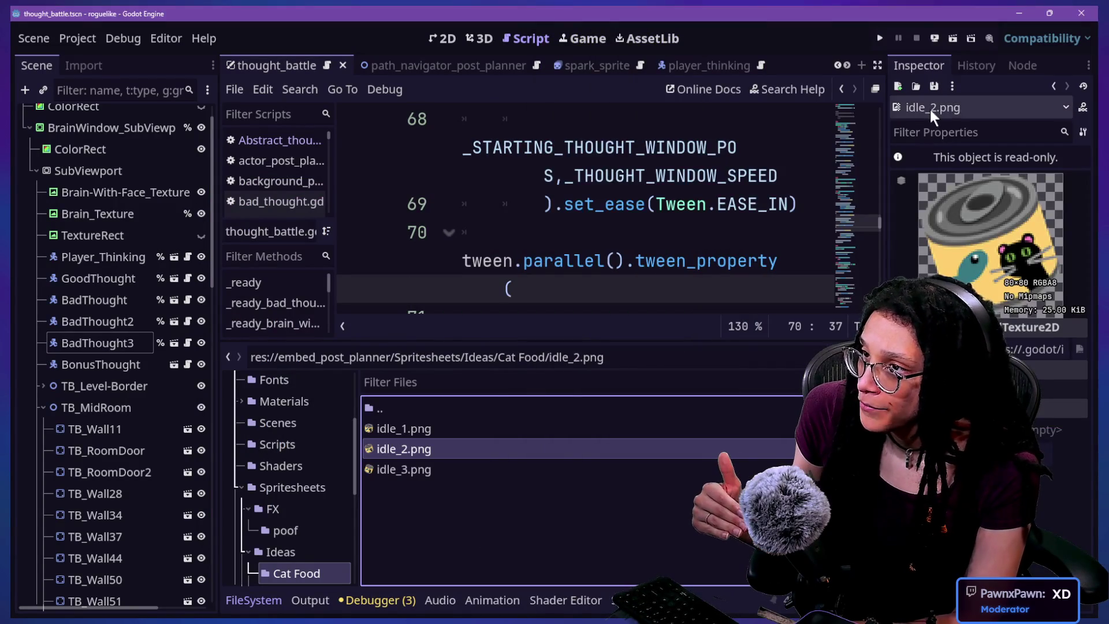
Step: Run the project and hide the side and bottom panels for a larger game view
left_click(890, 36)
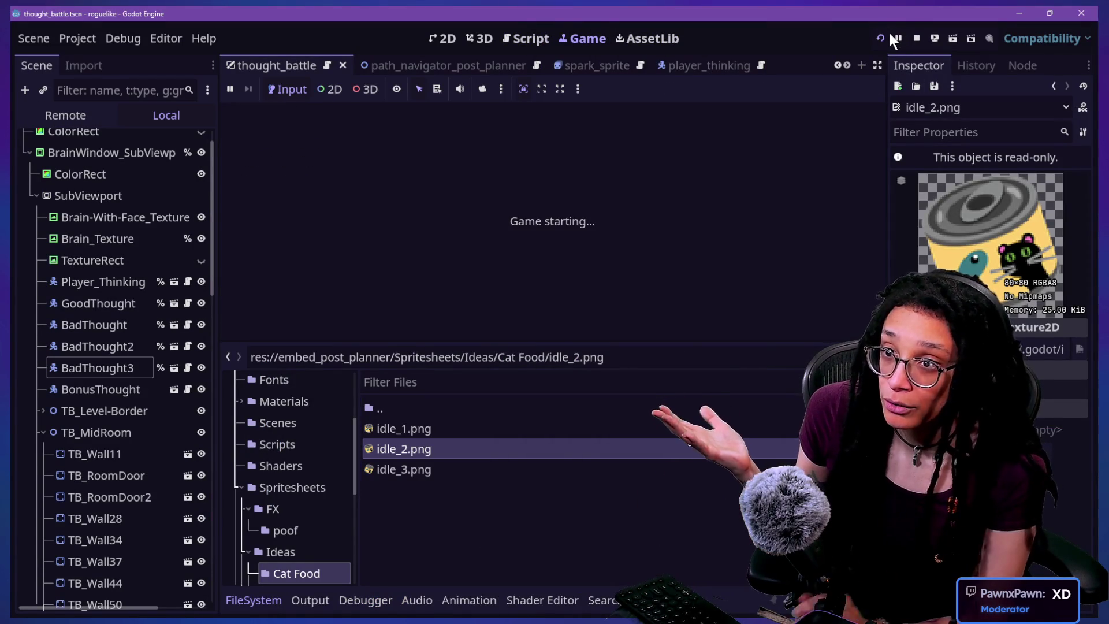
left_click(556, 225)
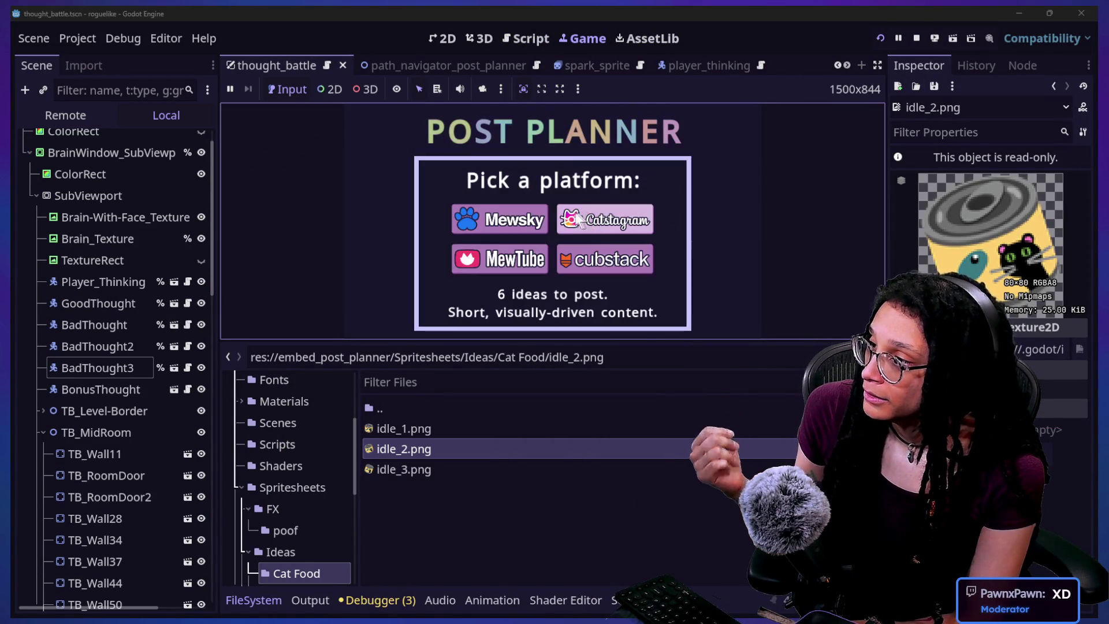
left_click(878, 66)
left_click(711, 133)
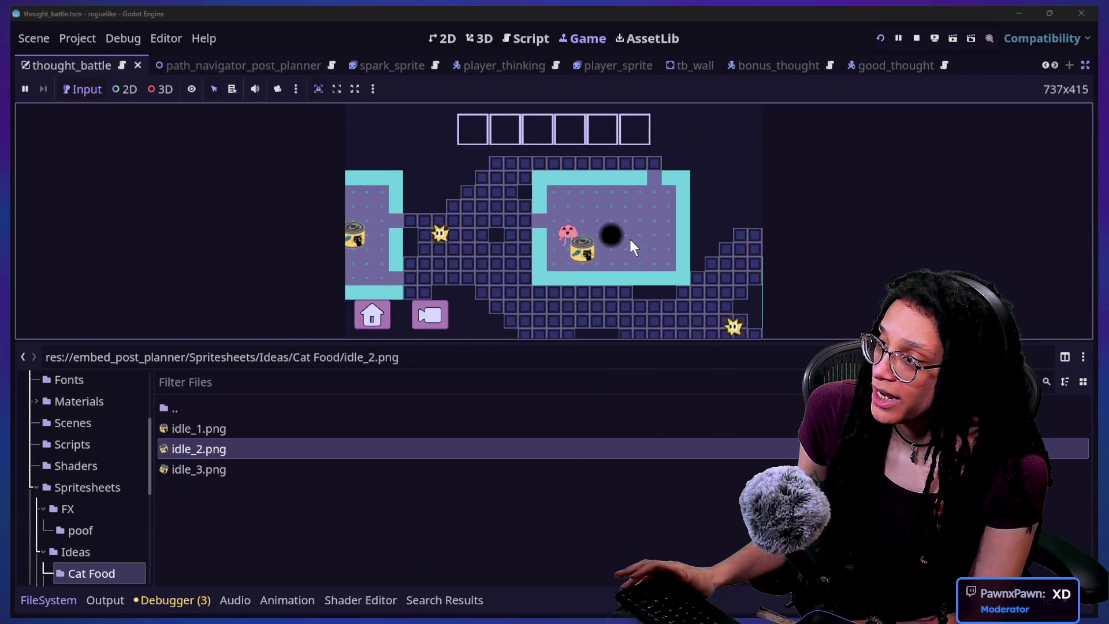
left_click(1070, 64)
left_click(1084, 69)
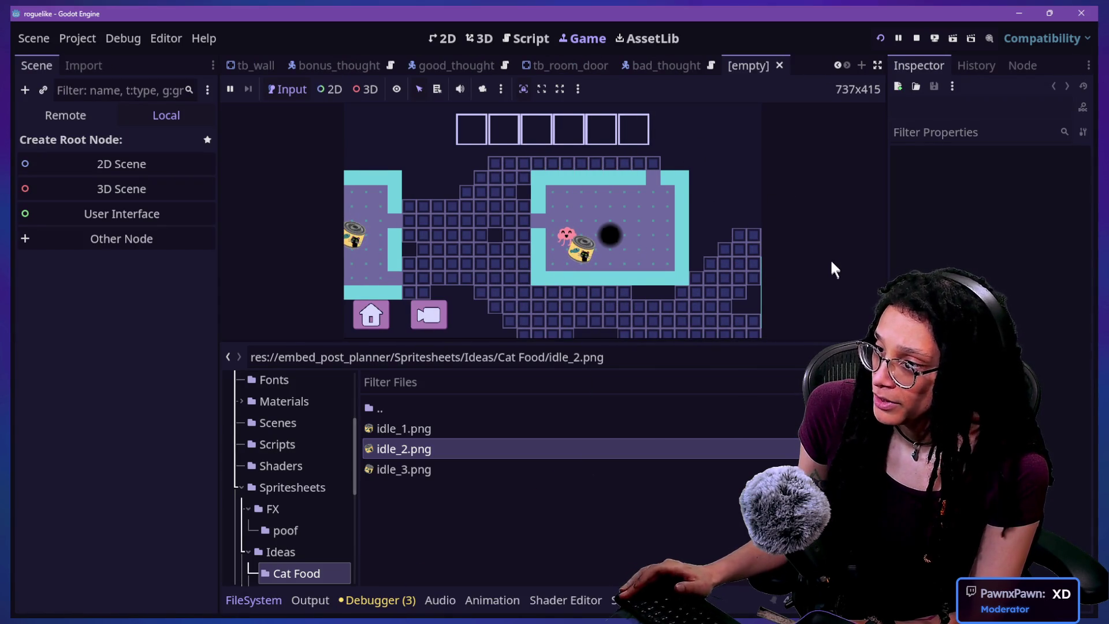
key("ctrl+j")
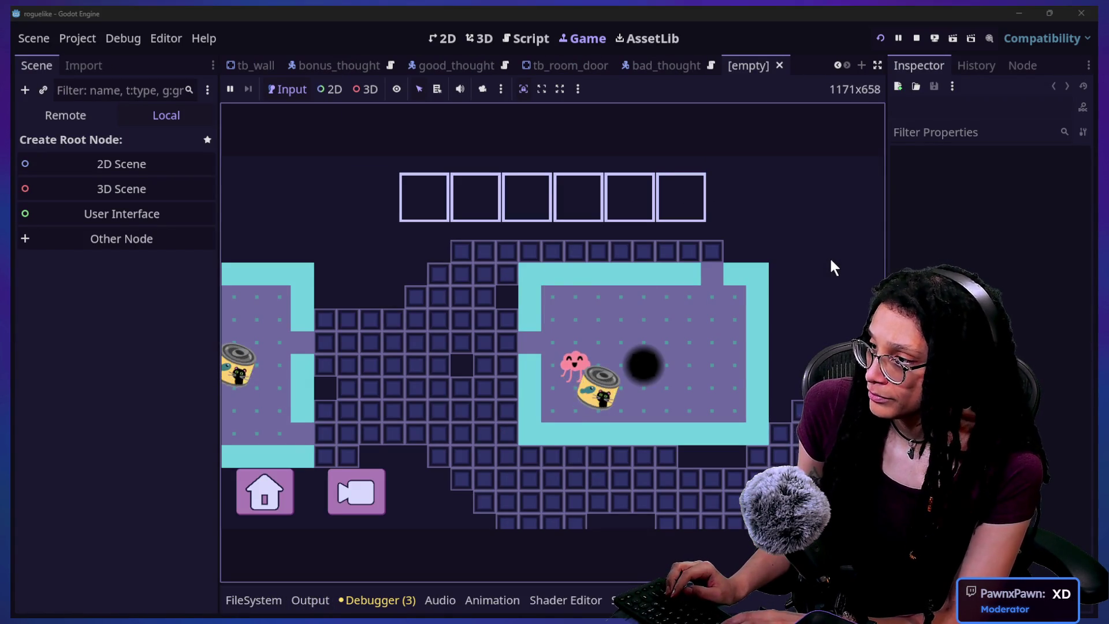
left_click(876, 66)
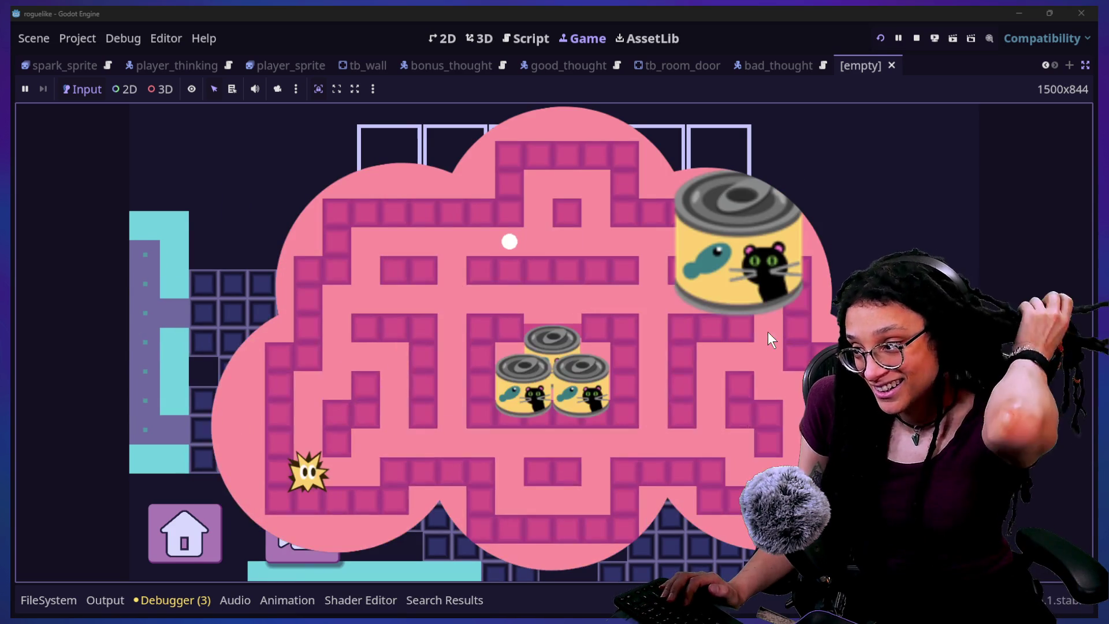
Step: Steer the spark through the thought maze into the big cat-food can
key("Right")
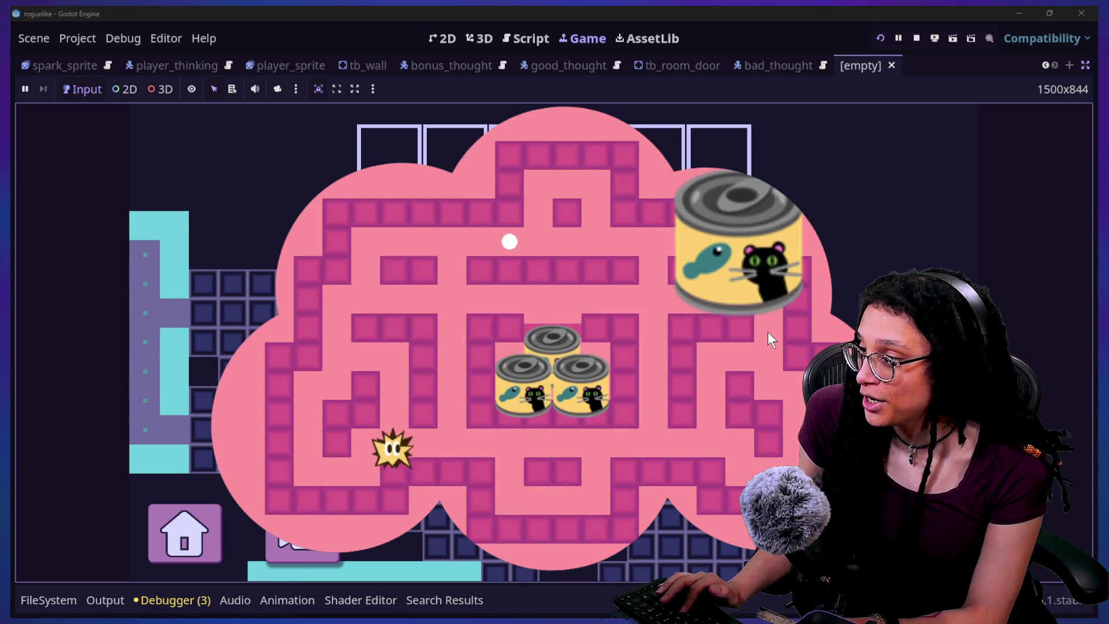
key("Right")
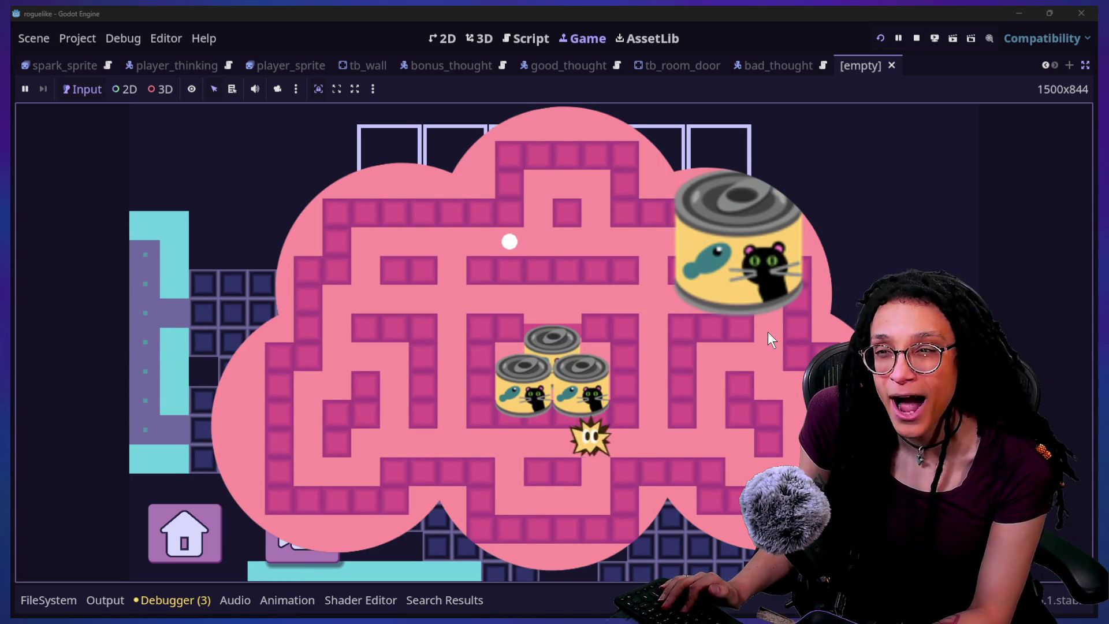
key("Up")
key("Left")
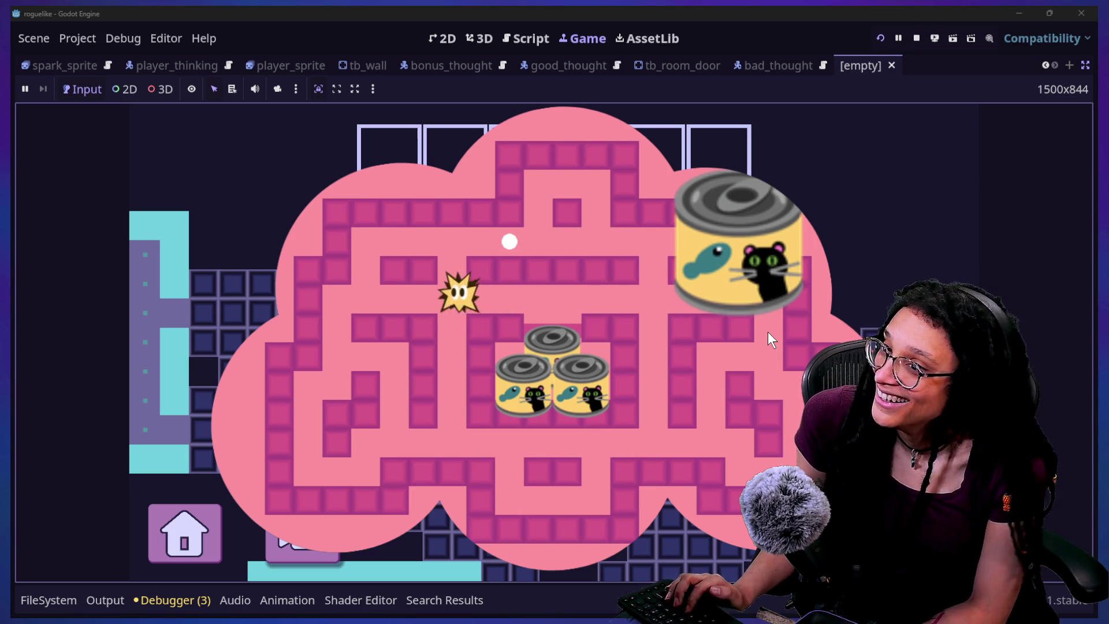
key("Right")
key("Down")
key("Right")
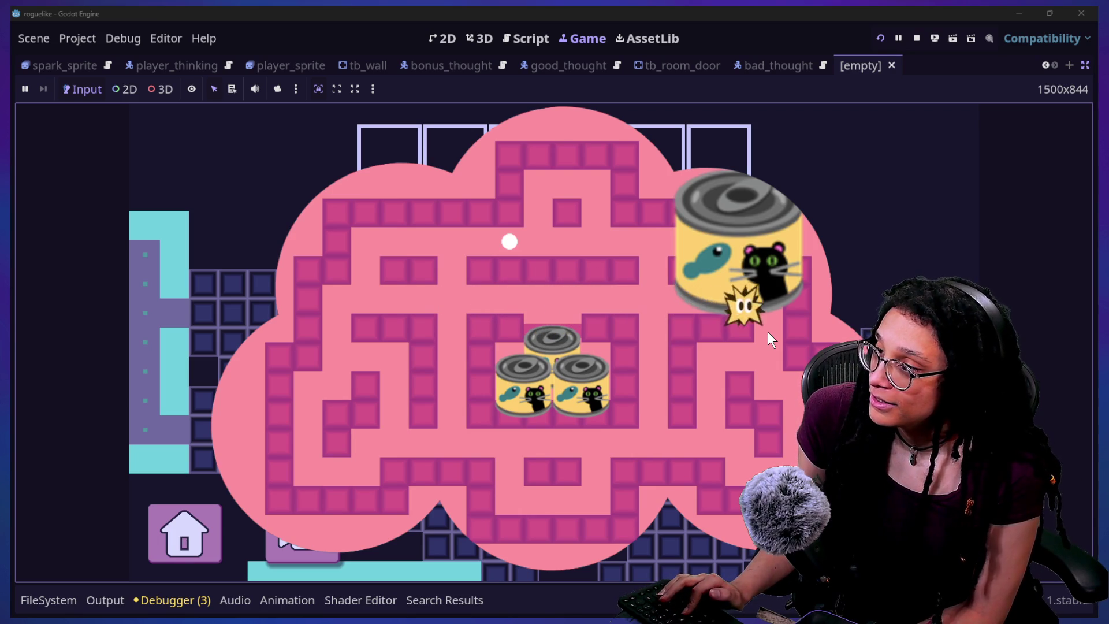
key("Up")
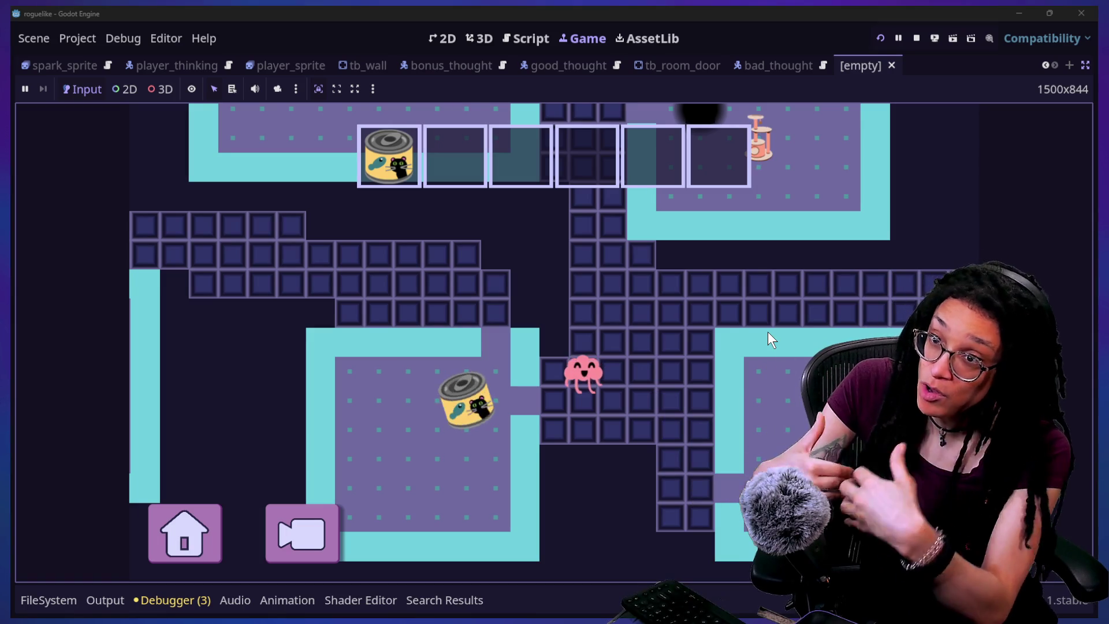
Step: Walk the player into another can, then switch to the empty 2D scene canvas
key("Down")
key("Down")
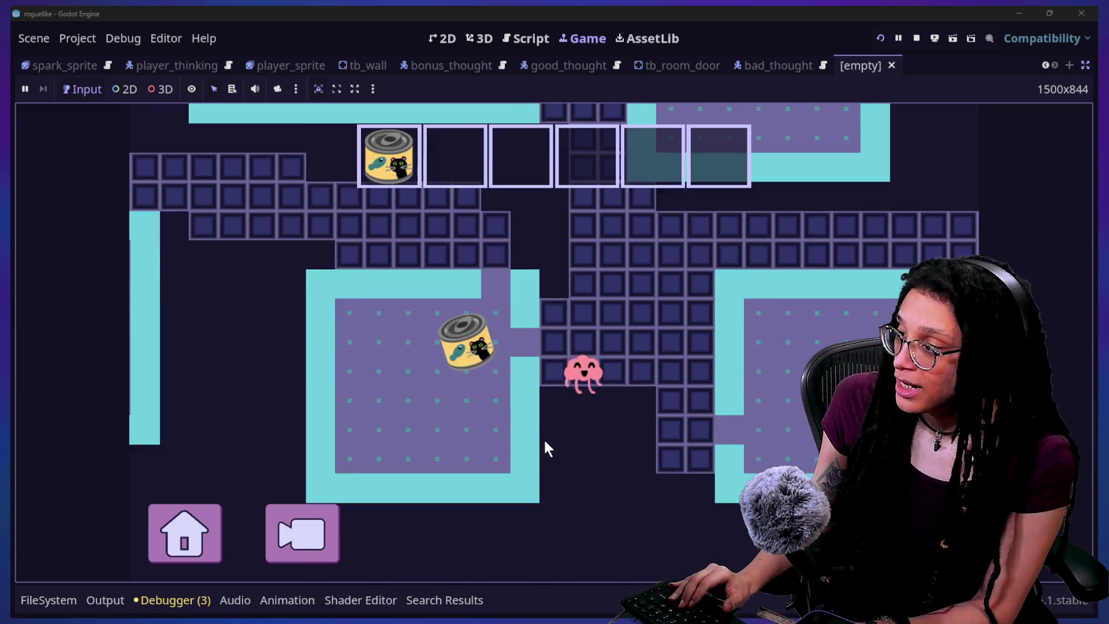
key("Up")
key("Down")
key("Up")
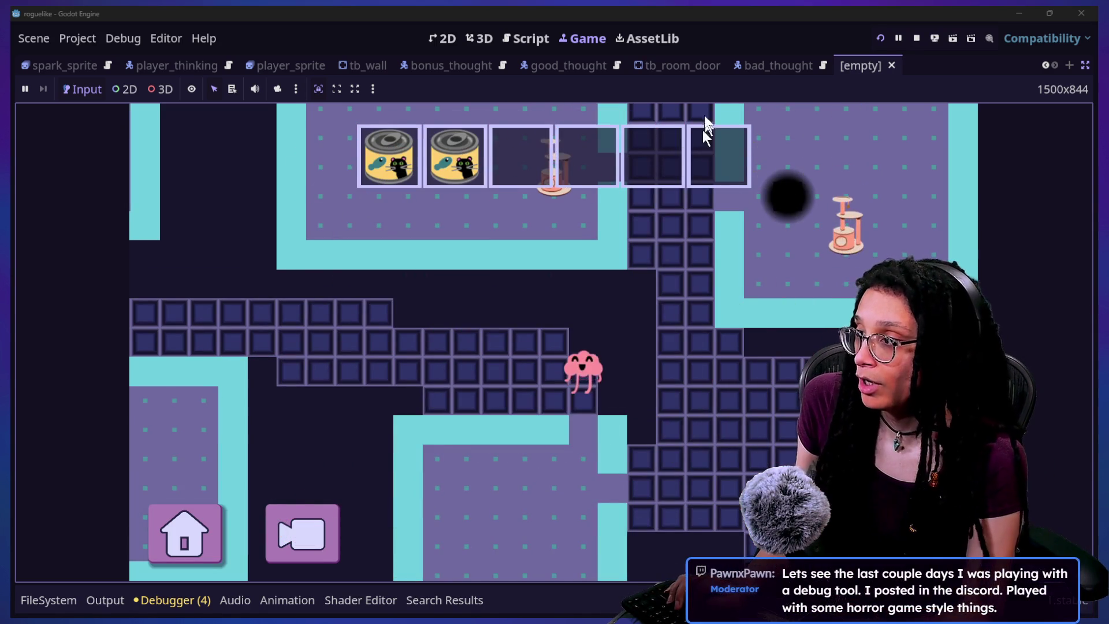
key("Right")
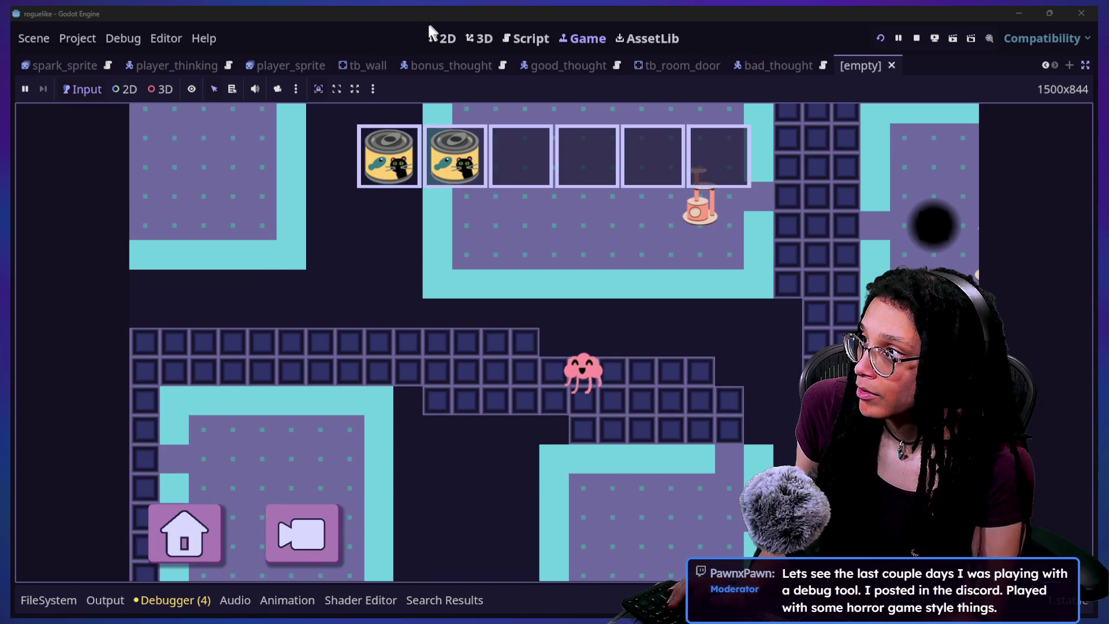
left_click(445, 37)
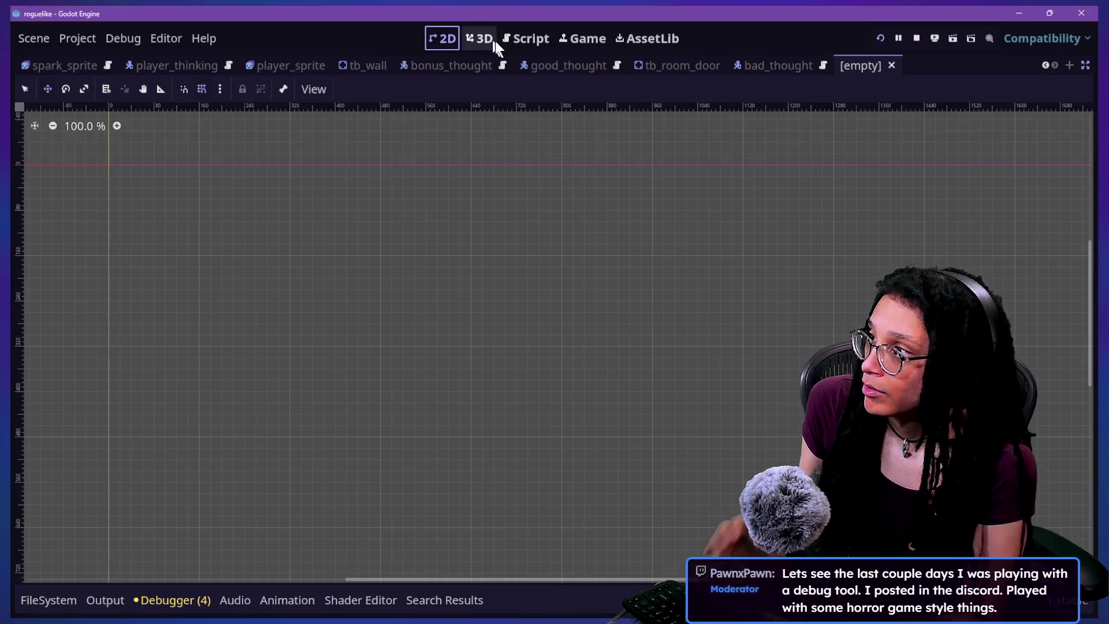
Step: Open the thought_battle script and hide the script list and side docks for code space
left_click(542, 40)
scroll(332, 245, "up", 20)
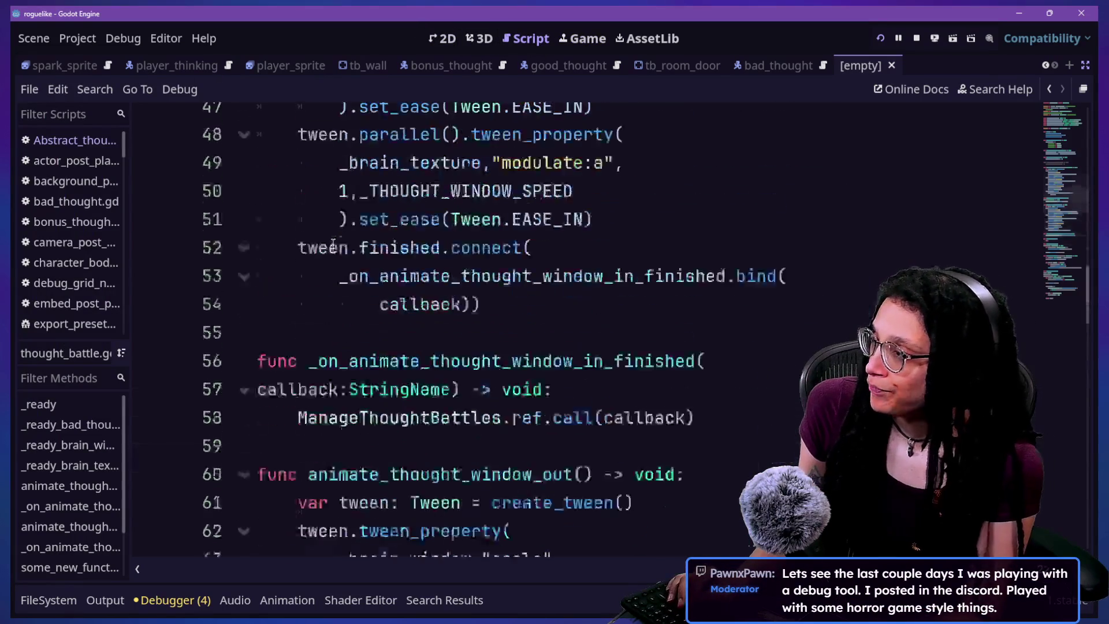
scroll(333, 245, "up", 3)
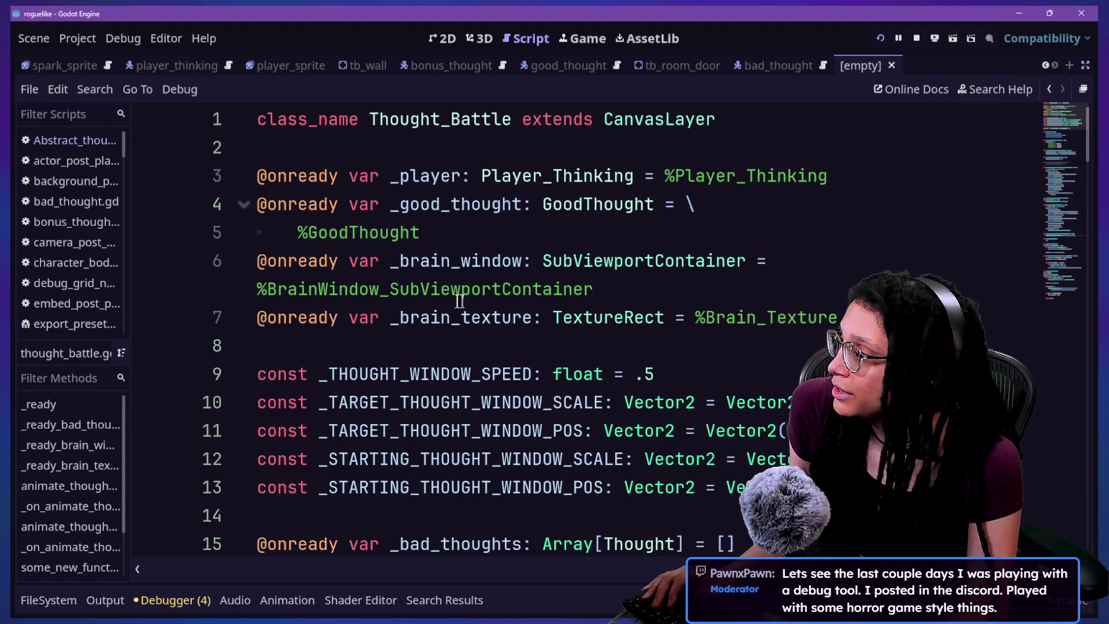
left_click(503, 306)
key("ctrl+shift+F12")
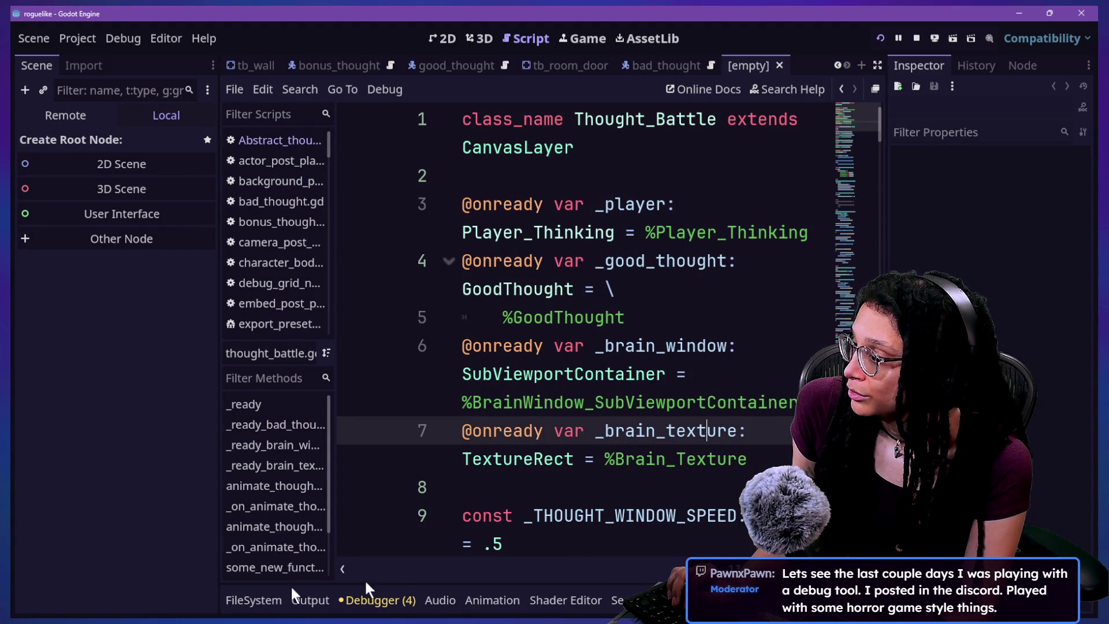
left_click(343, 569)
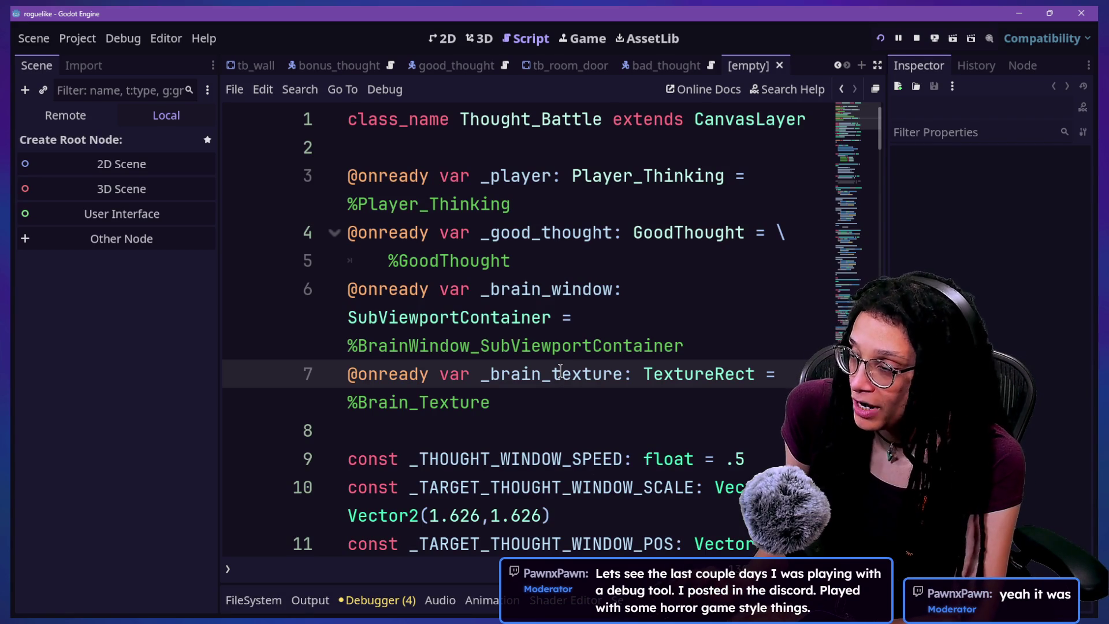
key("ctrl+shift+F11")
Step: Search quick open for 'thought', then select the query to replace it
key("shift+alt+o")
type("thought")
key("ctrl+a")
Step: Open Abstract_thought.gd and change _SCALE_BY_WORTH_DIVIDED_BY on line 9 from 30. to 60
type("abstr")
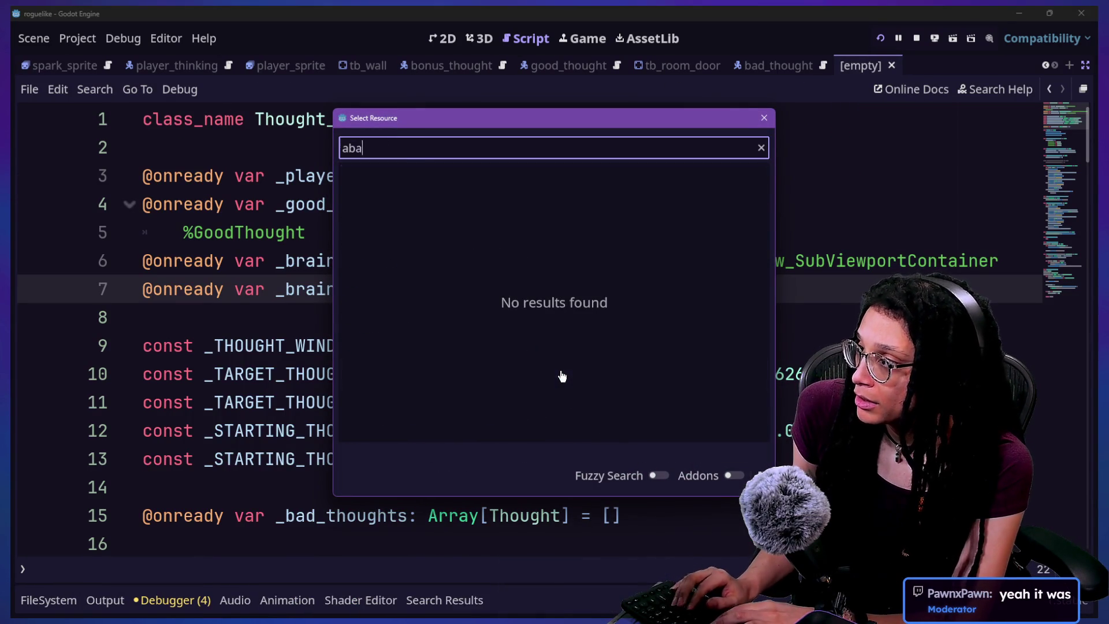
key("Return")
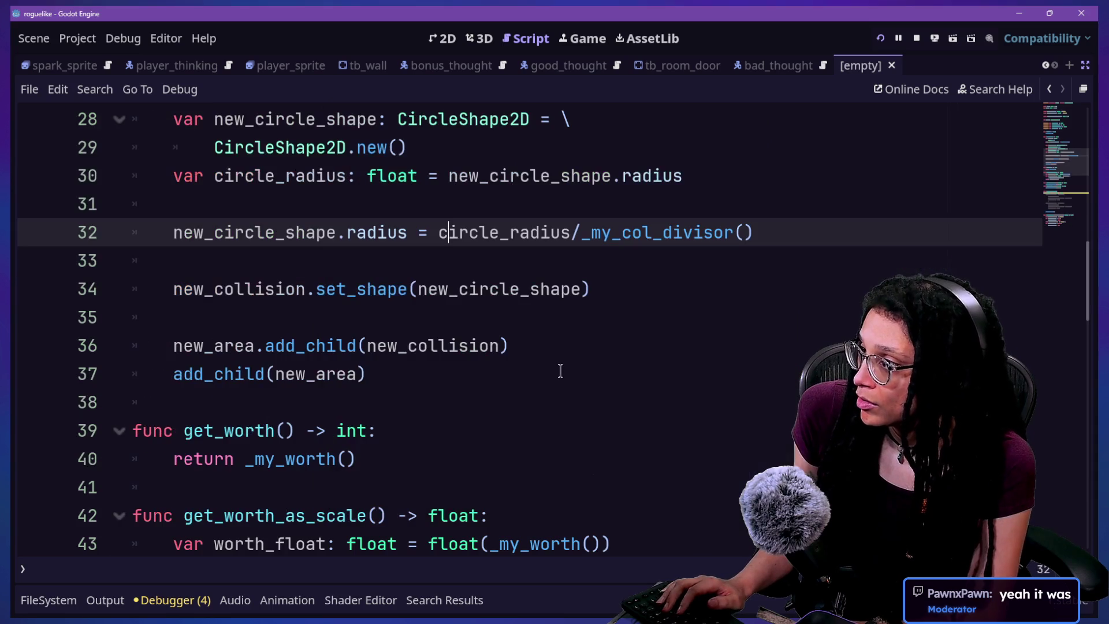
scroll(647, 181, "up", 9)
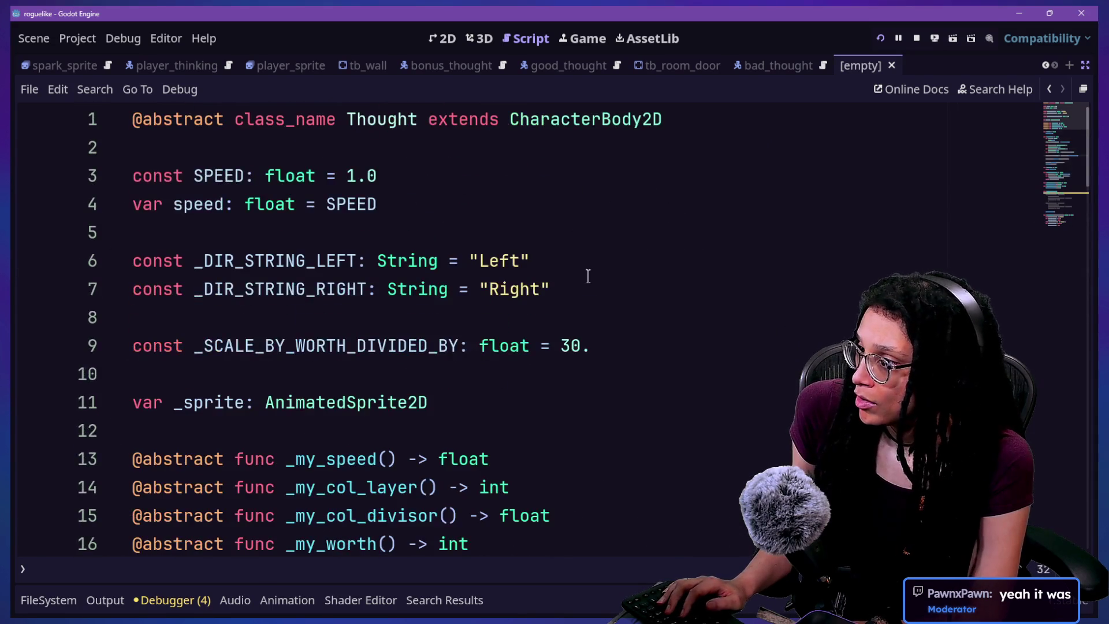
left_click(580, 342)
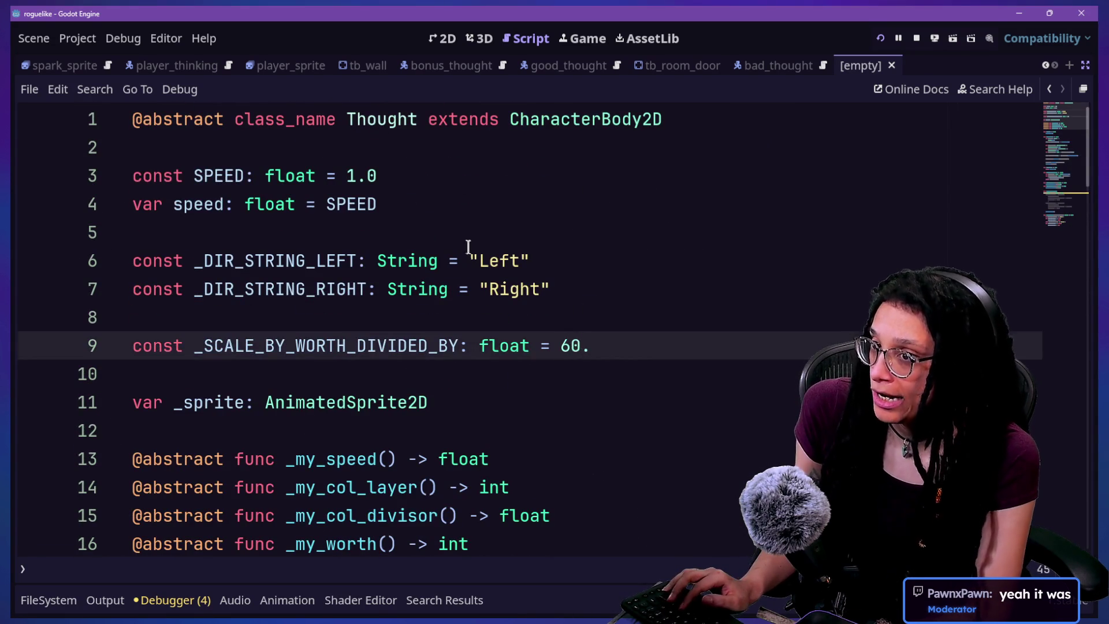
left_click_drag(468, 250, 468, 234)
left_click(617, 307)
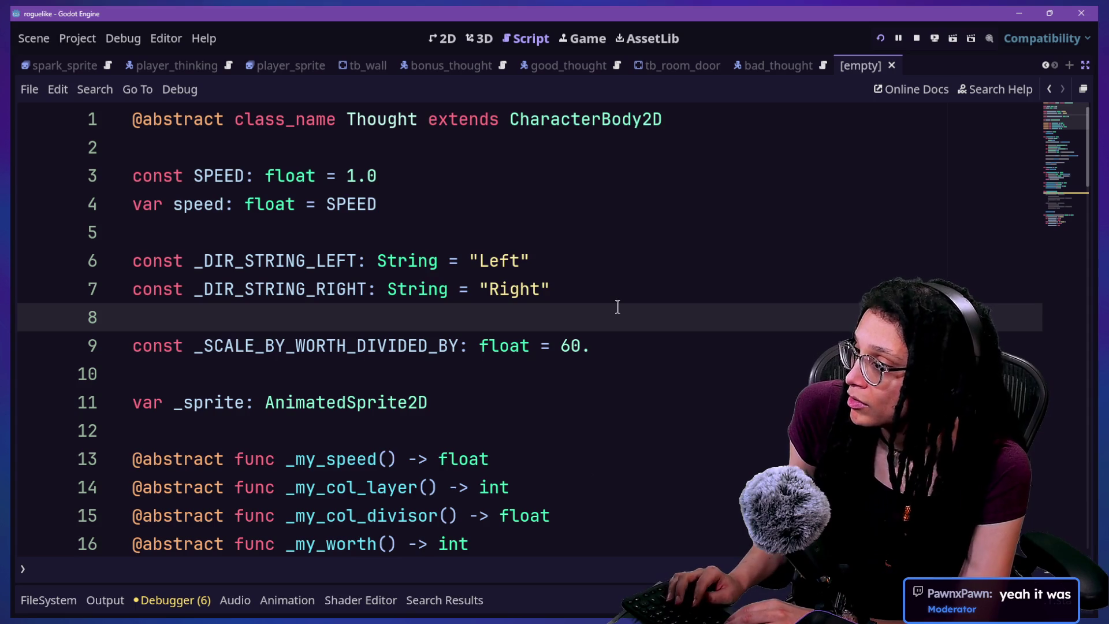
Step: Reopen the quick file search and browse through the recent files list
key("alt+shift+o")
key("Down")
key("Down")
key("Down")
key("Up")
key("Up")
key("Up")
key("Down")
key("Up")
key("Up")
key("Up")
key("Down")
key("Down")
key("Down")
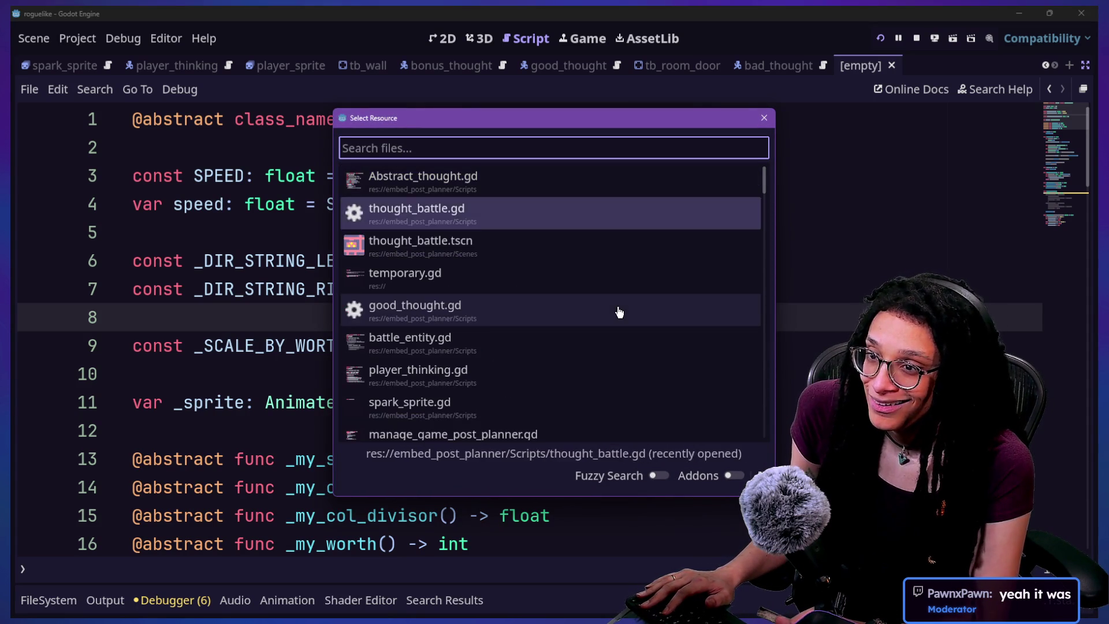
key("Down")
key("Down")
key("Down")
key("Up")
key("Up")
key("Up")
key("Down")
key("Down")
key("Down")
key("Down")
key("Up")
key("Up")
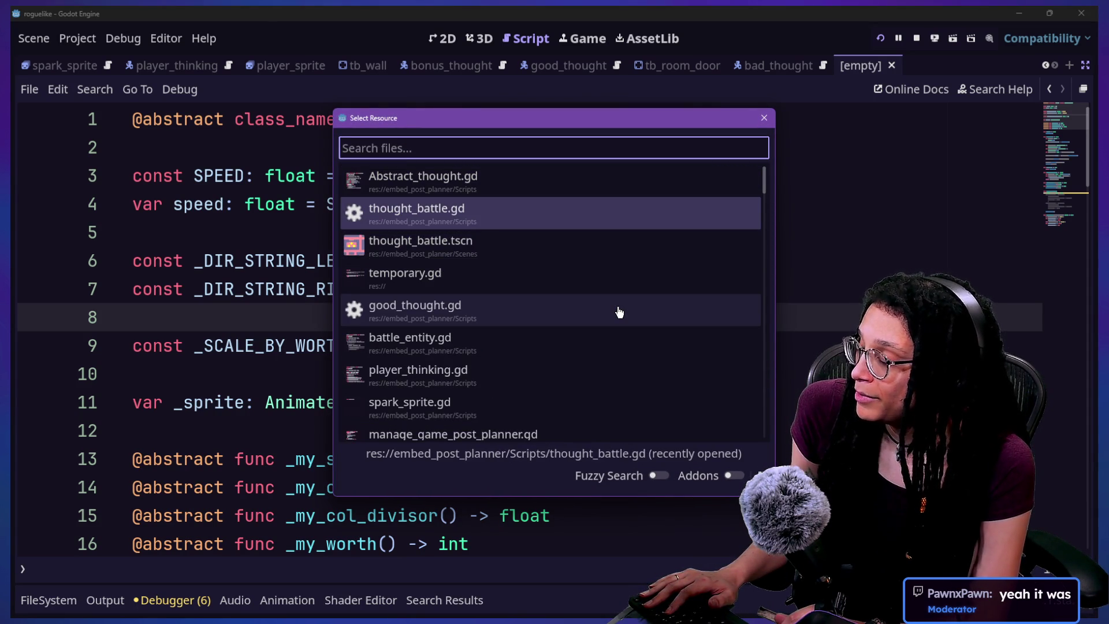
key("Down")
key("Up")
key("Down")
key("Down")
key("Down")
key("Down")
key("Down")
key("Up")
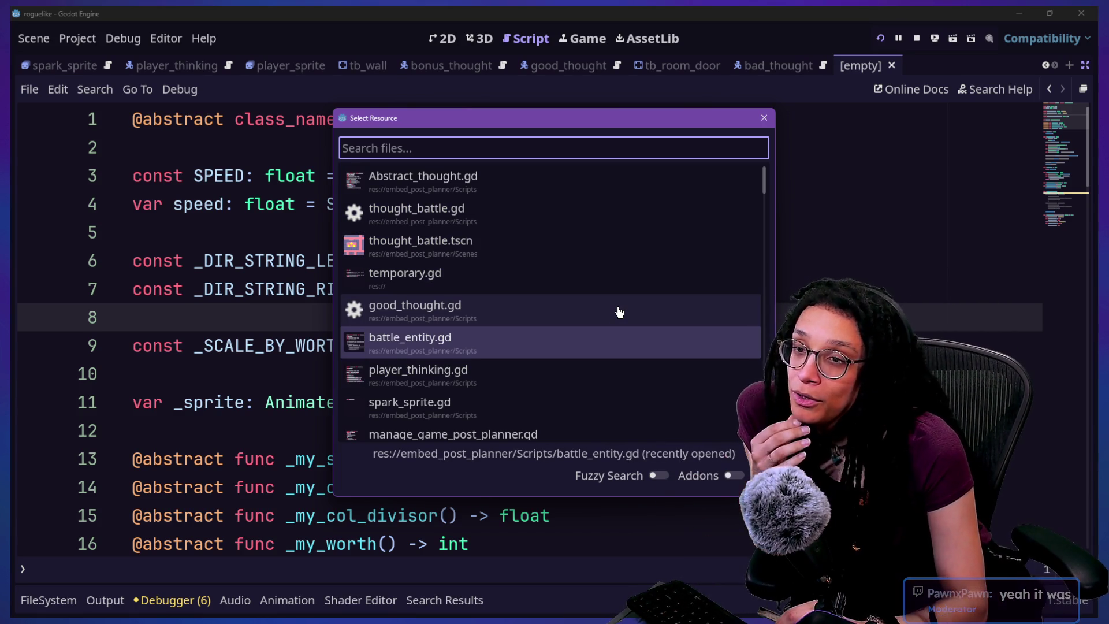
key("Down")
key("Down")
key("Down")
key("Up")
key("Up")
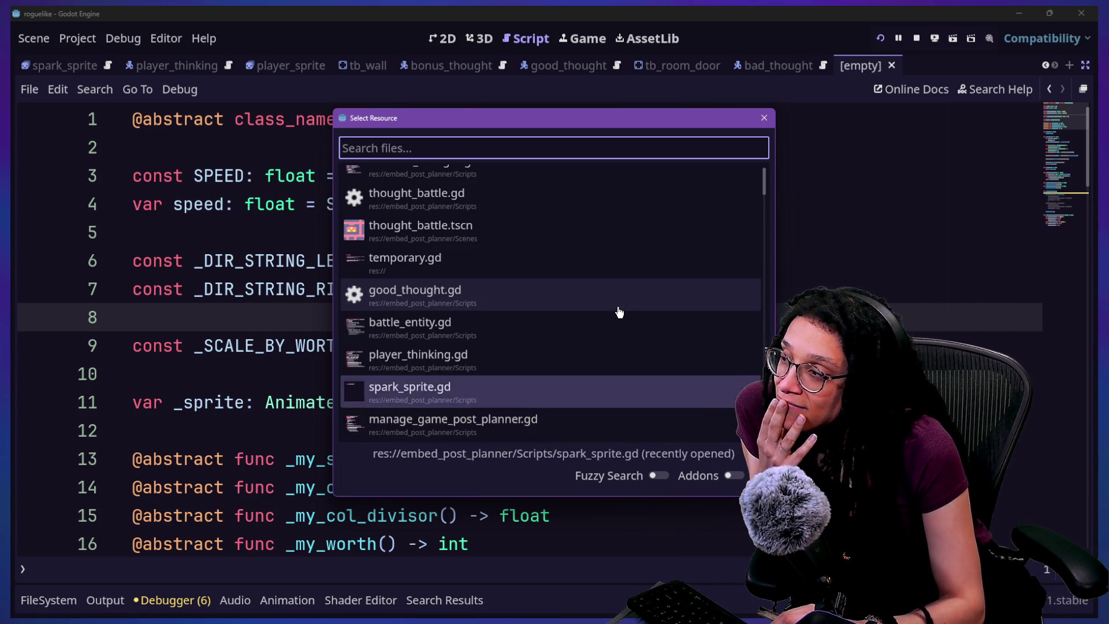
key("Down")
key("Up")
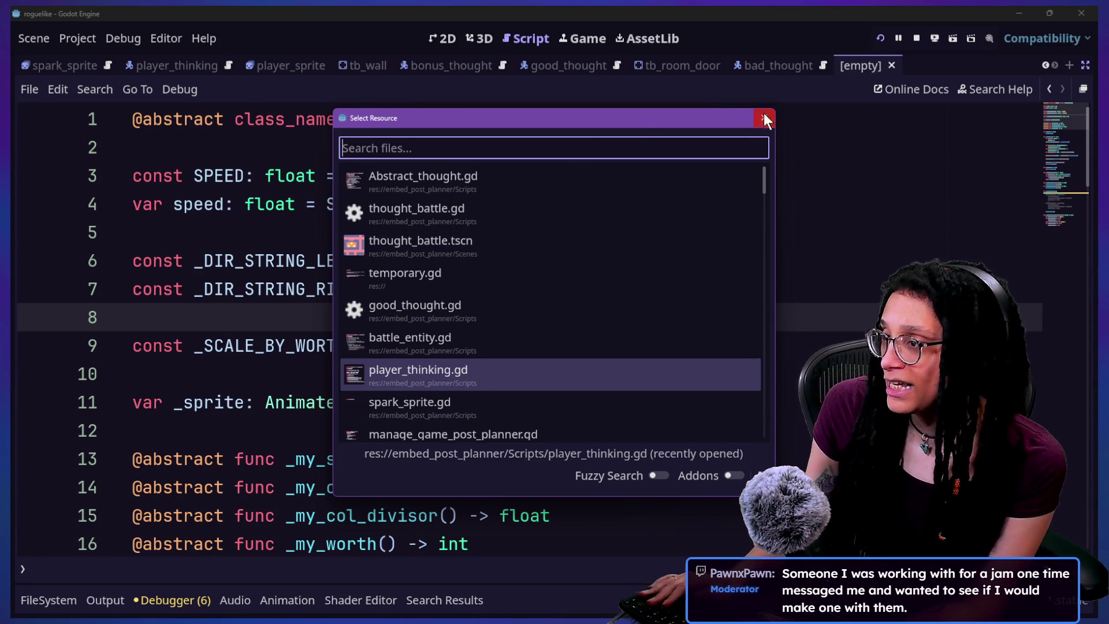
Step: Quick-open search for 'idea' and open idea_cat_food.gd
left_click(764, 118)
left_click(747, 169)
key("shift+alt+o")
type("IDEA")
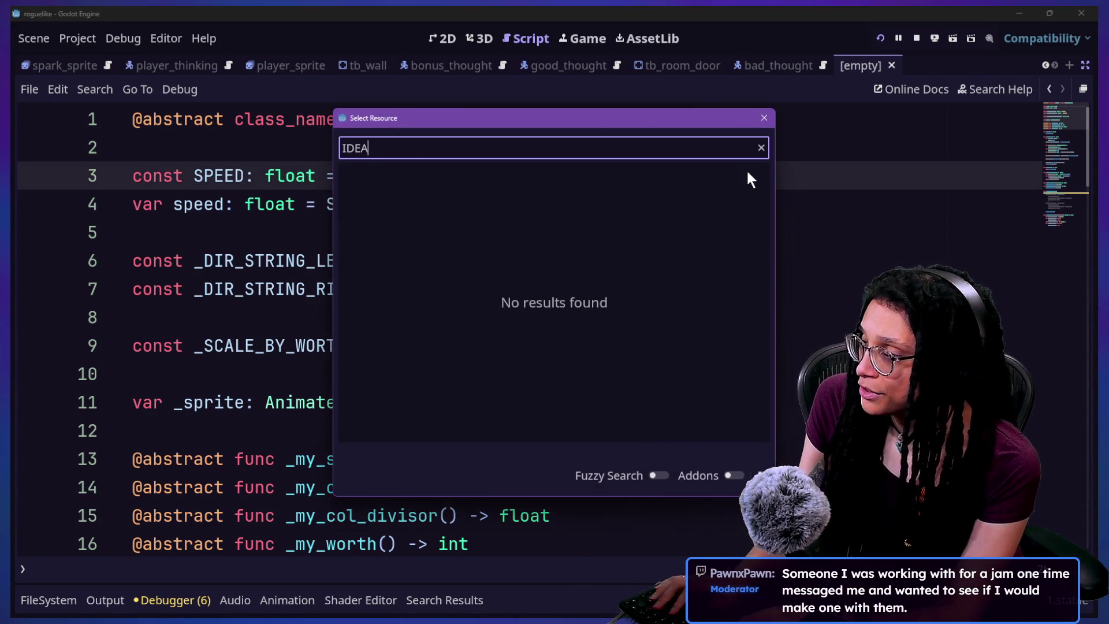
key("Escape")
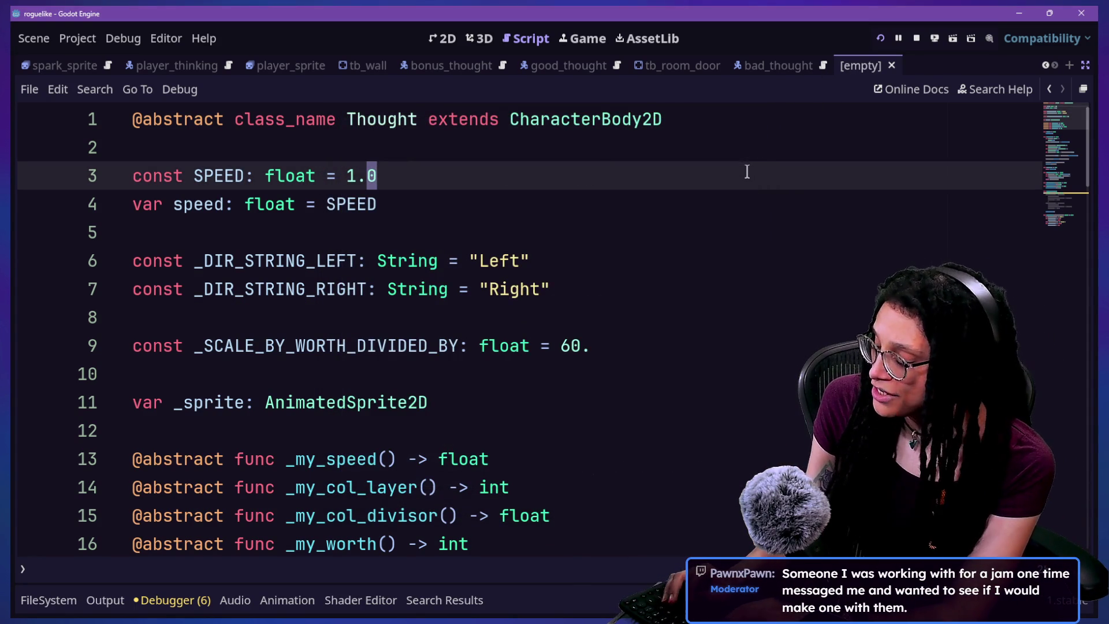
key("shift+alt+o")
type("idea")
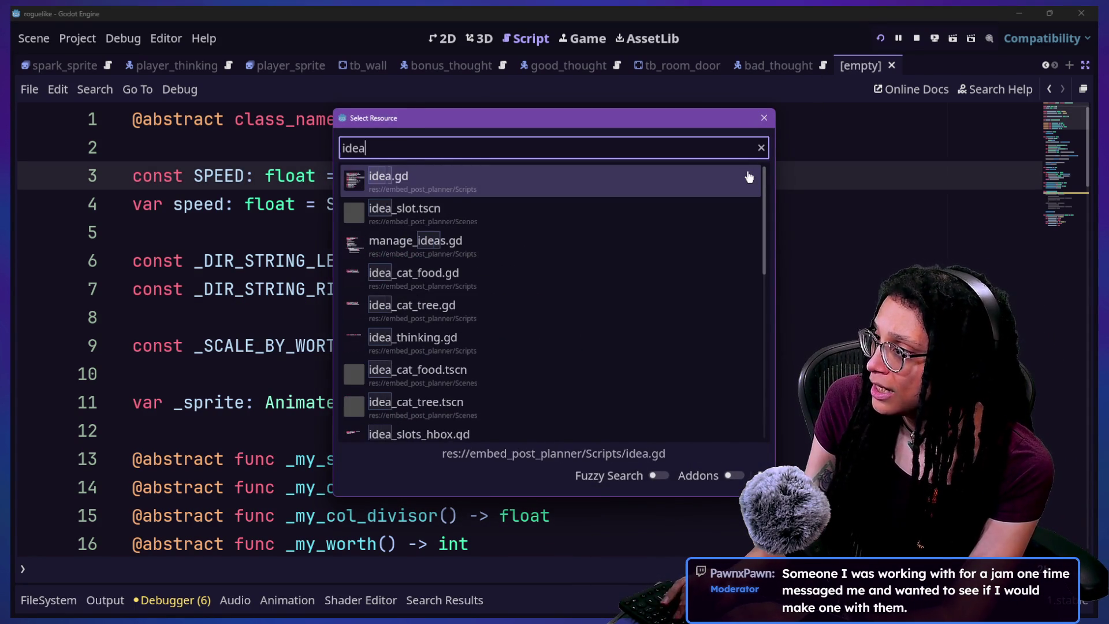
key("Down")
key("Down")
key("Down")
key("Return")
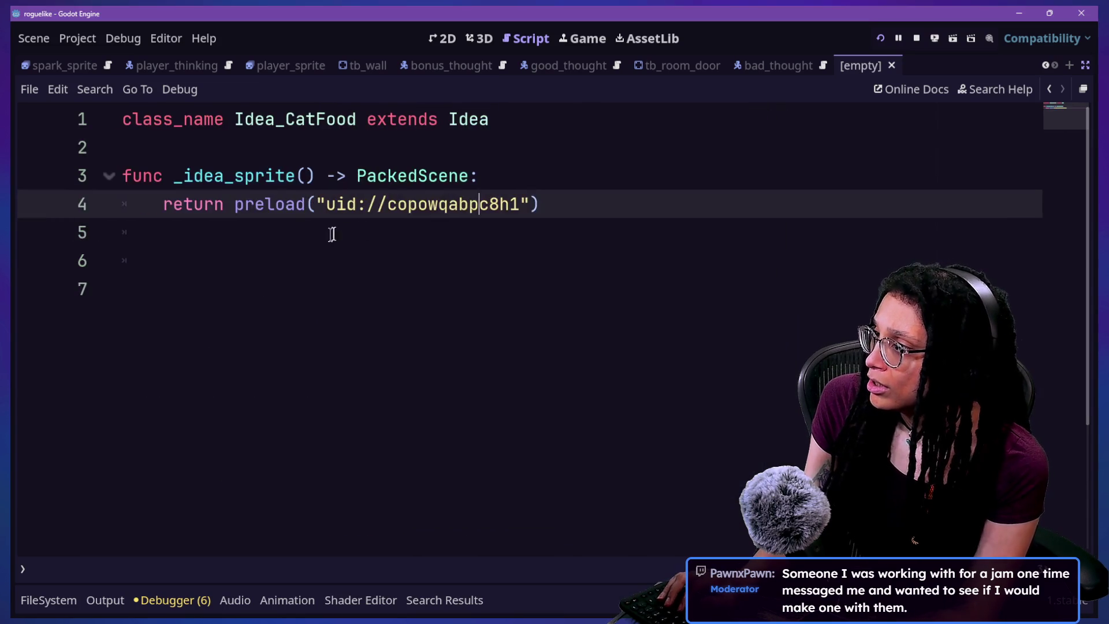
Step: Restore the side docks and jump from the parent class name Idea to idea.gd
left_click_drag(337, 233, 290, 144)
left_click(437, 156)
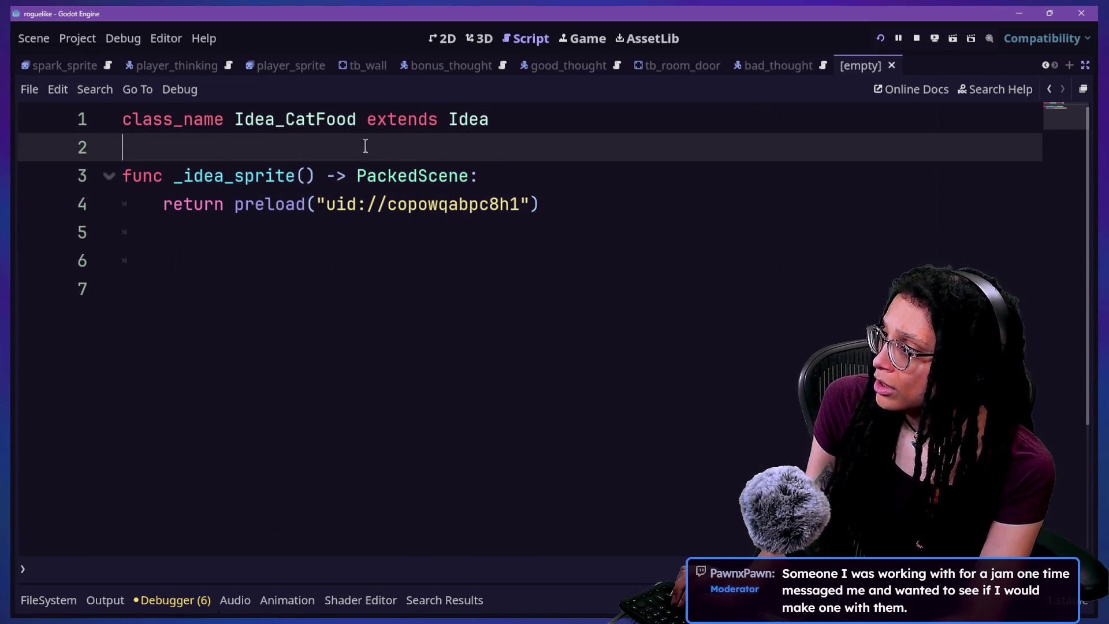
key("ctrl+shift+F11")
left_click(393, 176)
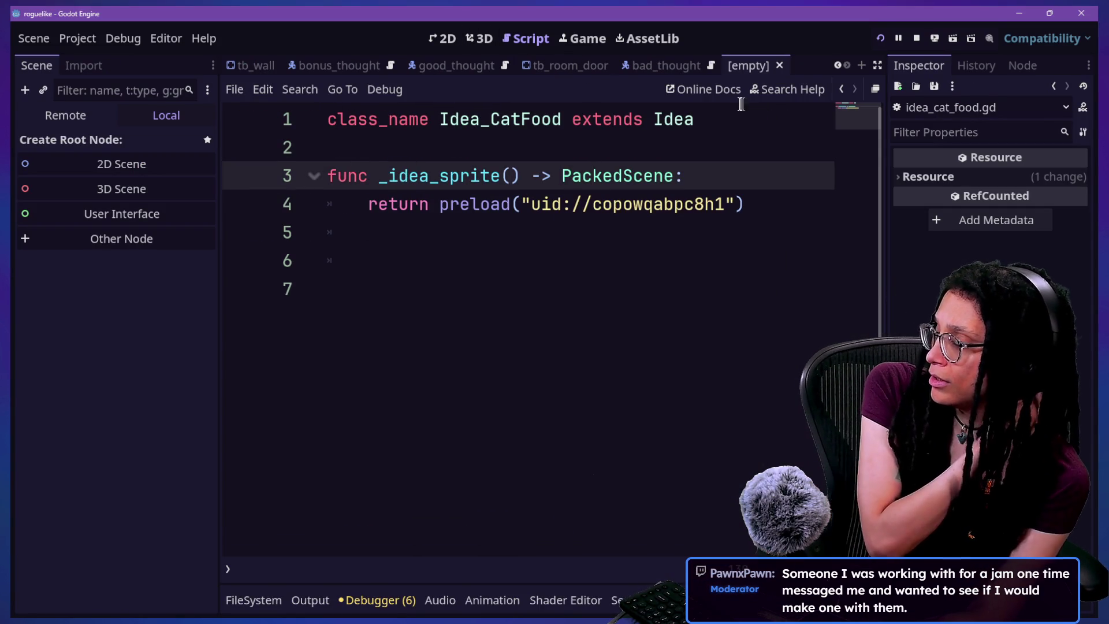
left_click(672, 121)
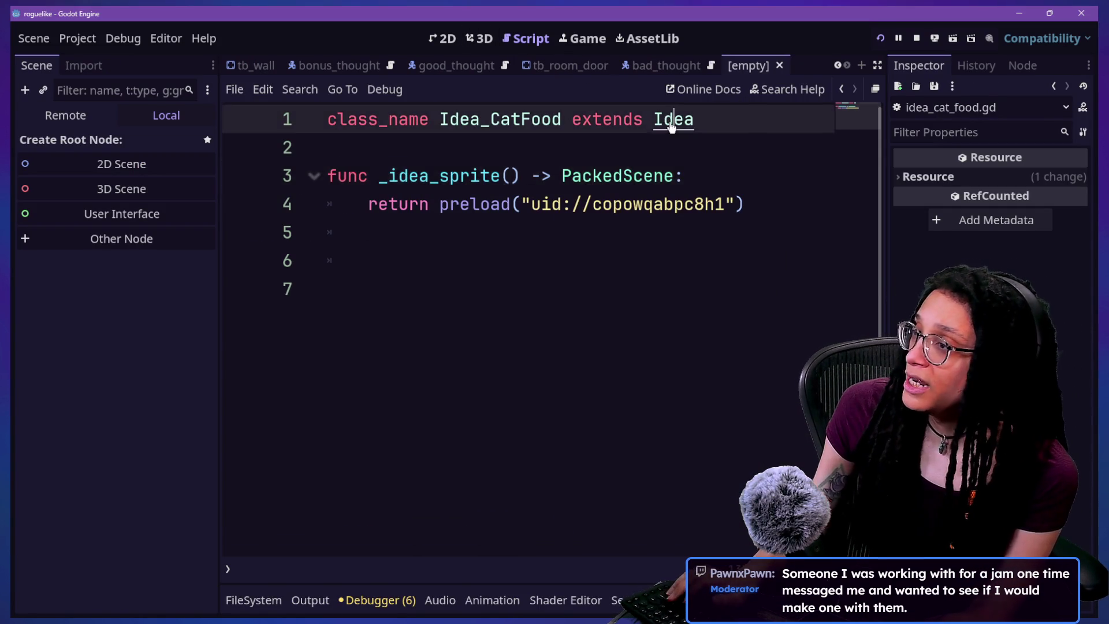
left_click(672, 121, "ctrl")
scroll(513, 157, "up", 15)
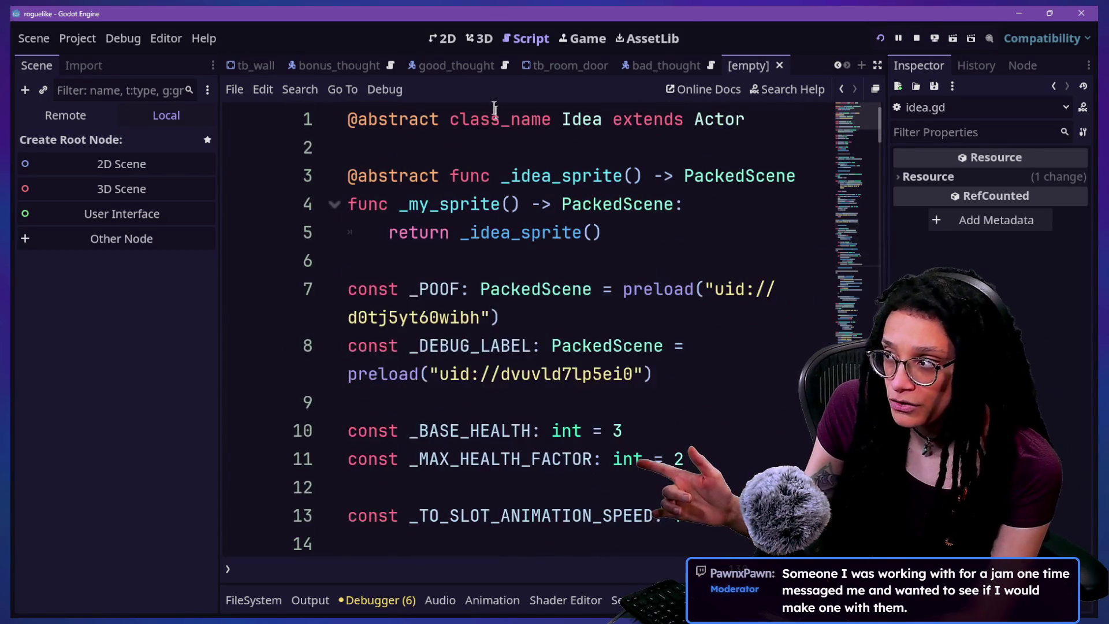
left_click(738, 221)
left_click(809, 182)
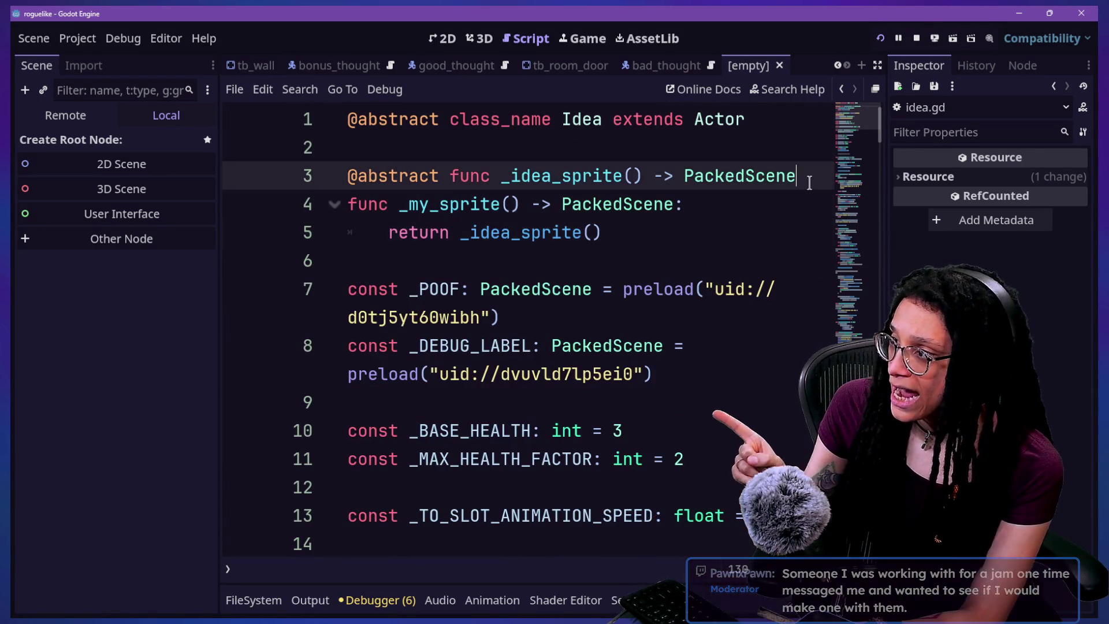
key("Return")
key("BackSpace")
left_click(725, 142)
key("Return")
type("@abstract func ")
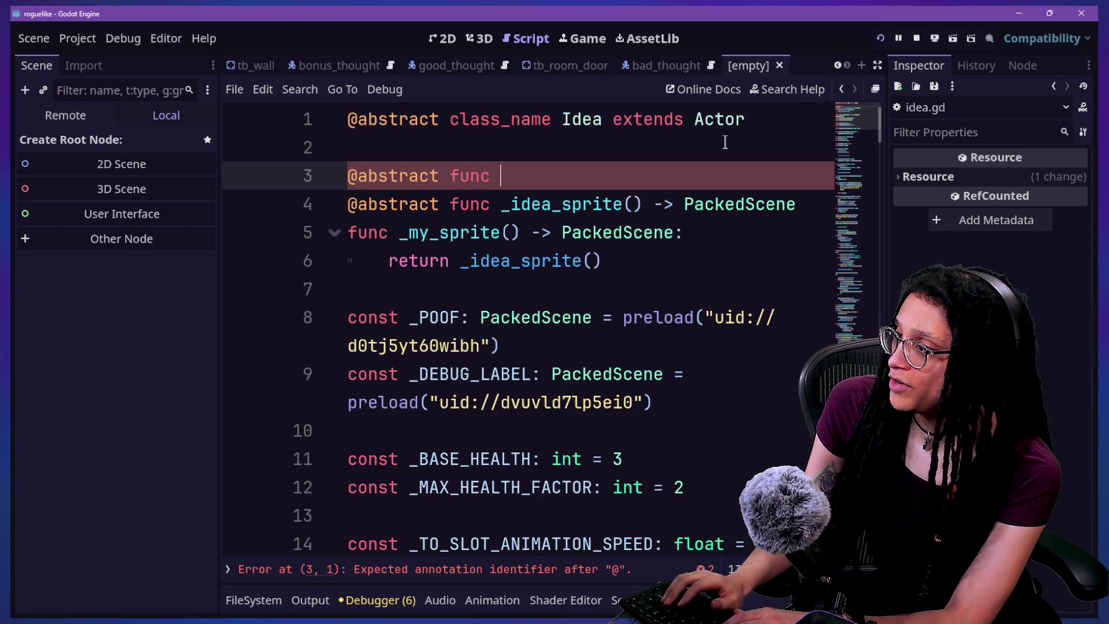
type("_idea_sprite_scale_factor(")
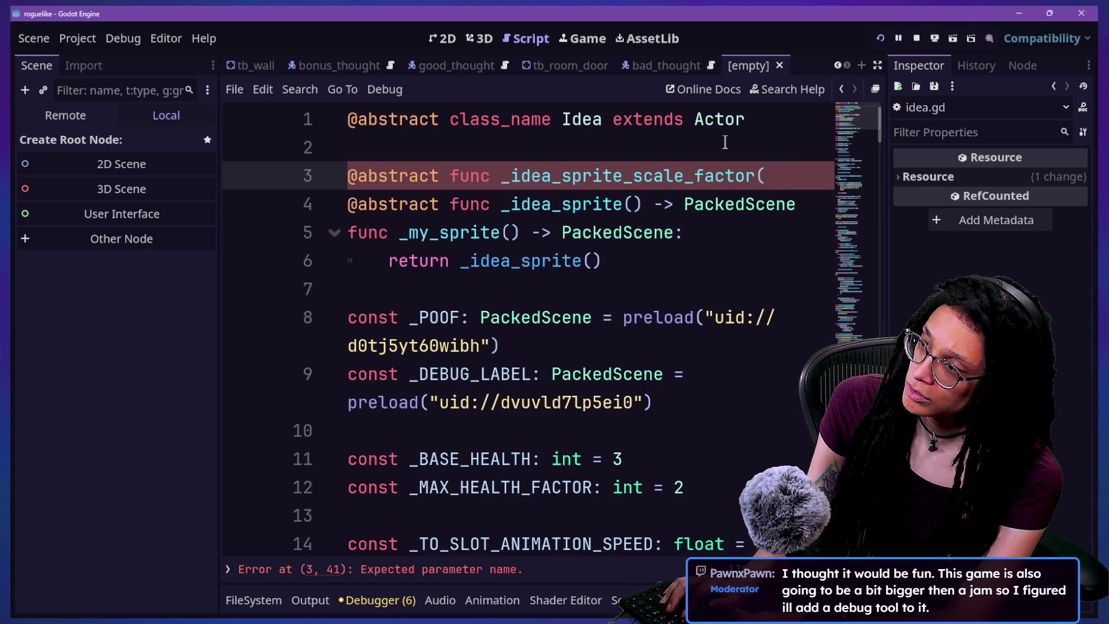
key("ctrl+shift+F11")
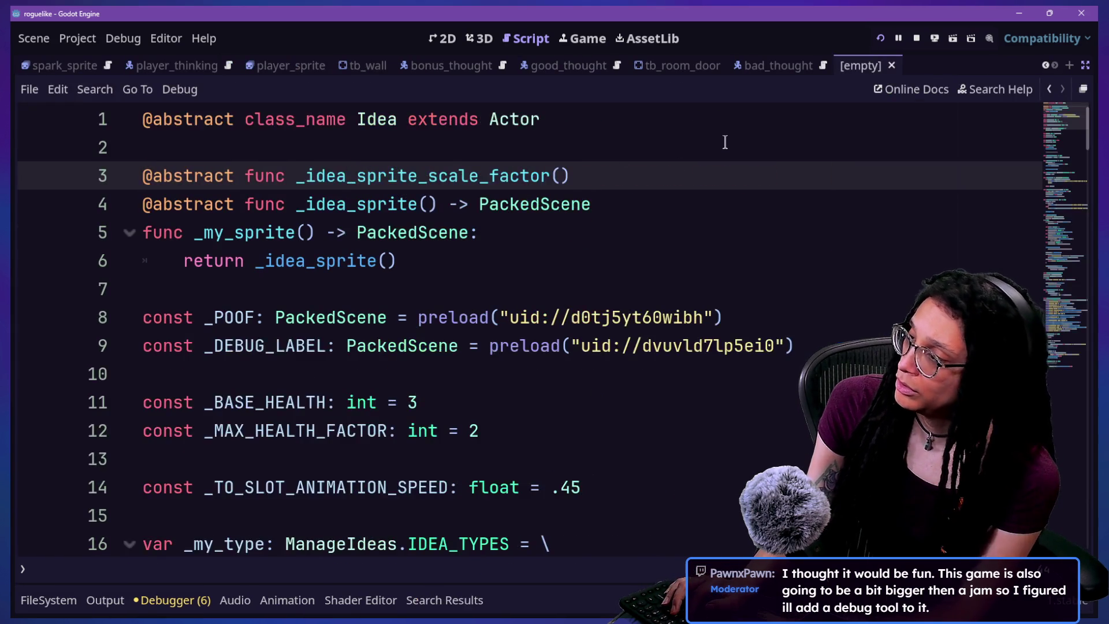
type("> float")
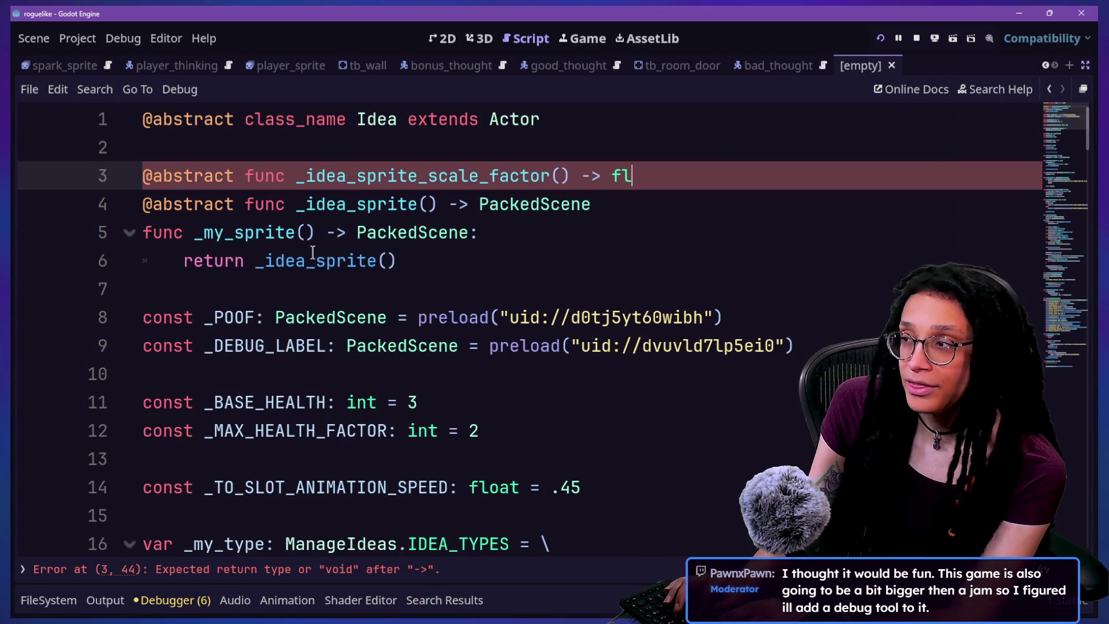
left_click(261, 287)
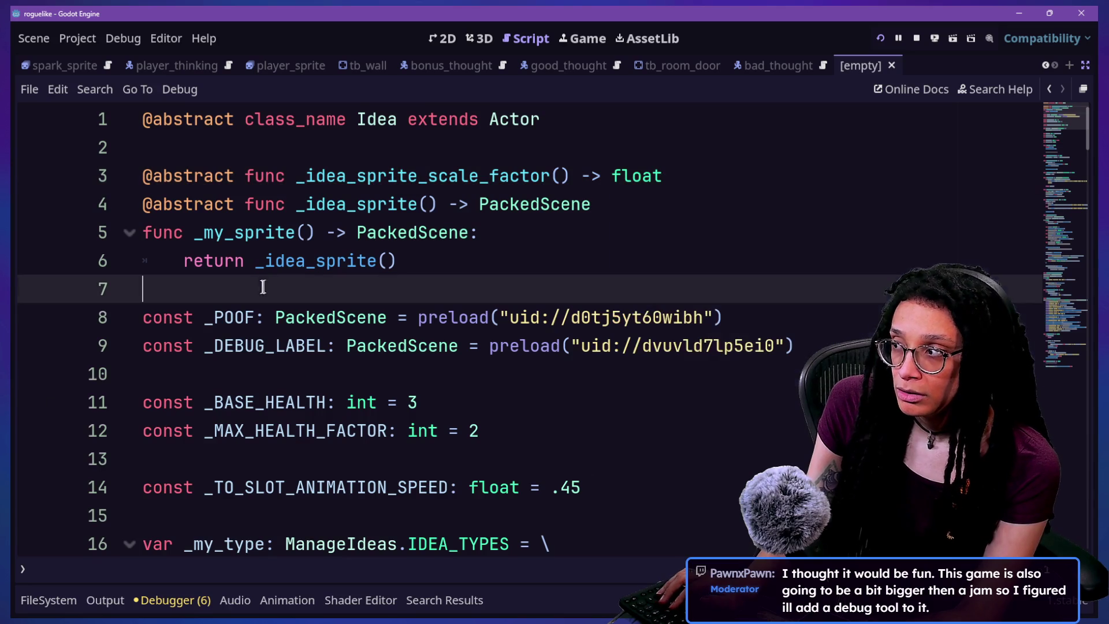
scroll(704, 477, "down", 5)
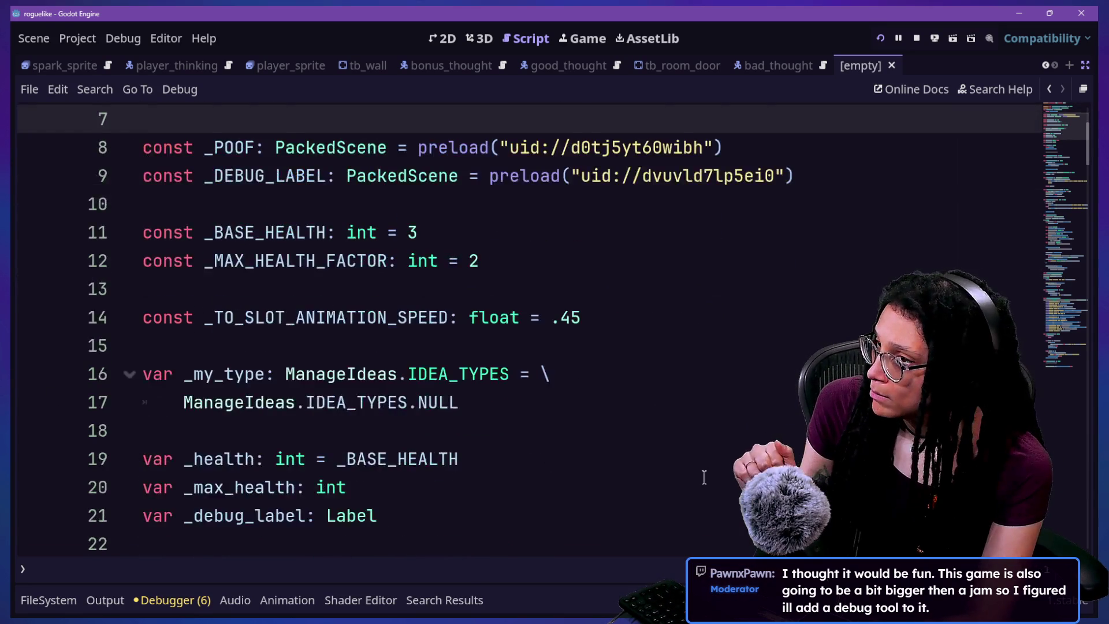
left_click(917, 40)
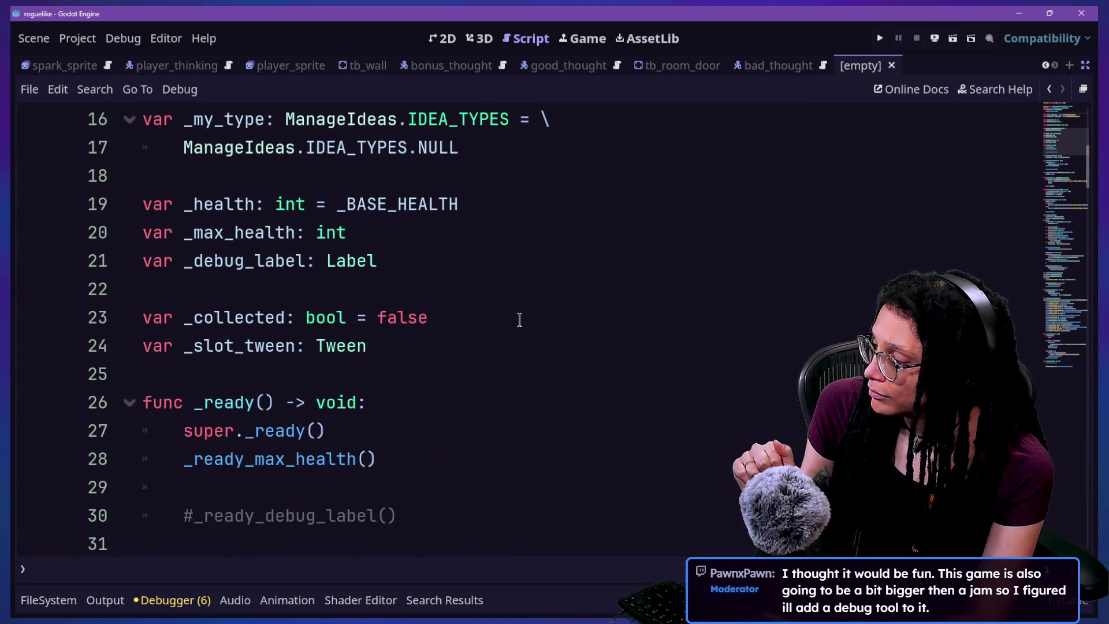
scroll(520, 316, "down", 8)
left_click(521, 317)
key("ctrl+f")
type("sprite")
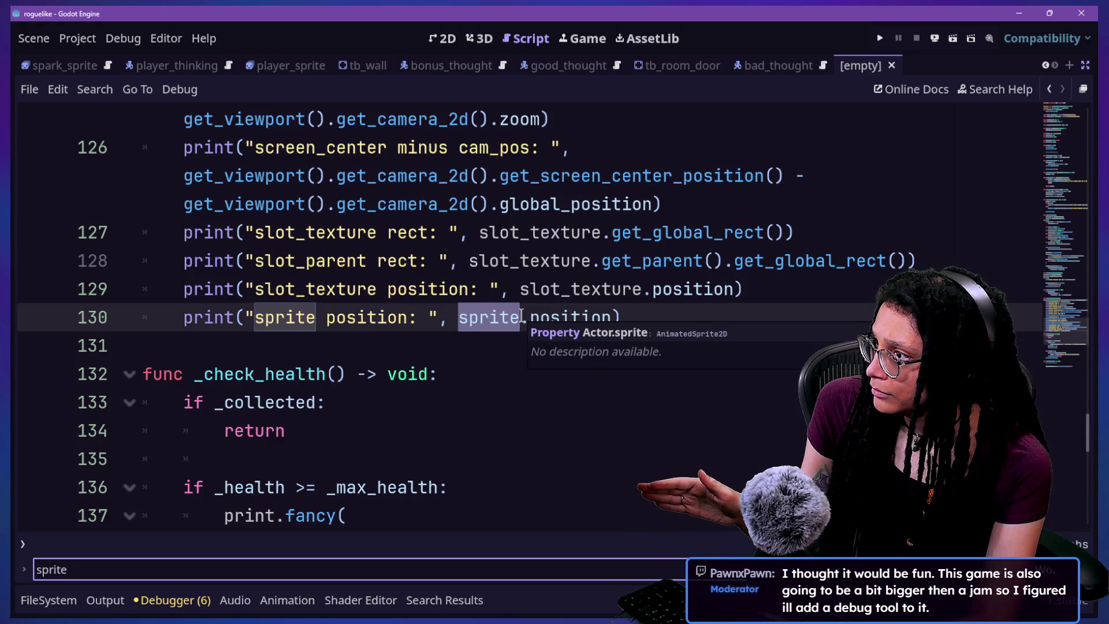
key("Return")
key("Return")
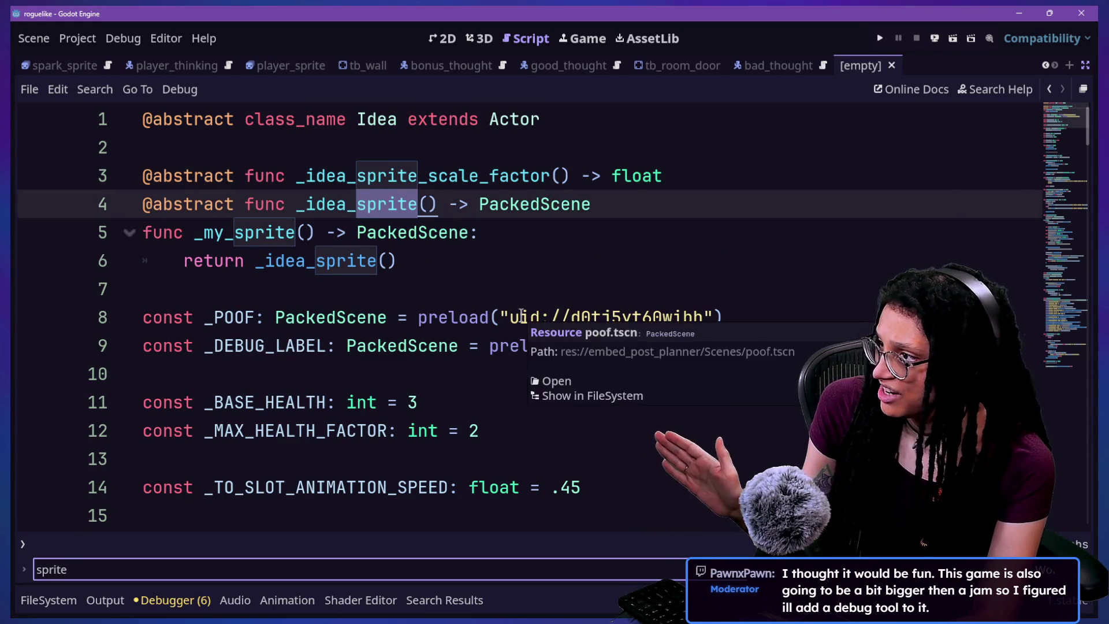
key("Return")
key("Return")
key("Return")
key("Return")
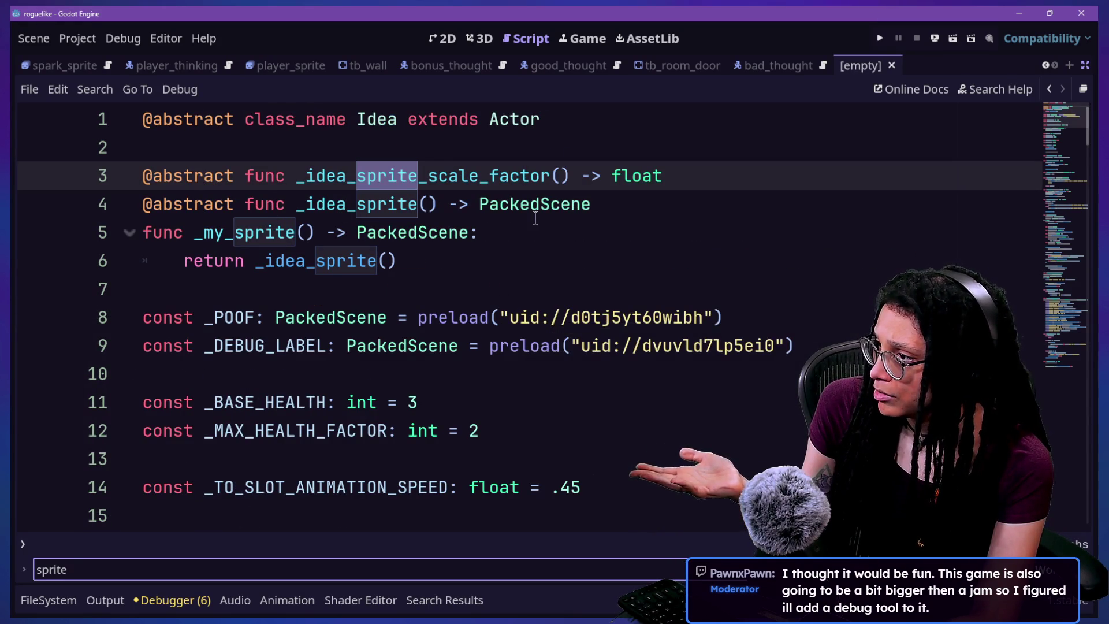
left_click_drag(520, 232, 537, 217)
key("ctrl+shift+f")
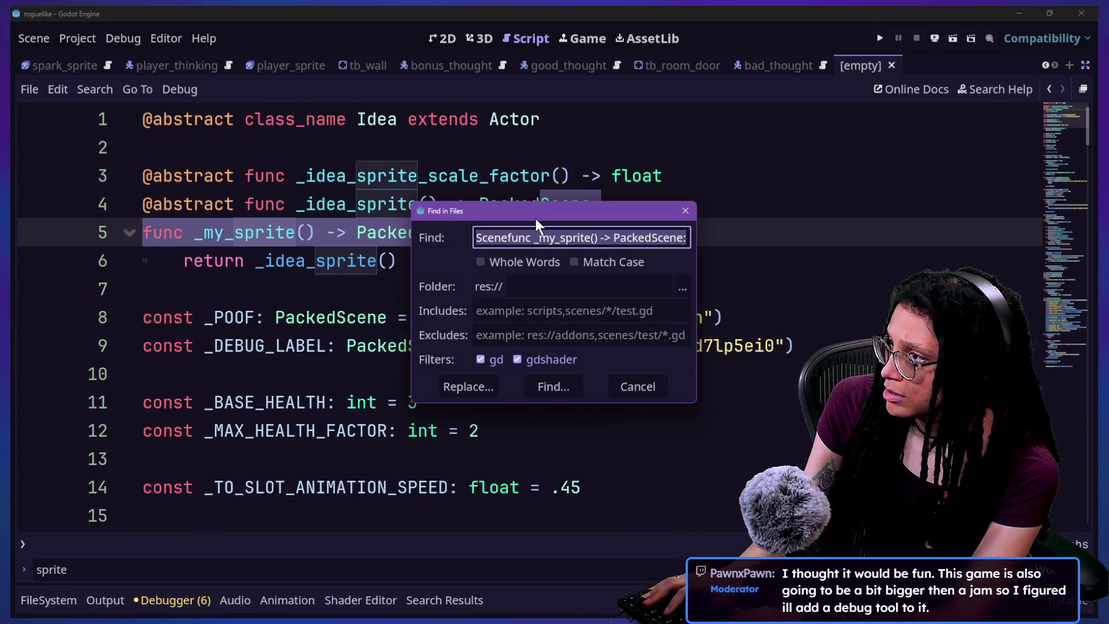
key("Escape")
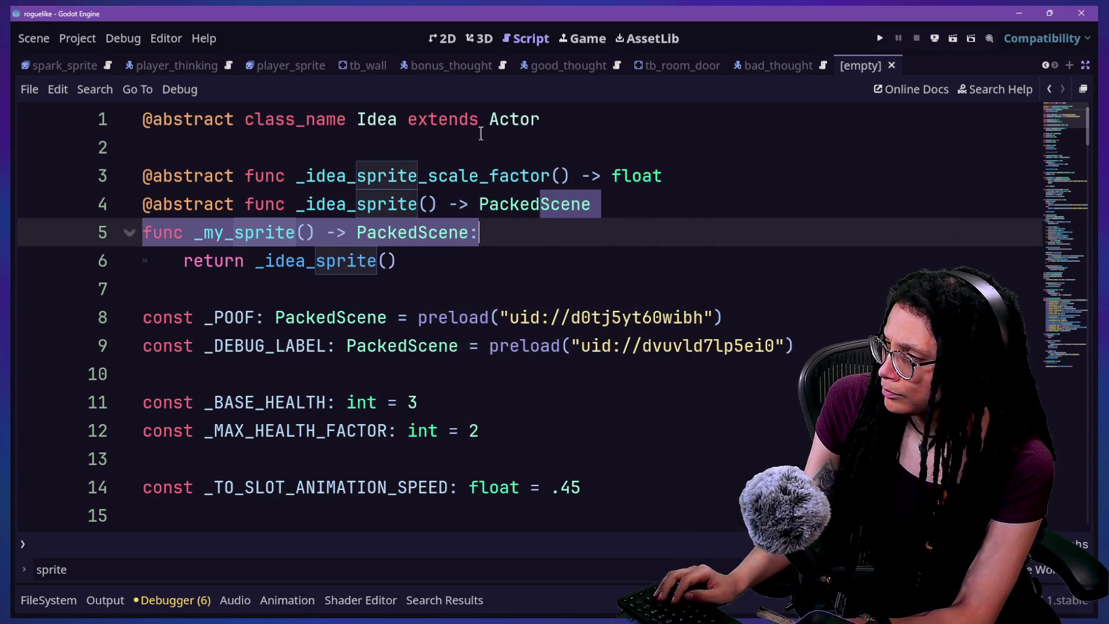
left_click(525, 134, "ctrl")
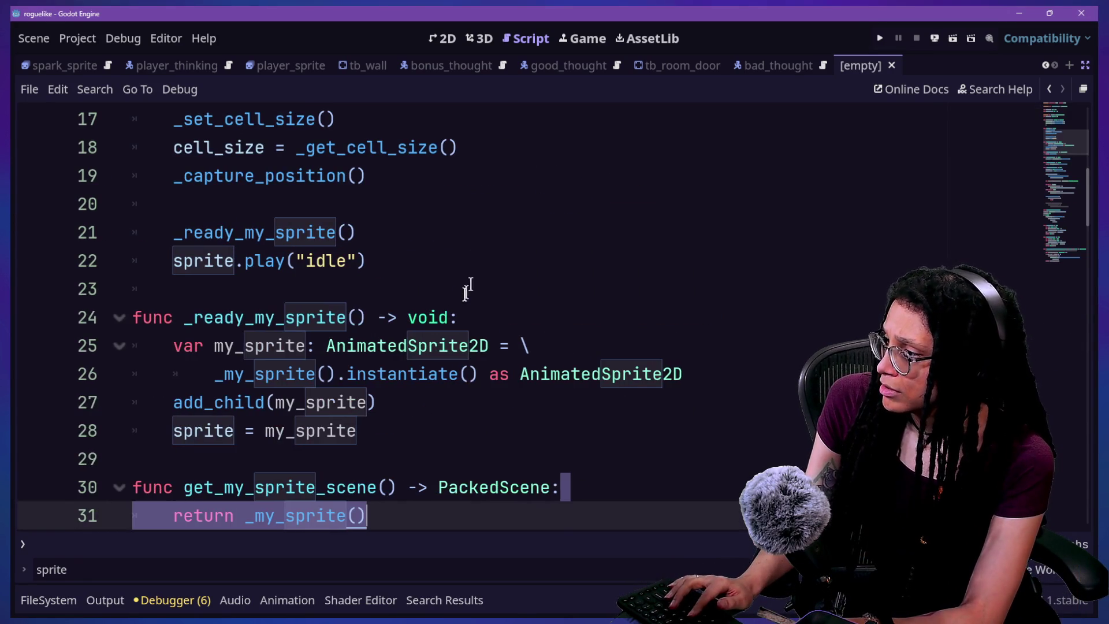
left_click(445, 299)
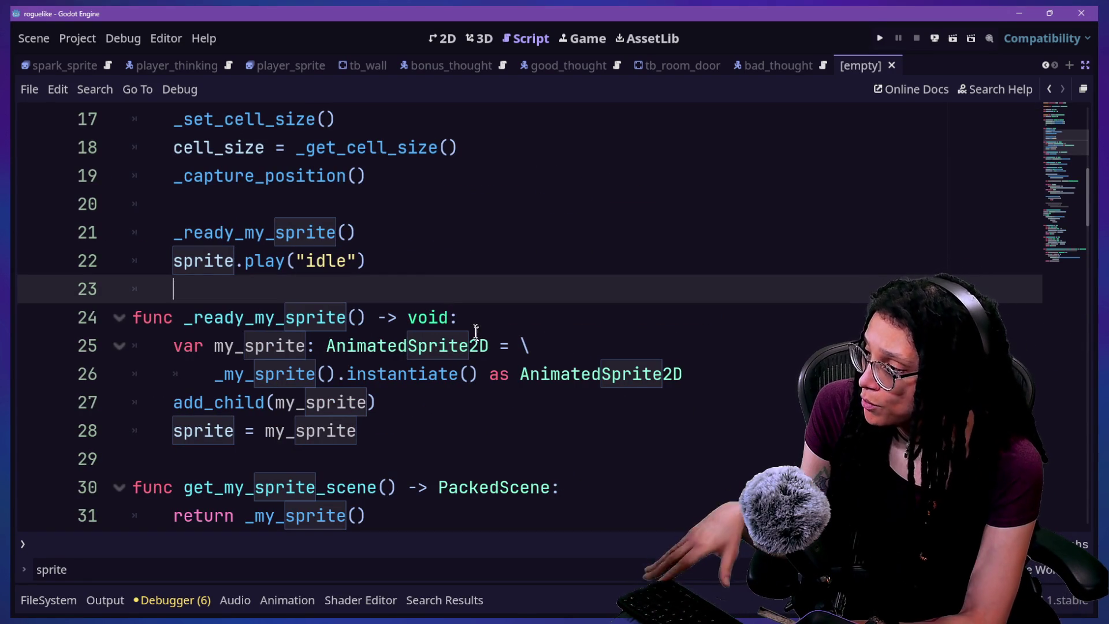
key("Escape")
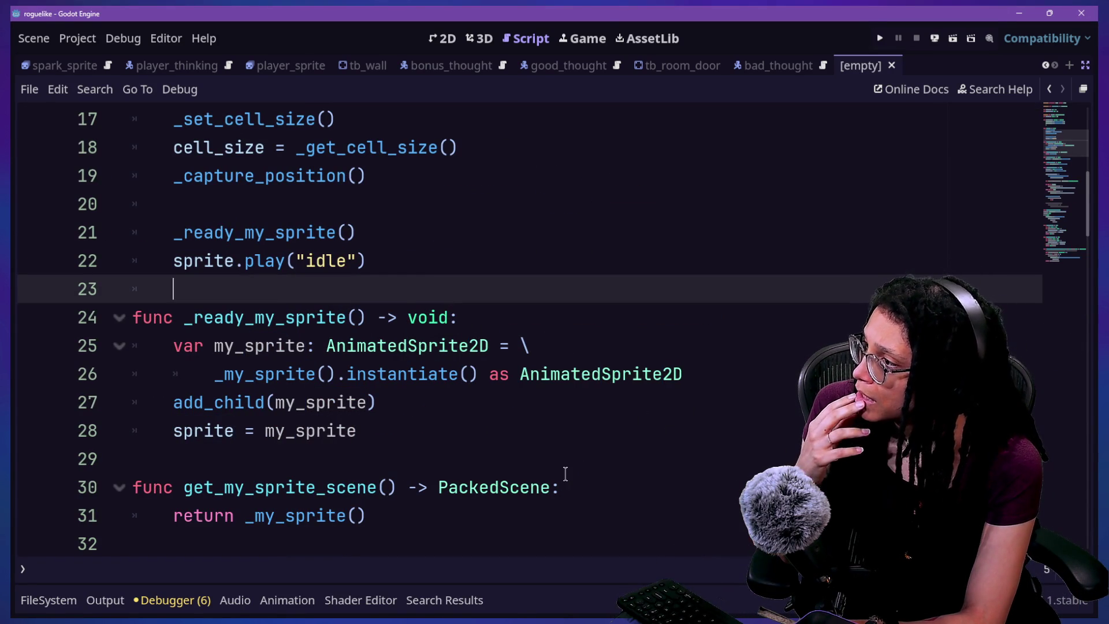
left_click(408, 424)
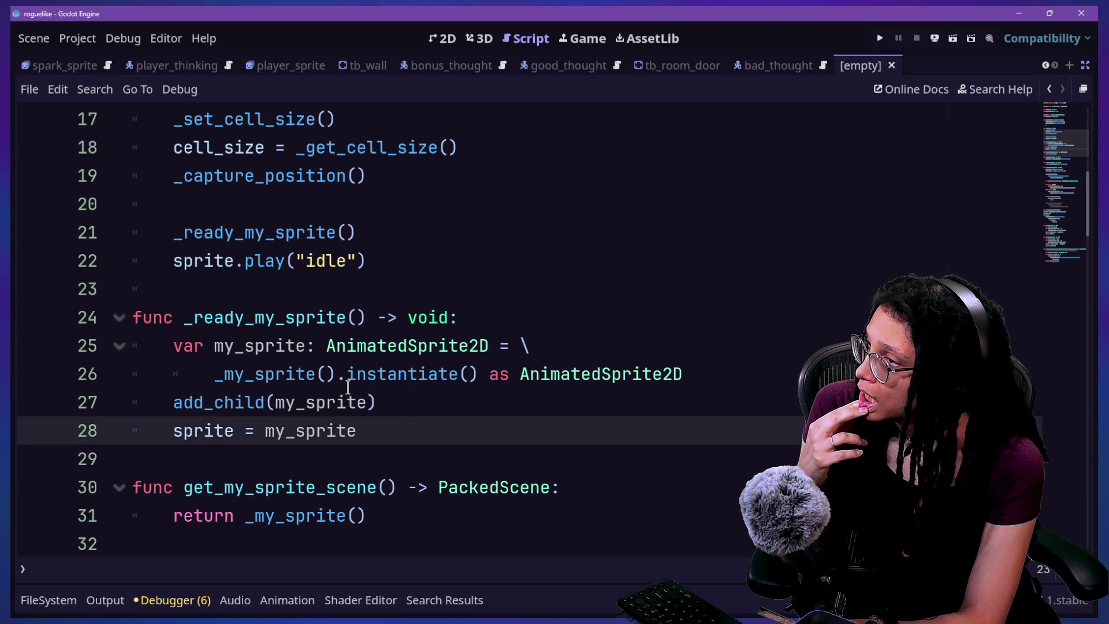
mouse_move(348, 387)
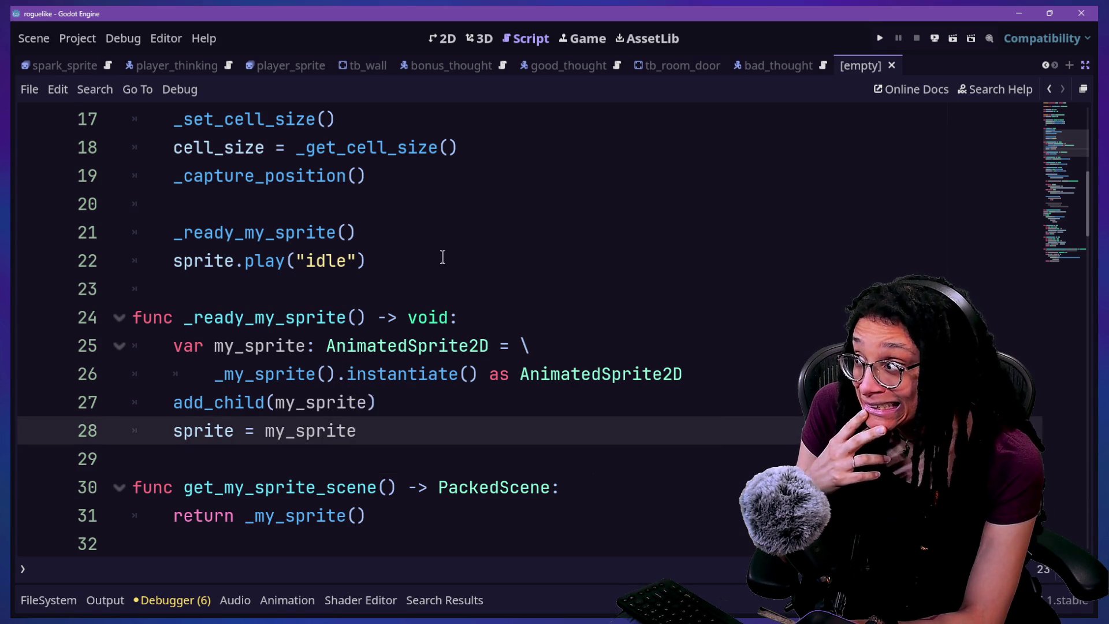
scroll(443, 257, "up", 5)
left_click(302, 160)
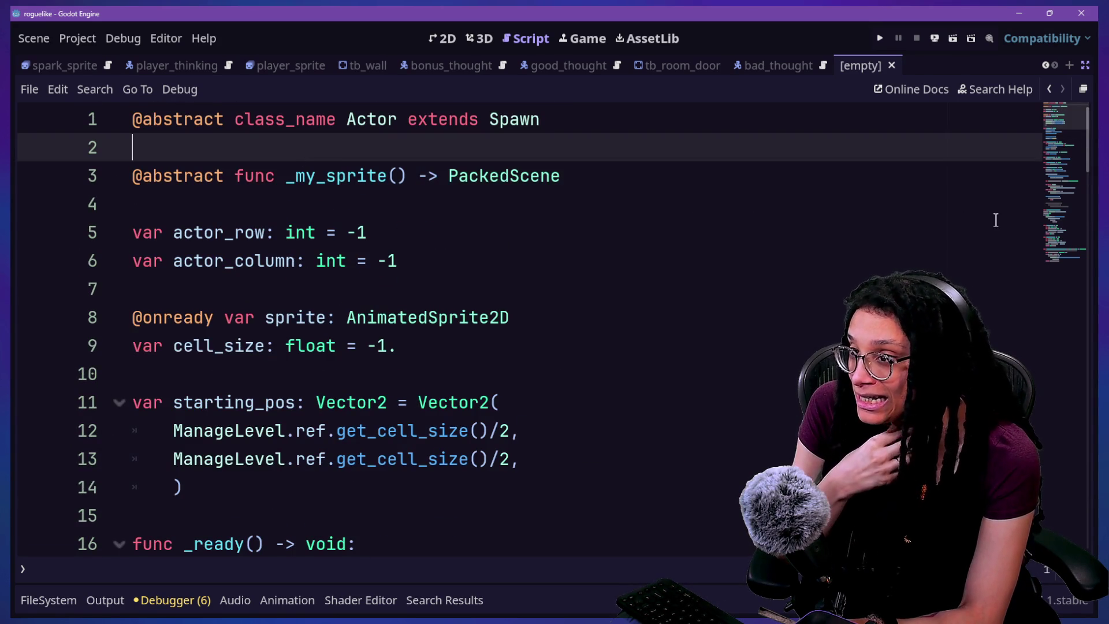
left_click(1050, 88)
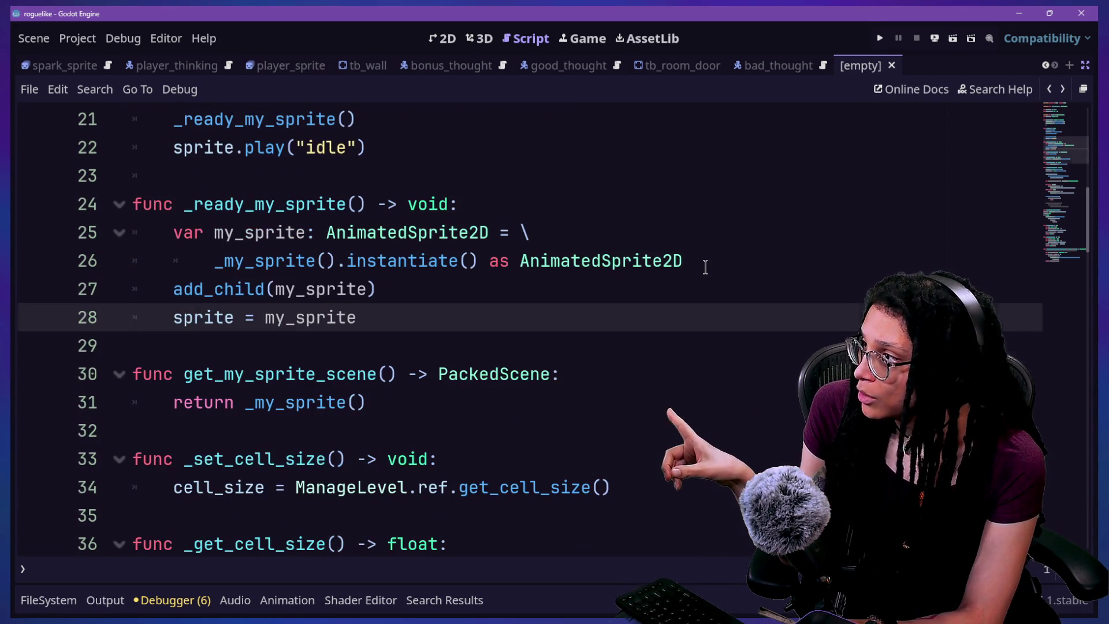
left_click(1049, 88)
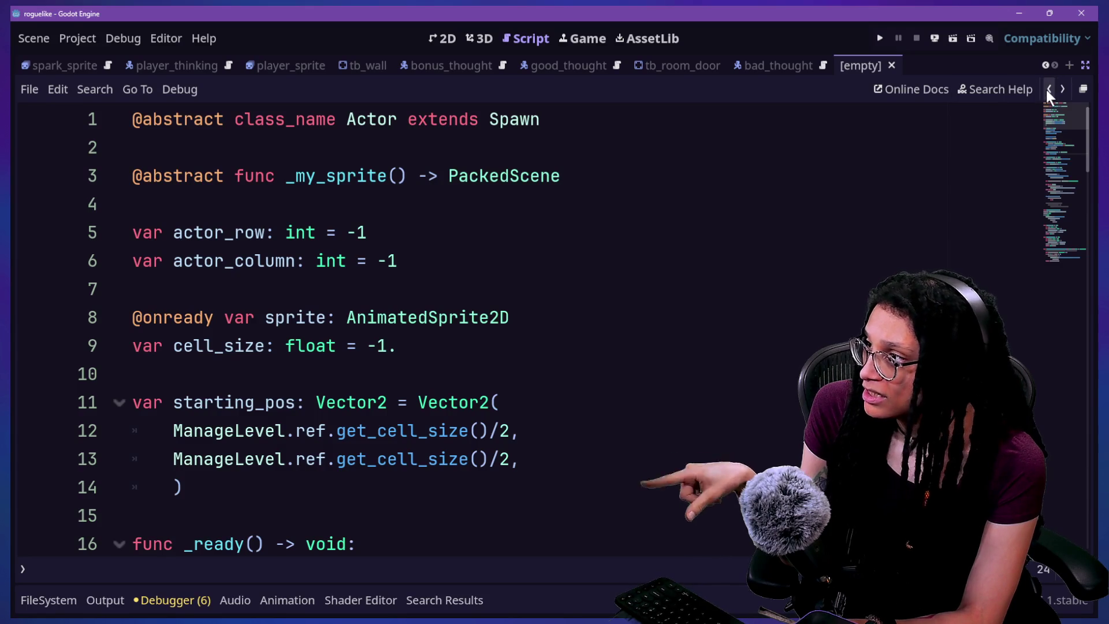
left_click(1047, 89)
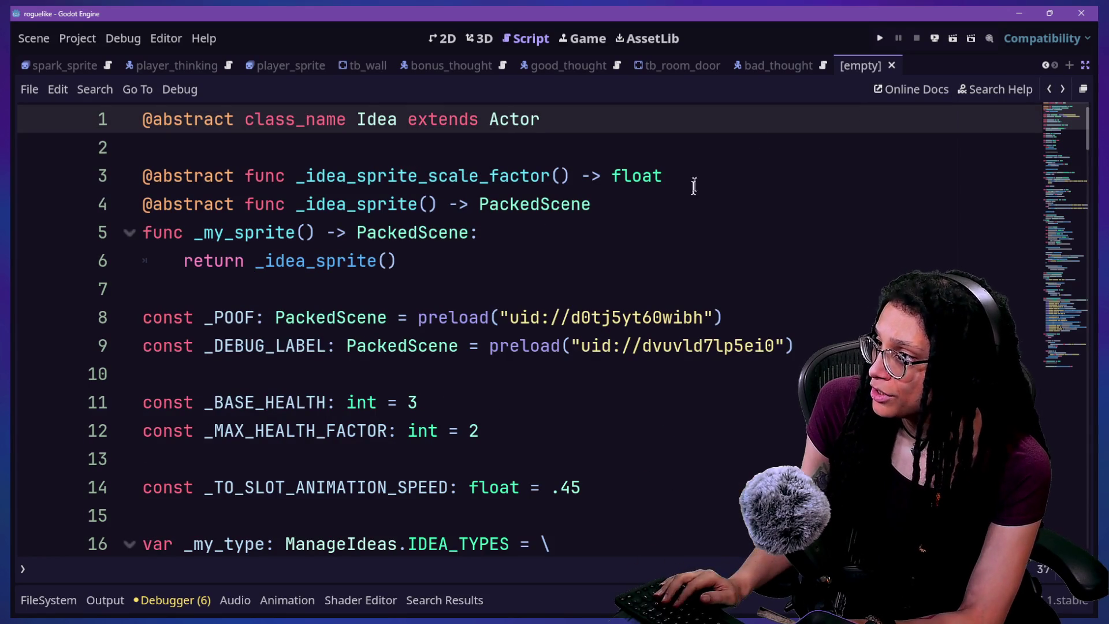
Step: Cut the _idea_sprite_scale_factor declaration from idea.gd and paste it at line 2 of actor.gd
left_click_drag(688, 188, 694, 149)
key("ctrl+c")
key("BackSpace")
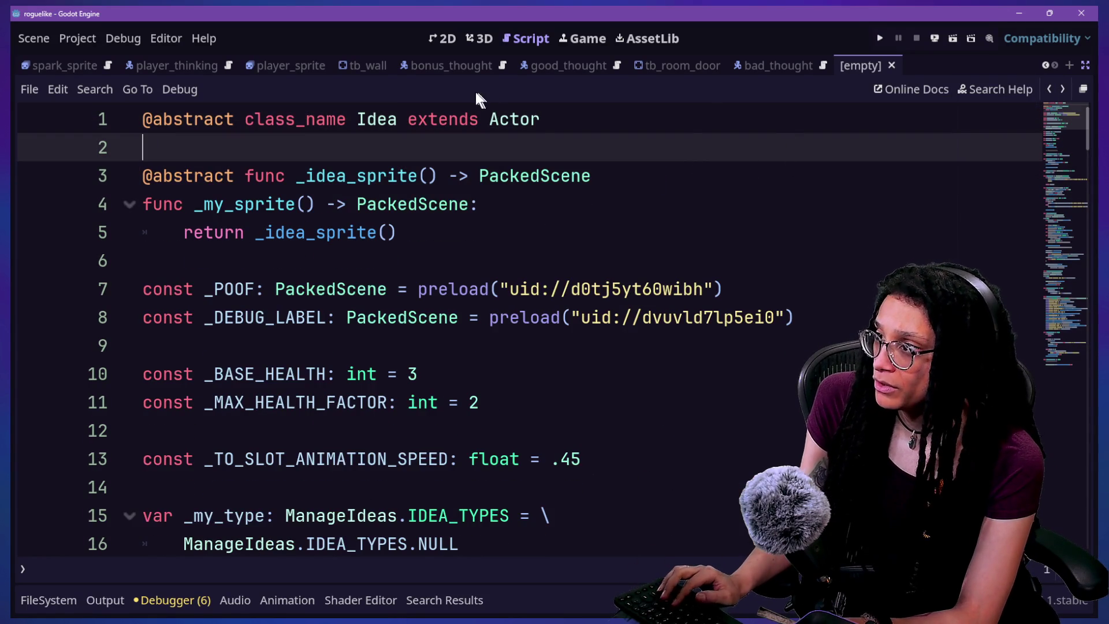
left_click(513, 119, "ctrl")
left_click(662, 278)
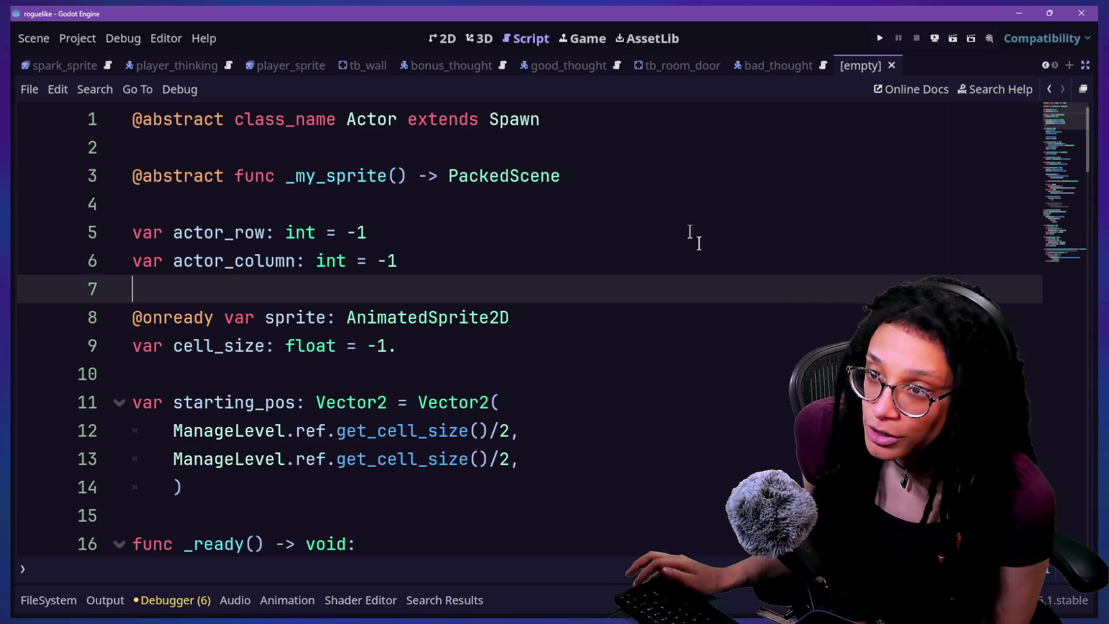
left_click(533, 138)
key("ctrl+v")
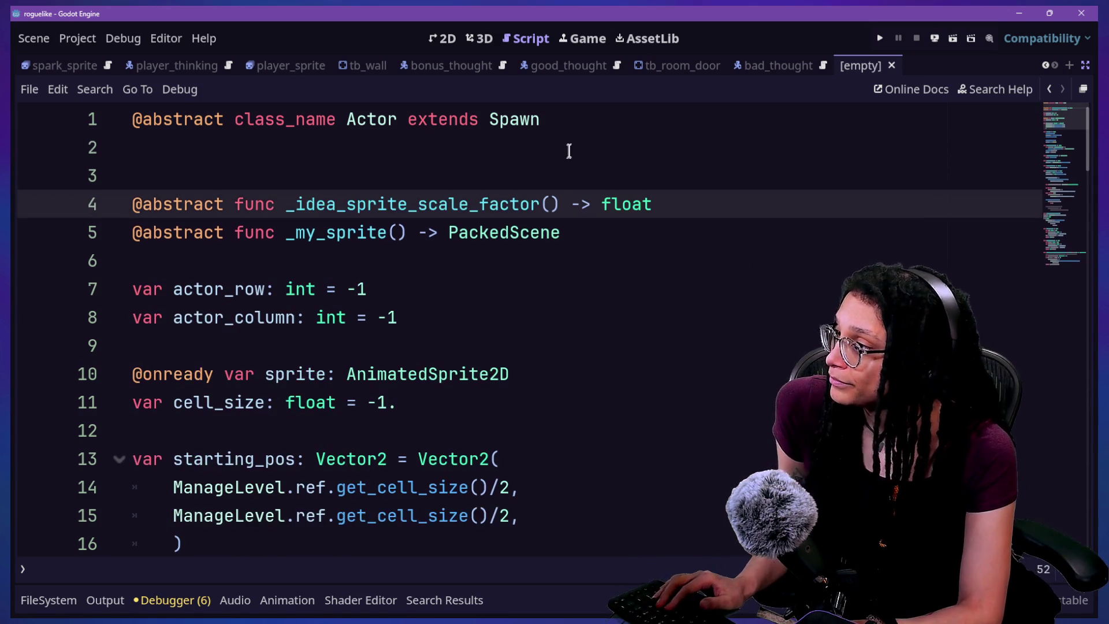
Step: Remove the extra blank line left among the Actor declarations
left_click(562, 171)
key("BackSpace")
key("Down")
key("Down")
key("Up")
key("Up")
key("Down")
key("Down")
key("Down")
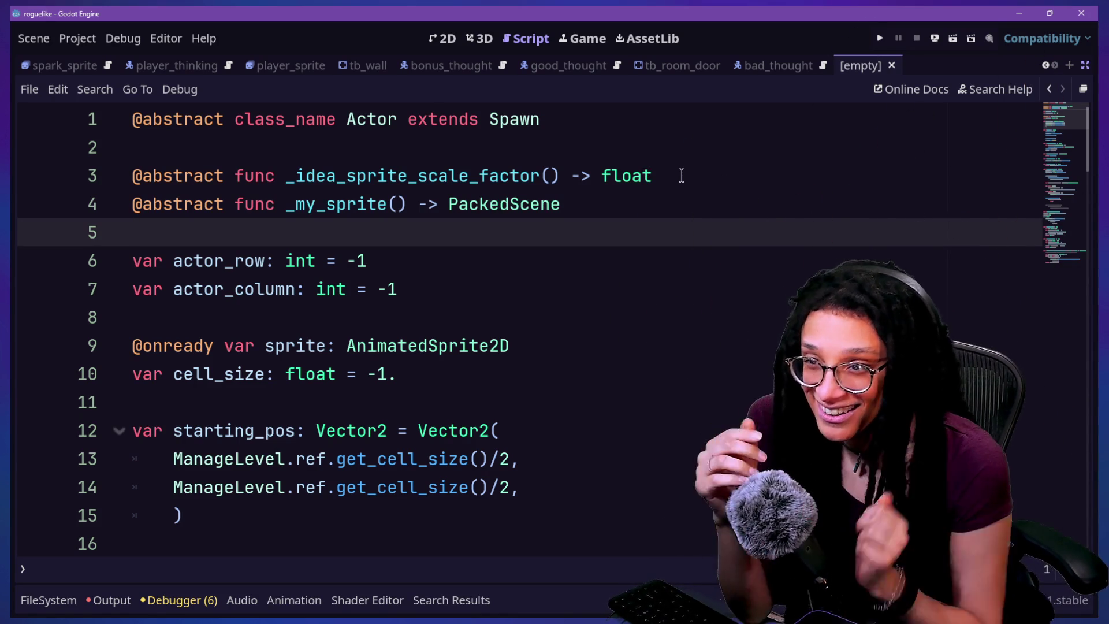
Step: Select and delete 'idea' from the pasted scale-factor function name
left_click(629, 126)
left_click(620, 144)
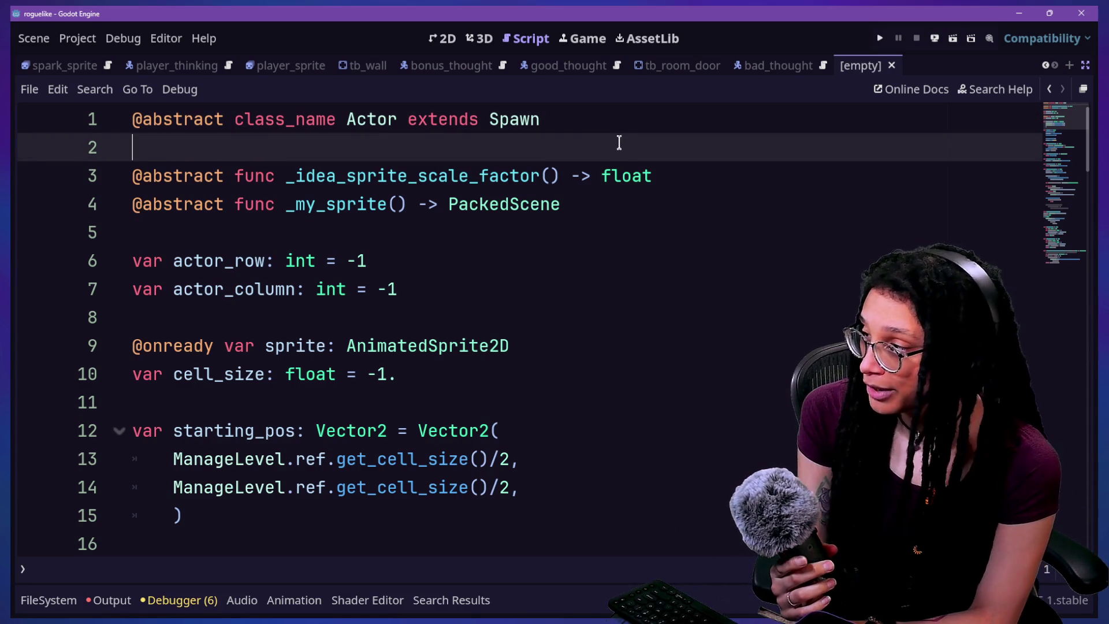
left_click(581, 174)
left_click(595, 207)
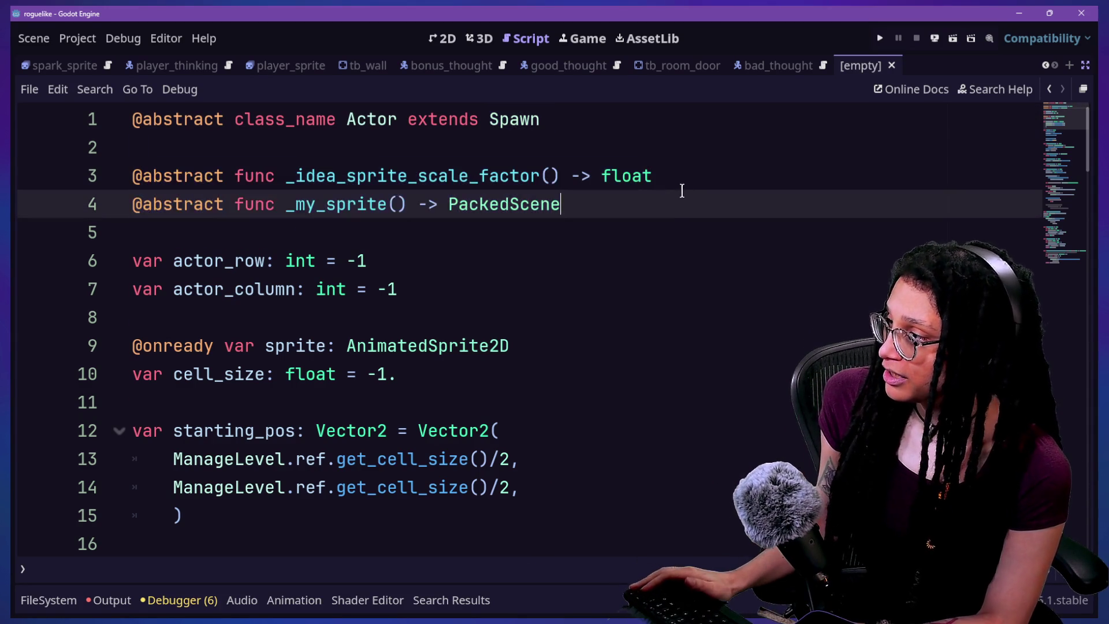
mouse_move(306, 175)
left_mouse_down()
mouse_move(396, 175)
mouse_move(333, 183)
left_mouse_up()
key("BackSpace")
Step: Type 'my' to complete the _my_sprite_scale_factor name, then scroll through the Actor script
type("my")
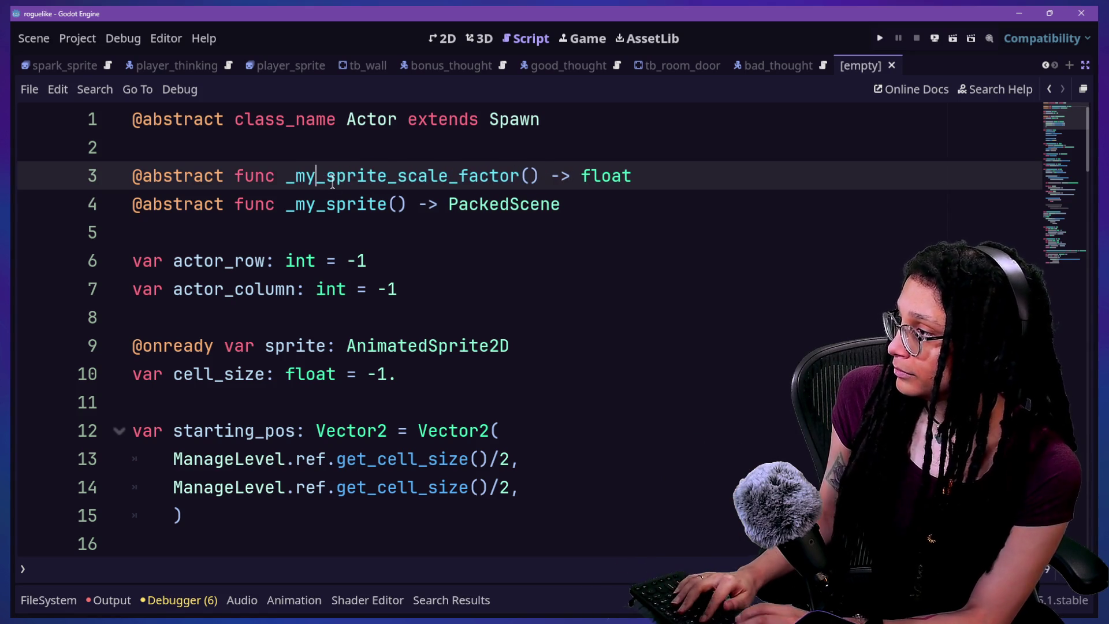
left_click(387, 176)
left_click(701, 214)
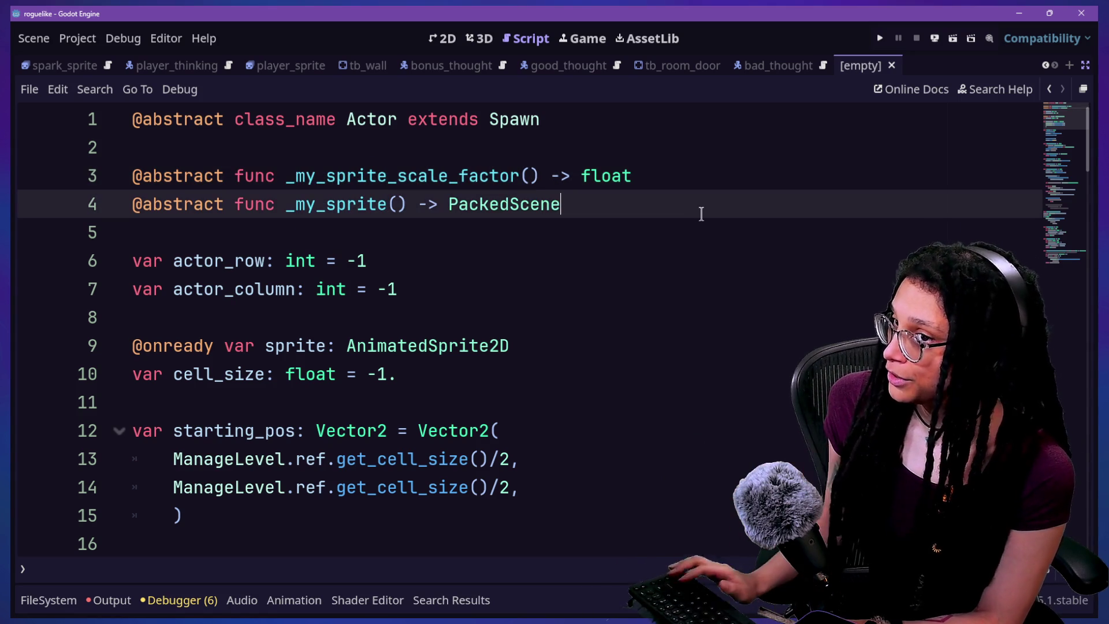
left_click(707, 179)
left_click(493, 255)
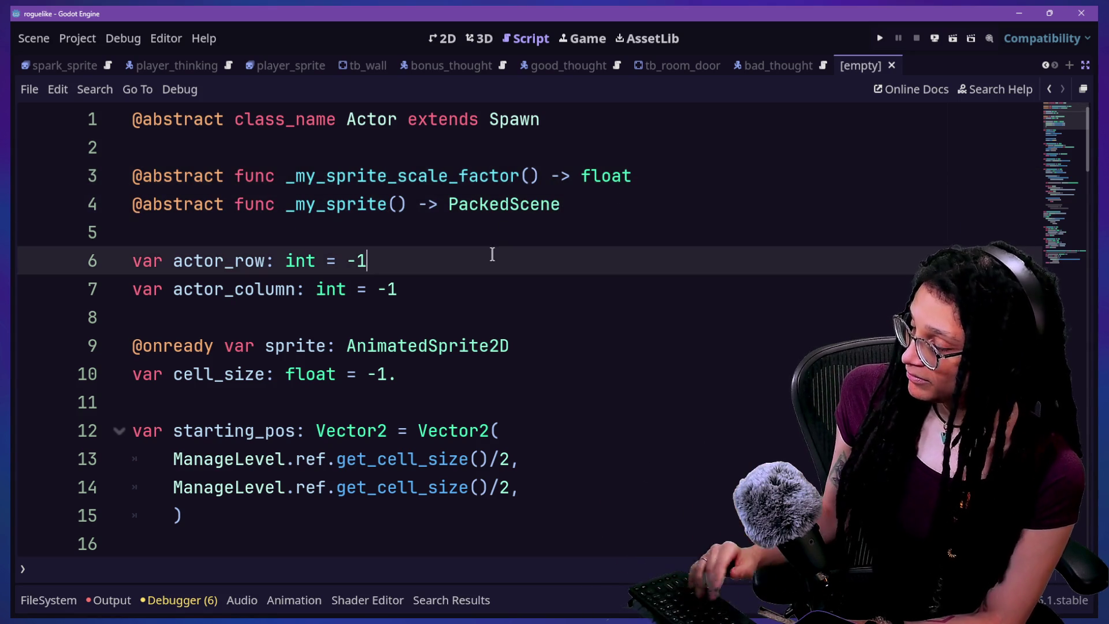
scroll(493, 254, "down", 1)
scroll(492, 254, "down", 15)
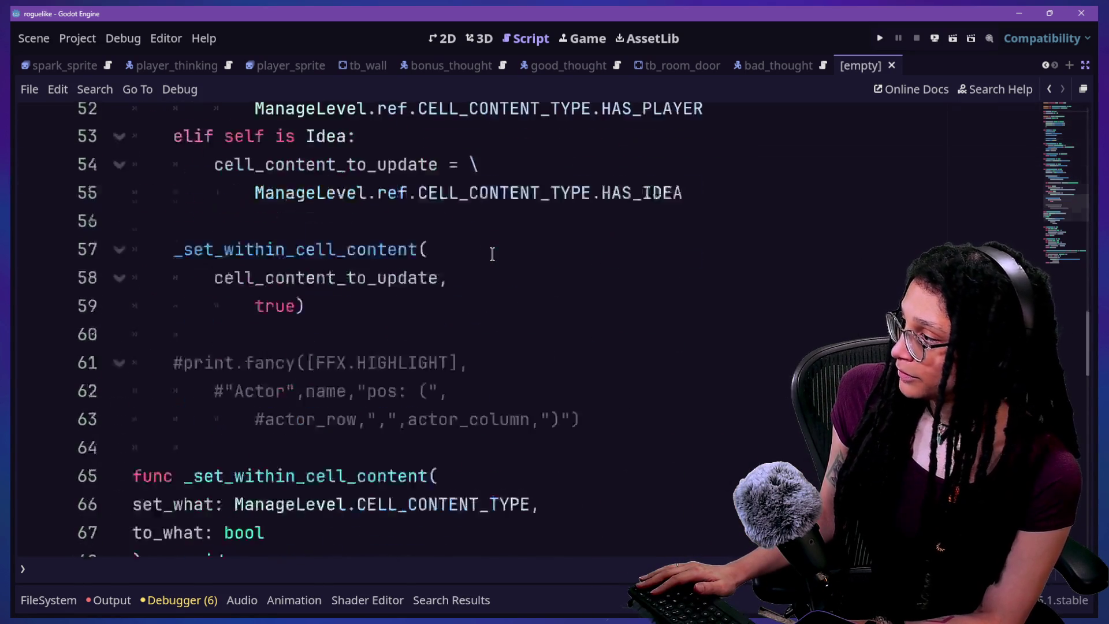
scroll(492, 254, "down", 12)
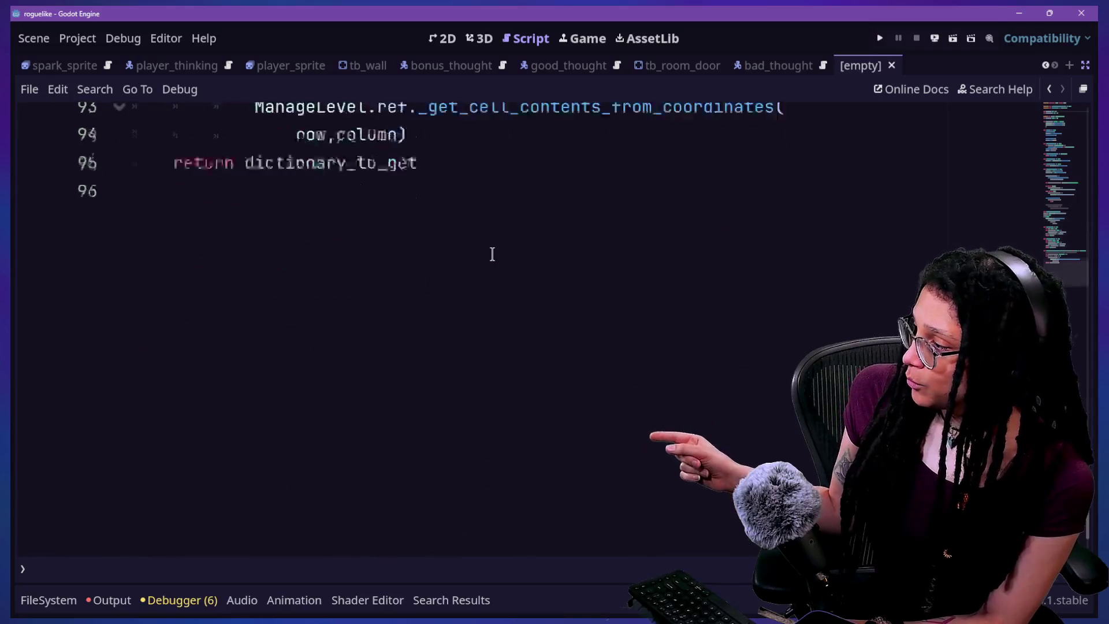
scroll(492, 254, "up", 3)
Step: Find _my_sprite and start a 'sprite.scale =' line after sprite = my_sprite
key("ctrl+f")
type("_my_sp")
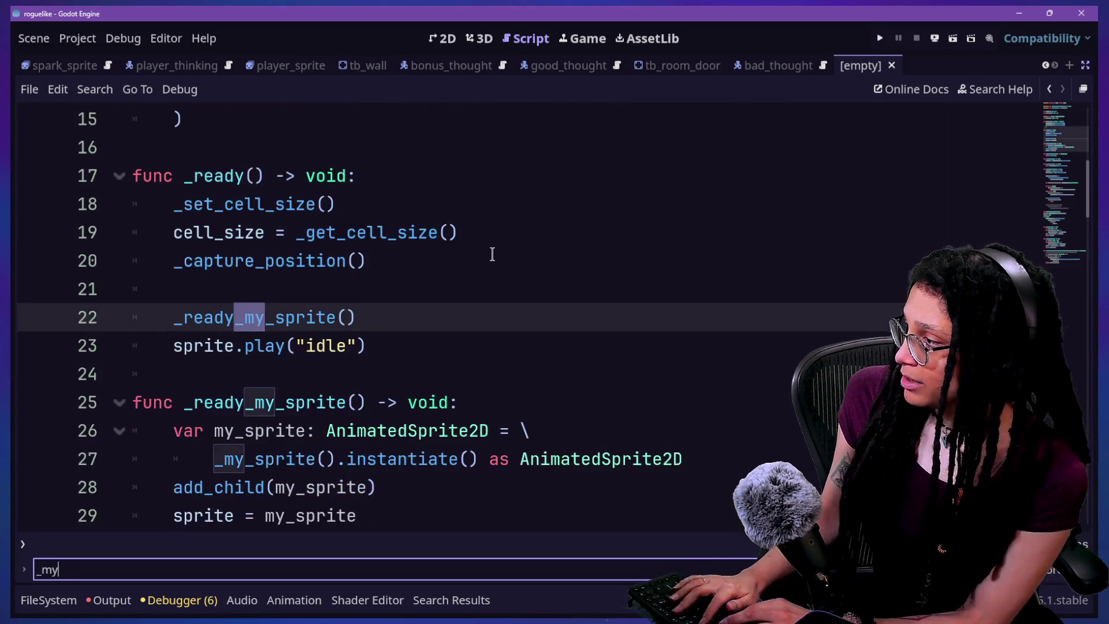
type("rite")
key("Return")
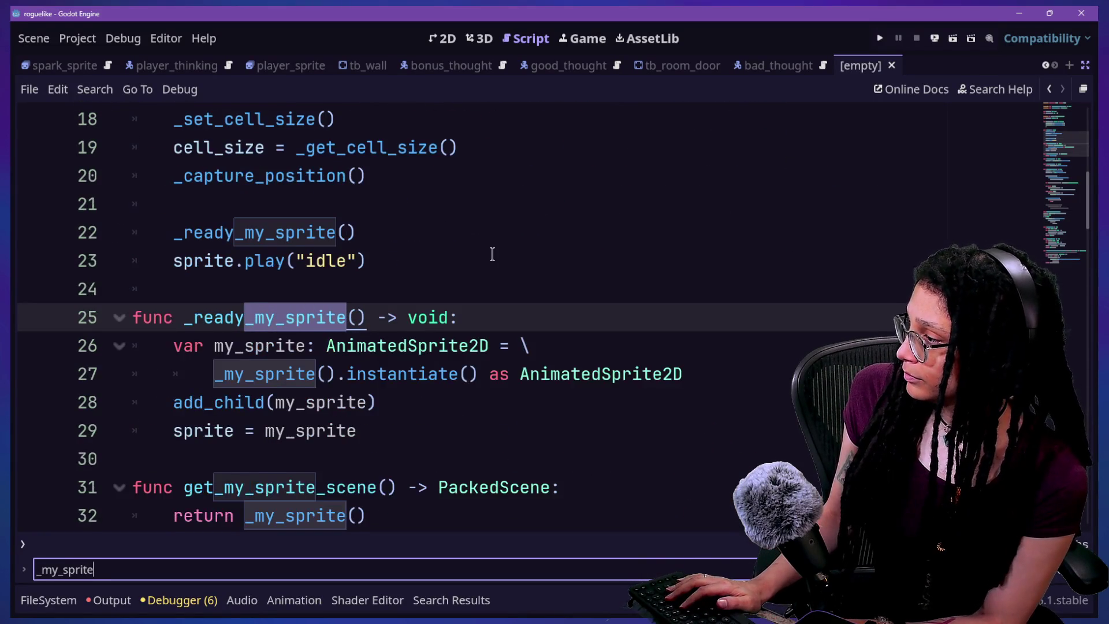
key("Return")
left_click(393, 347)
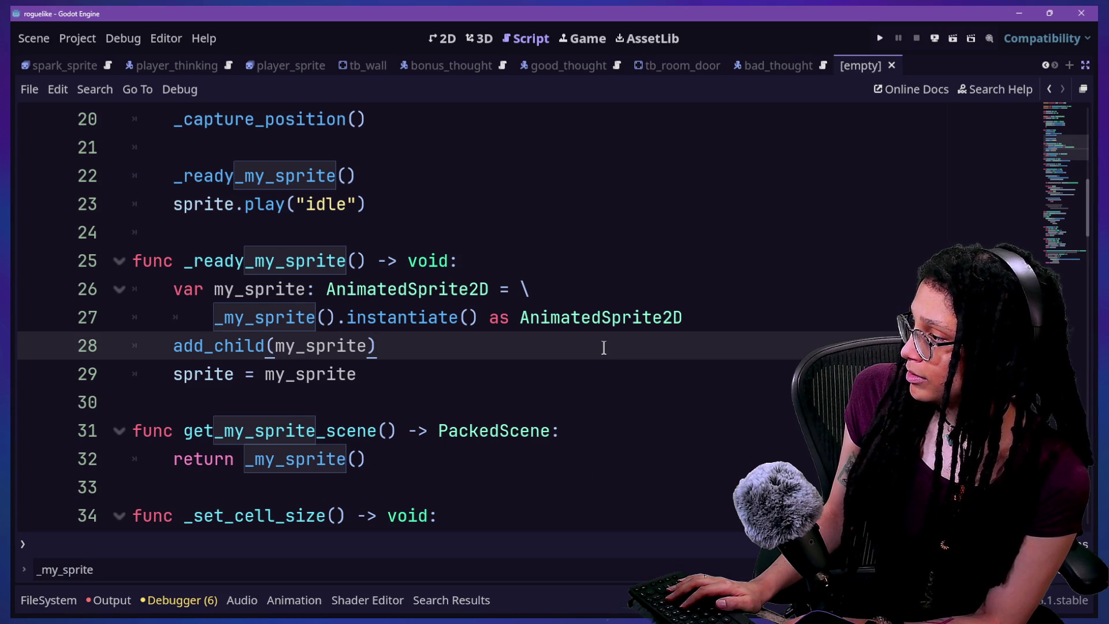
key("Down")
key("Return")
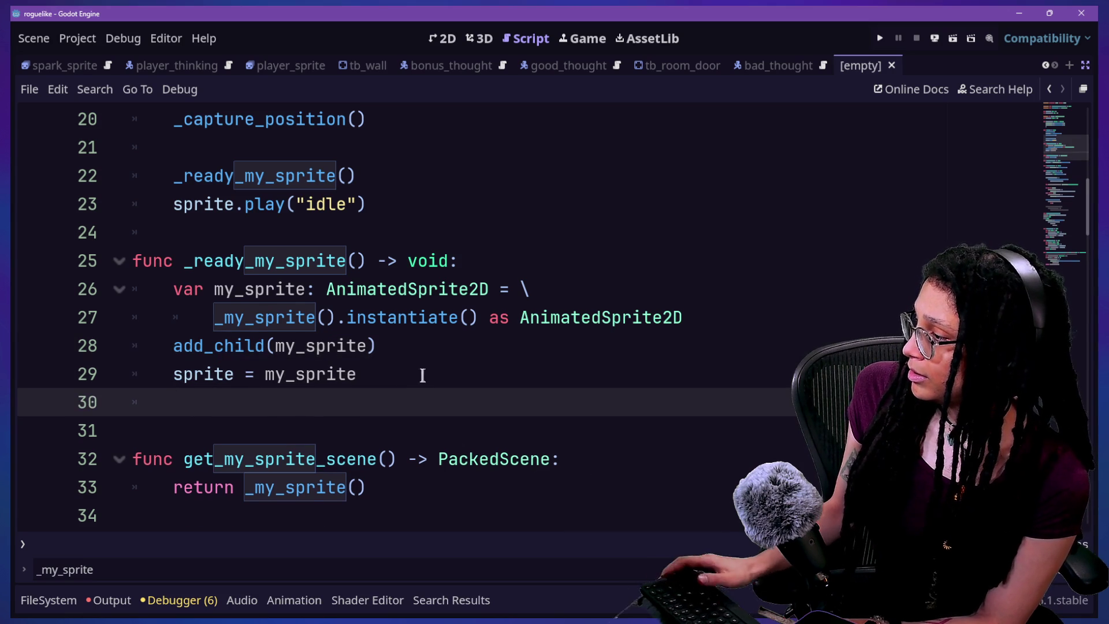
scroll(573, 378, "down", 1)
type("sprite.")
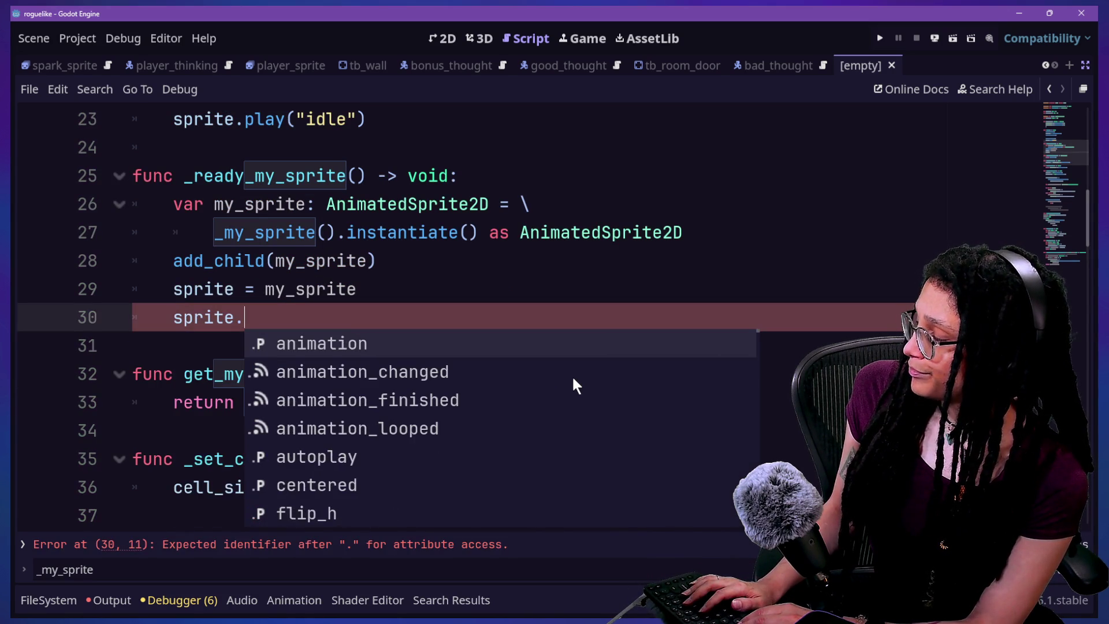
type("scale =")
Step: Replace the unfinished sprite scale assignment on line 30 with an autocompleted sprite.apply_scale( call
key("BackSpace")
key("BackSpace")
key("BackSpace")
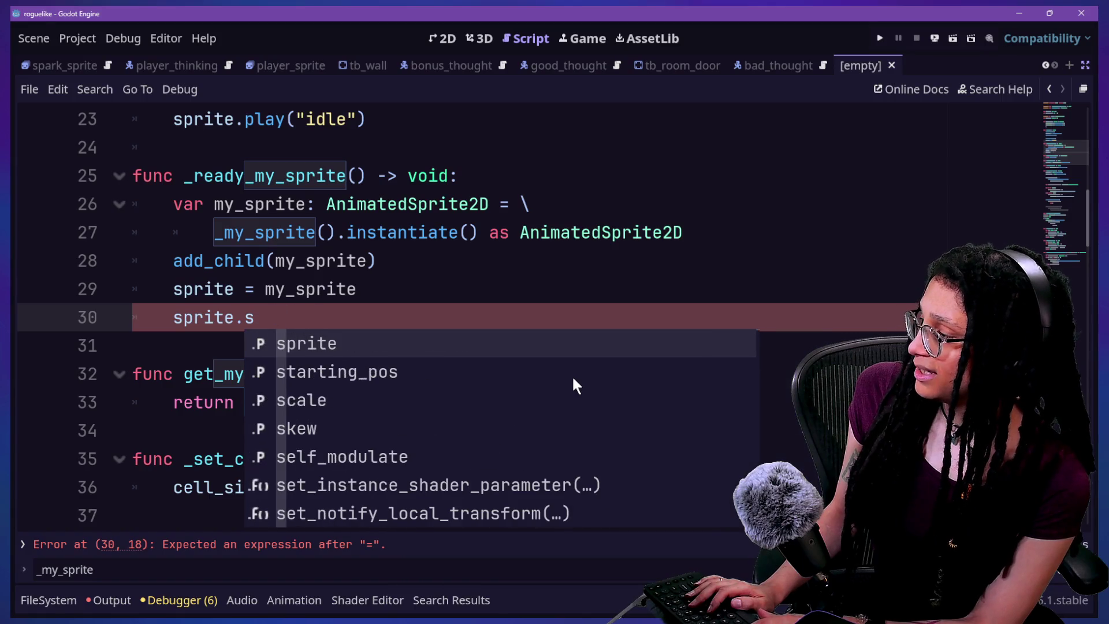
key("BackSpace")
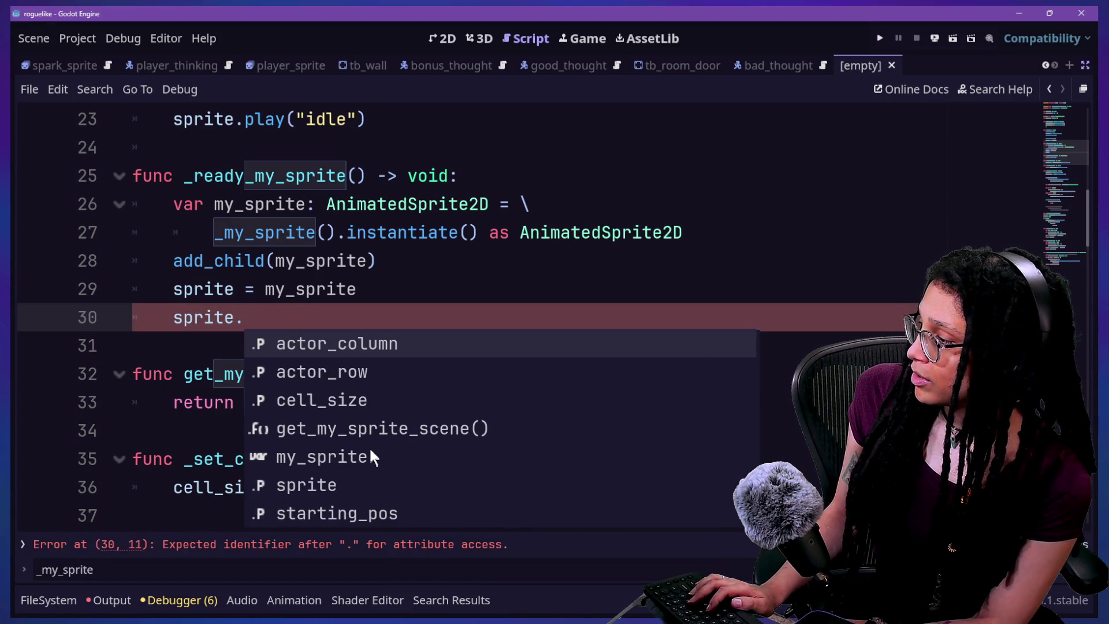
type("ap")
key("Return")
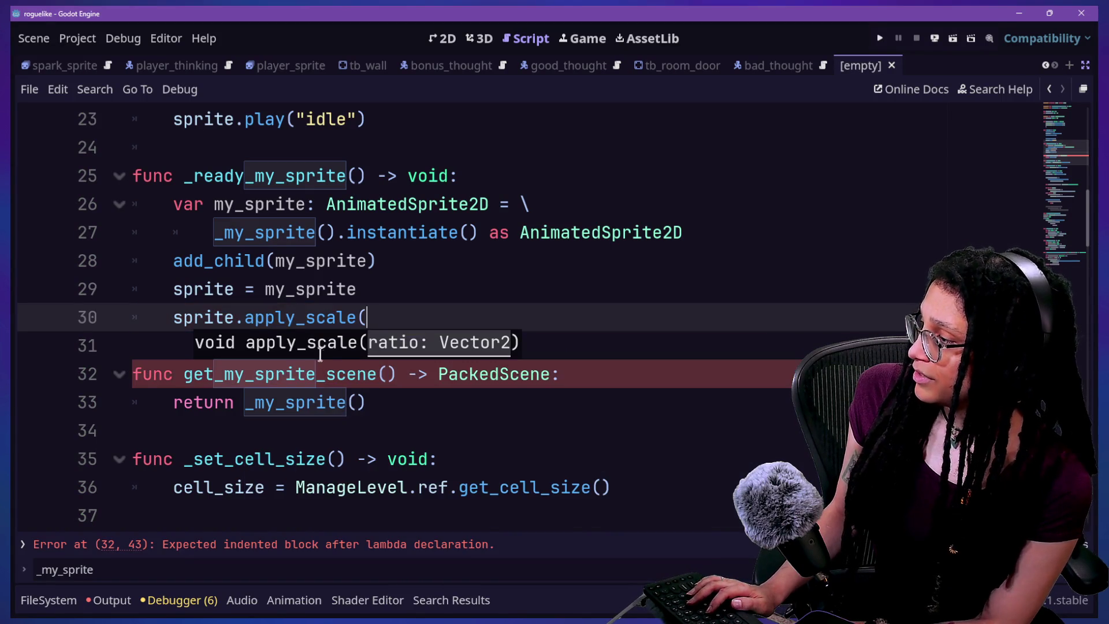
mouse_move(309, 320)
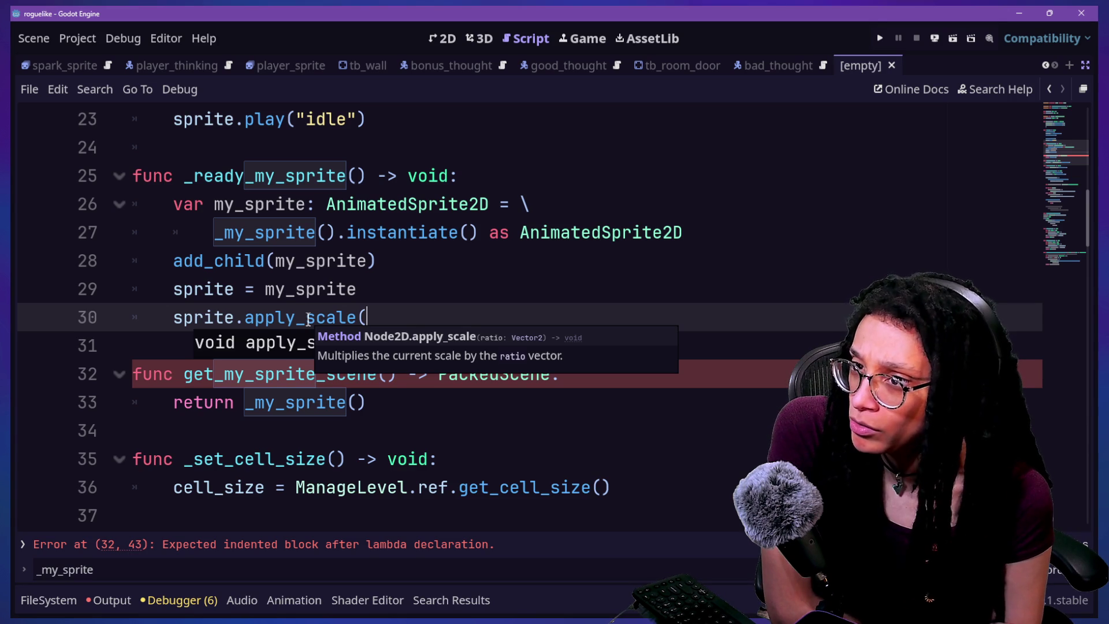
key("Down")
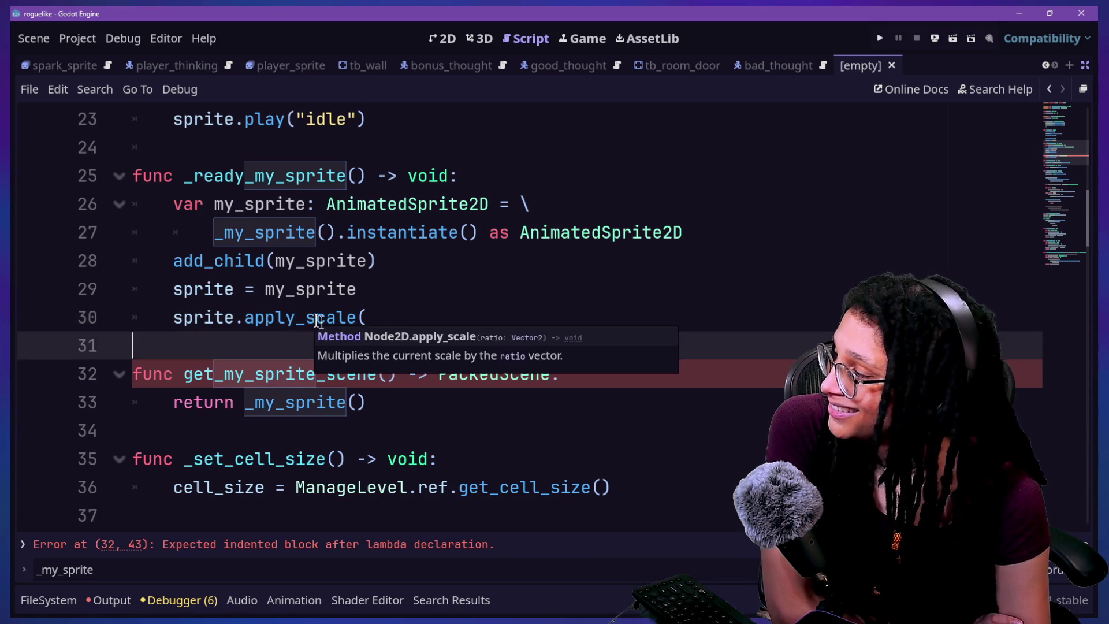
key("BackSpace")
key("Return")
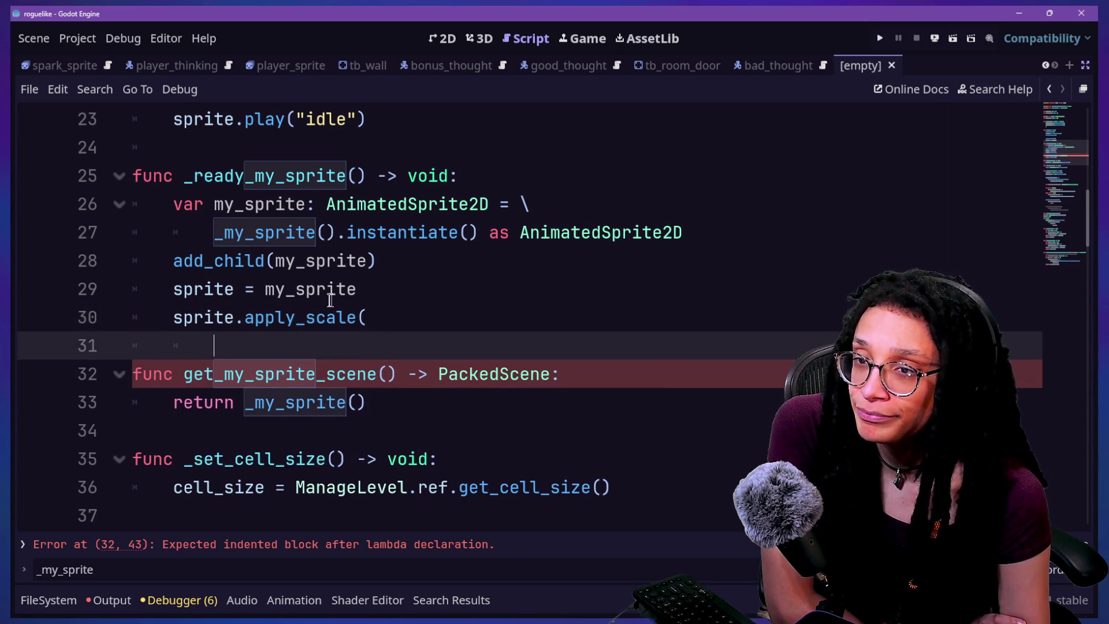
Step: Retry line 30, briefly writing sprite.scale = before settling on sprite.apply_scale( again
left_click(334, 262)
left_click(367, 318)
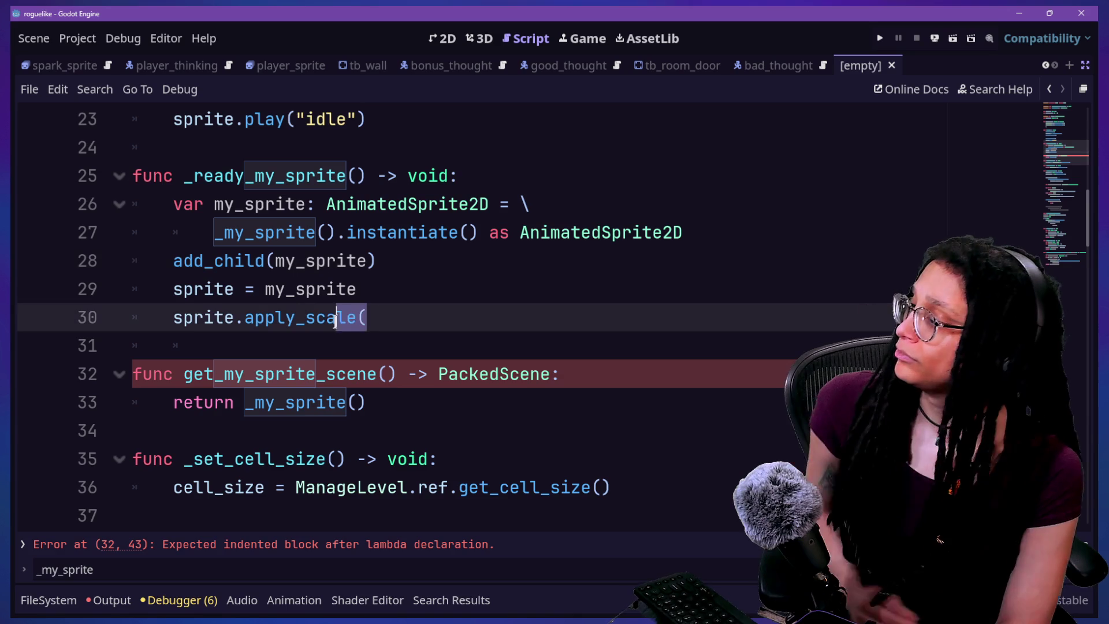
key("BackSpace")
key("BackSpace")
key("BackSpace")
key("BackSpace")
key("BackSpace")
type("scal")
key("BackSpace")
type("le =")
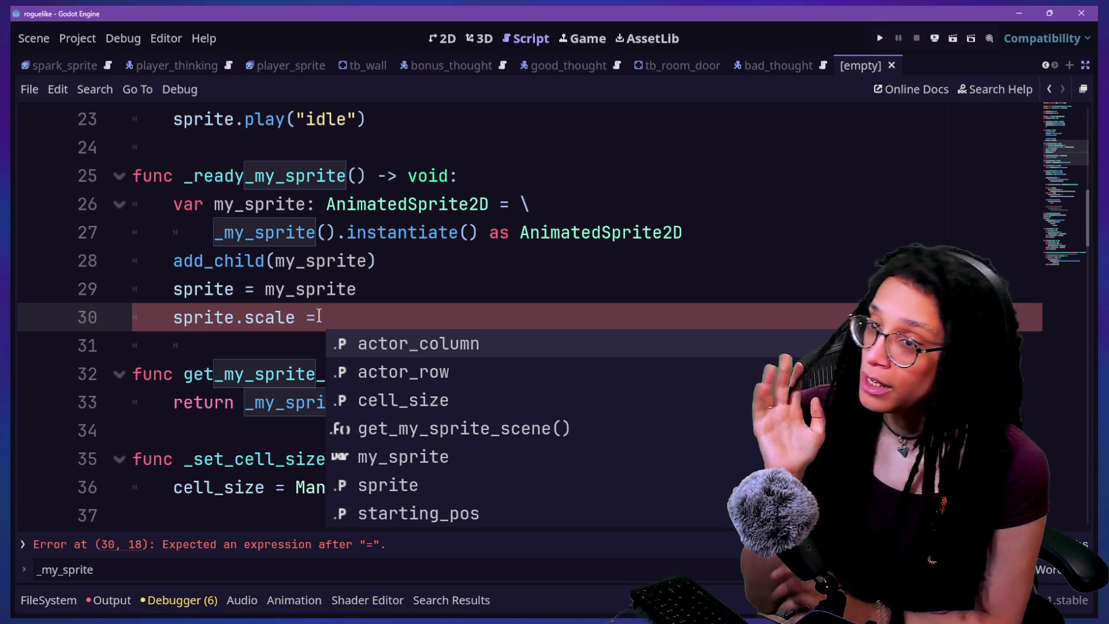
key("BackSpace")
key("BackSpace")
key("BackSpace")
key("BackSpace")
key("BackSpace")
type("app")
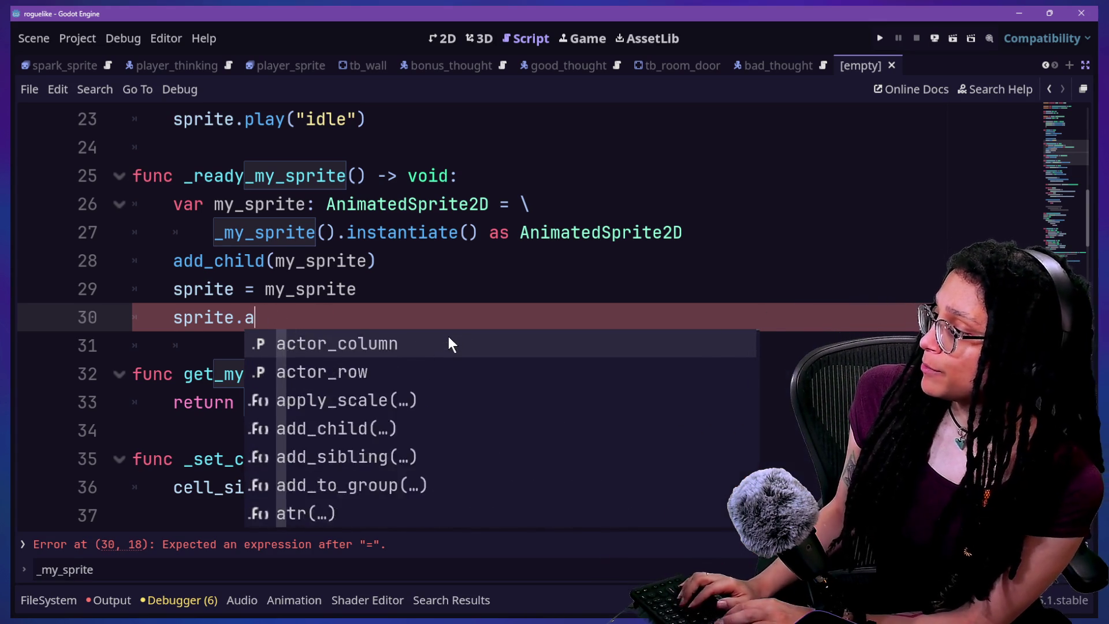
key("Return")
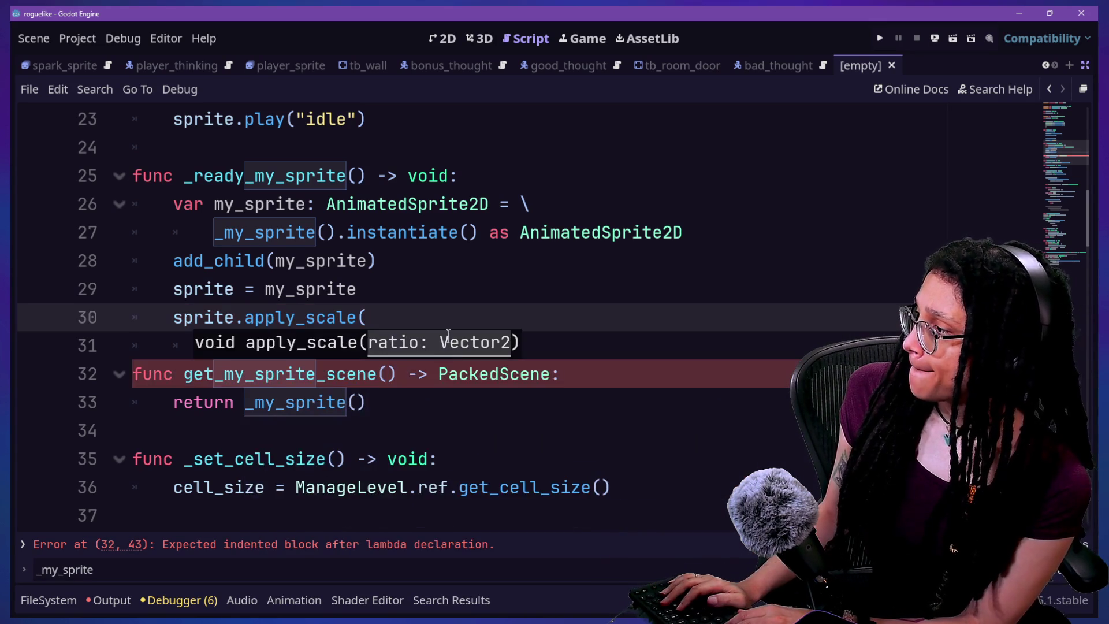
scroll(245, 184, "up", 7)
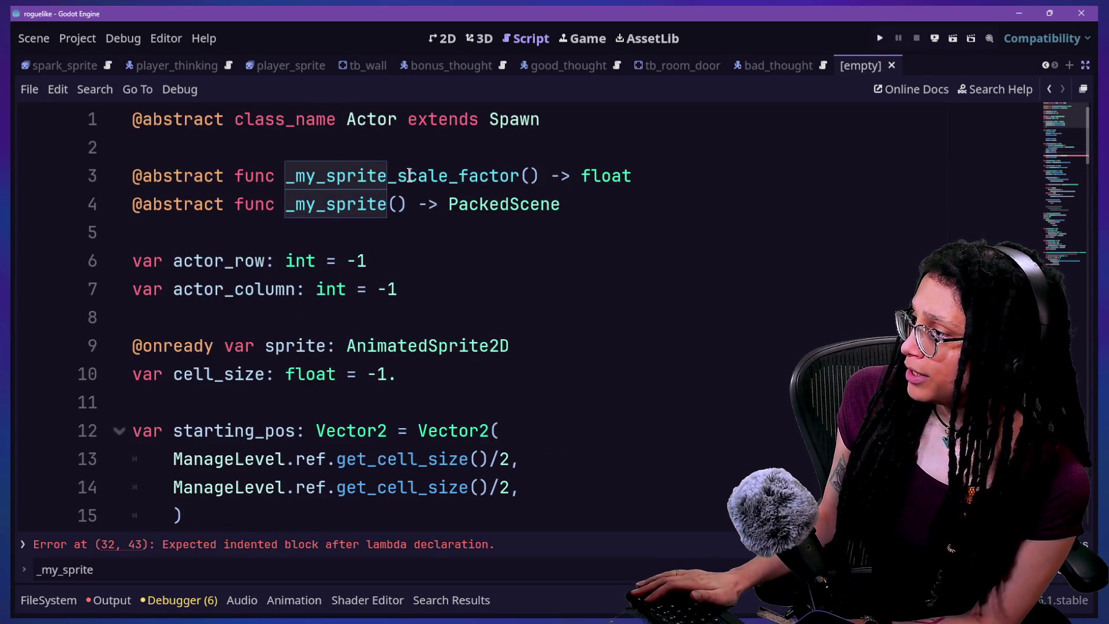
Step: Rename _my_sprite_scale_factor to _my_sprite_scale_ratio and change its return type from float to Vector2
left_click_drag(458, 180, 518, 180)
type("ratio")
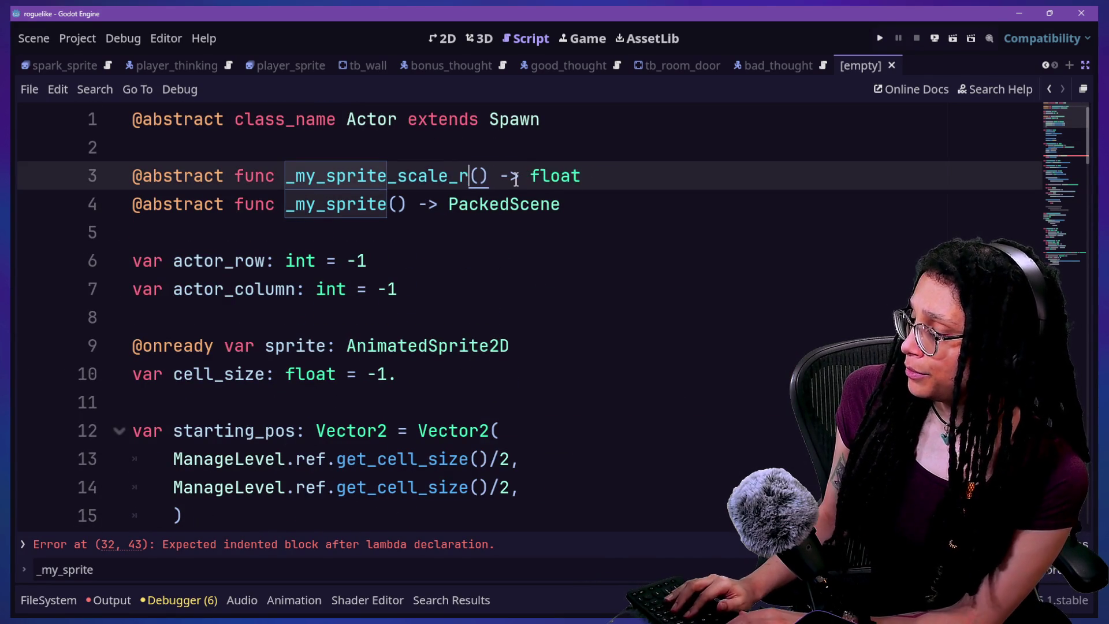
left_click(532, 124)
left_click(663, 169)
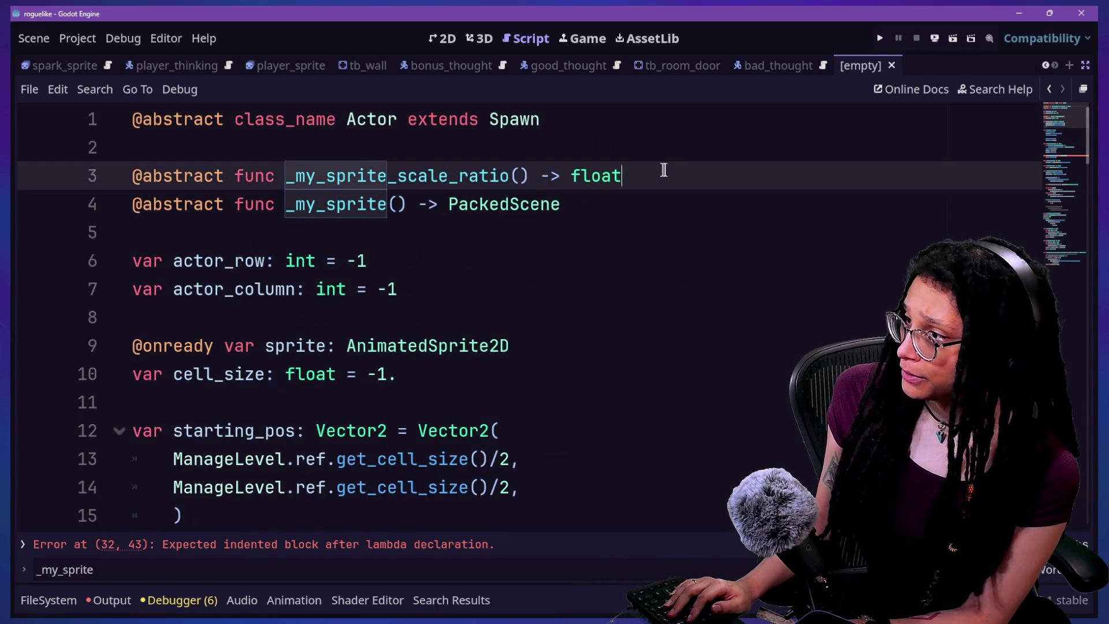
double_click(610, 168)
type("Vector2")
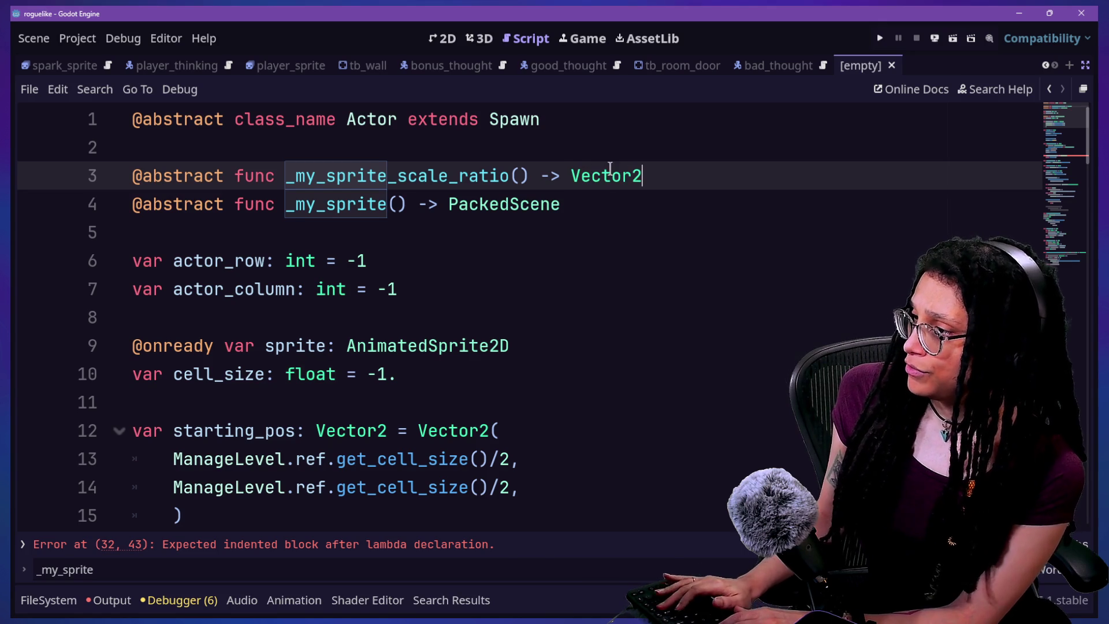
Step: Pass _my_sprite_scale_ratio() as the argument of sprite.apply_scale on line 30
scroll(530, 181, "down", 8)
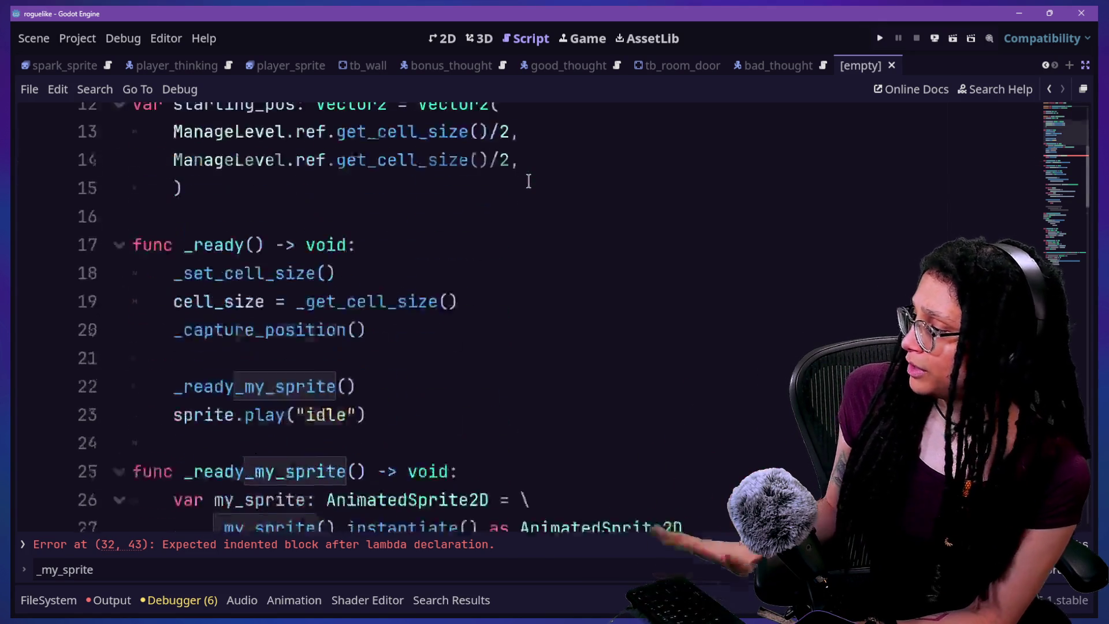
left_click(566, 369)
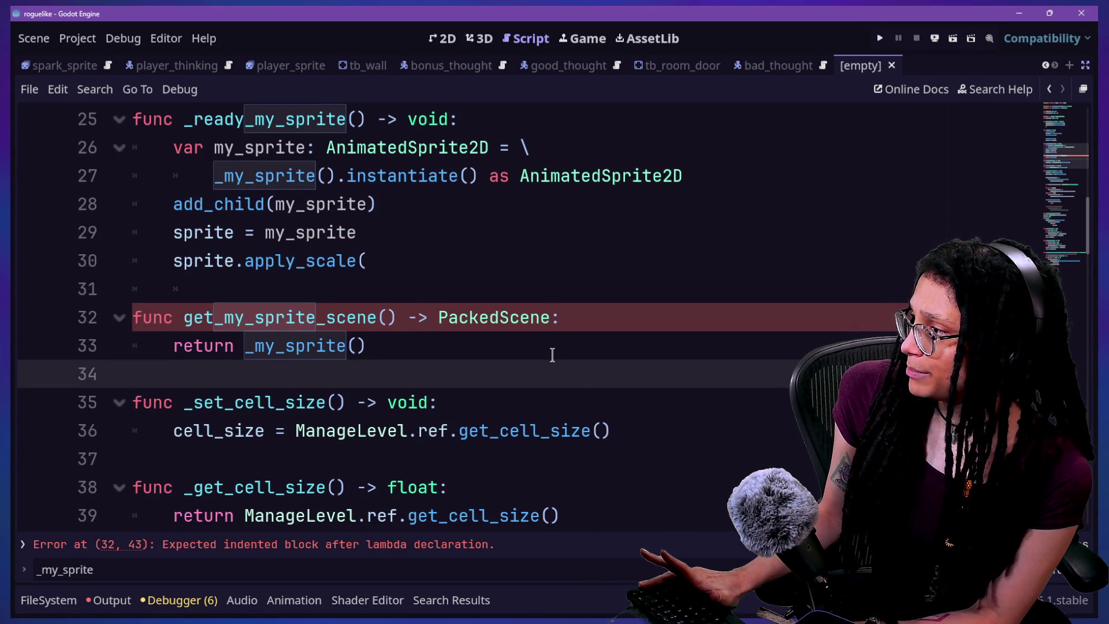
left_click(579, 231)
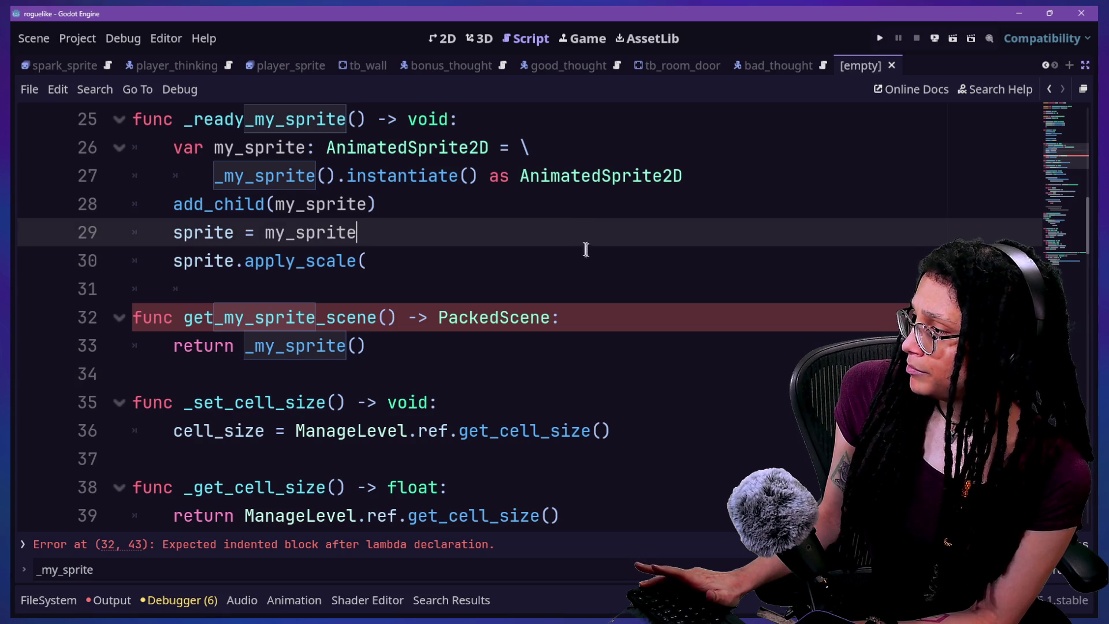
left_click(602, 261)
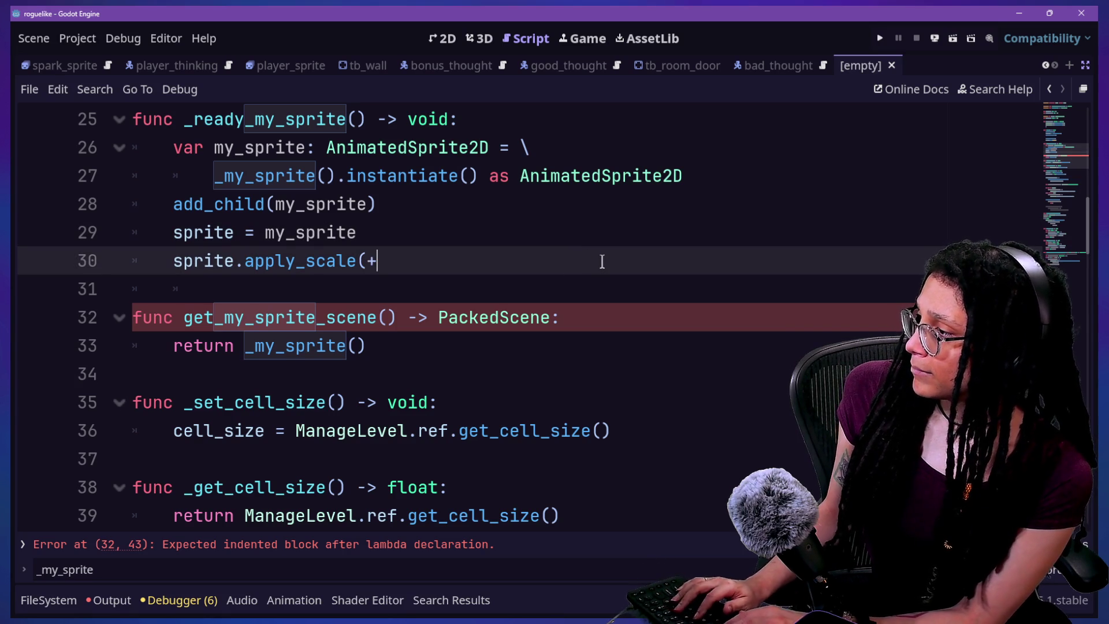
type("my")
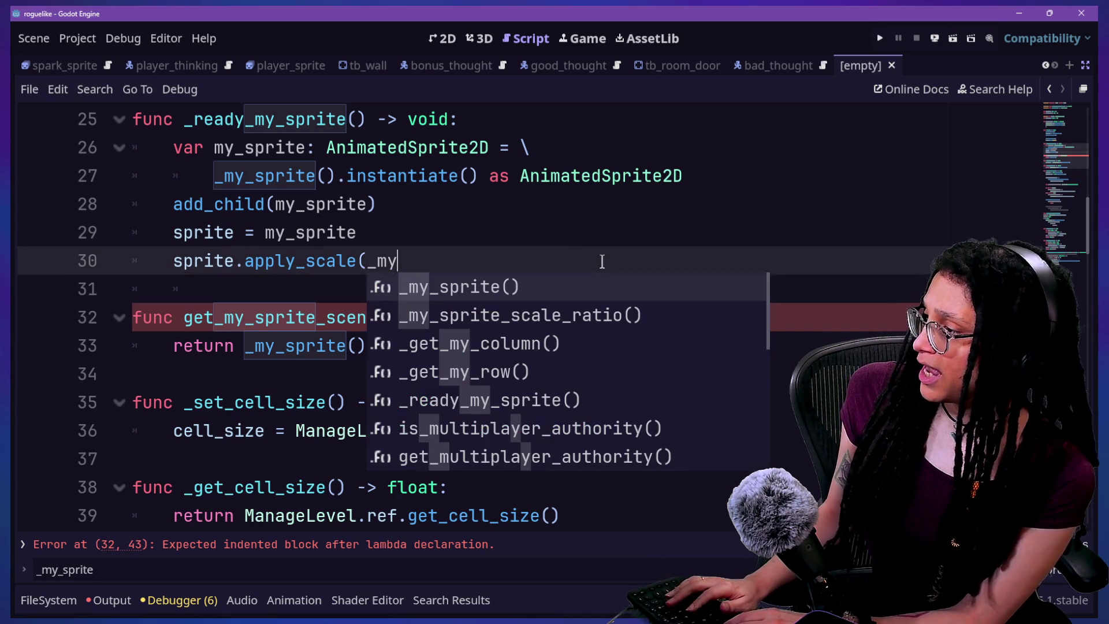
key("Down")
key("Return")
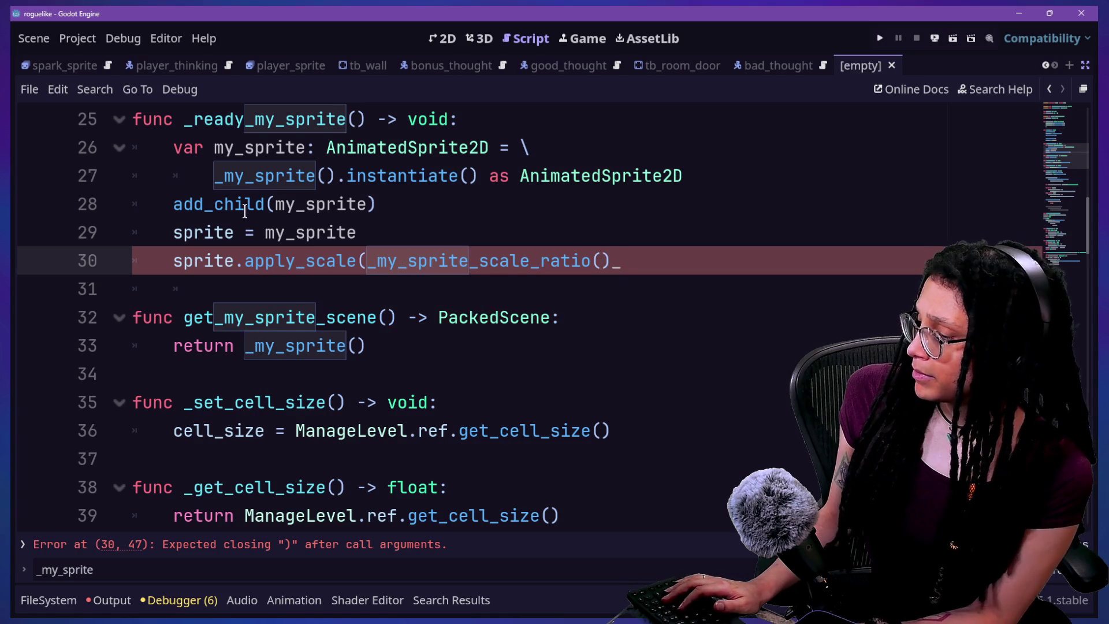
scroll(527, 224, "up", 8)
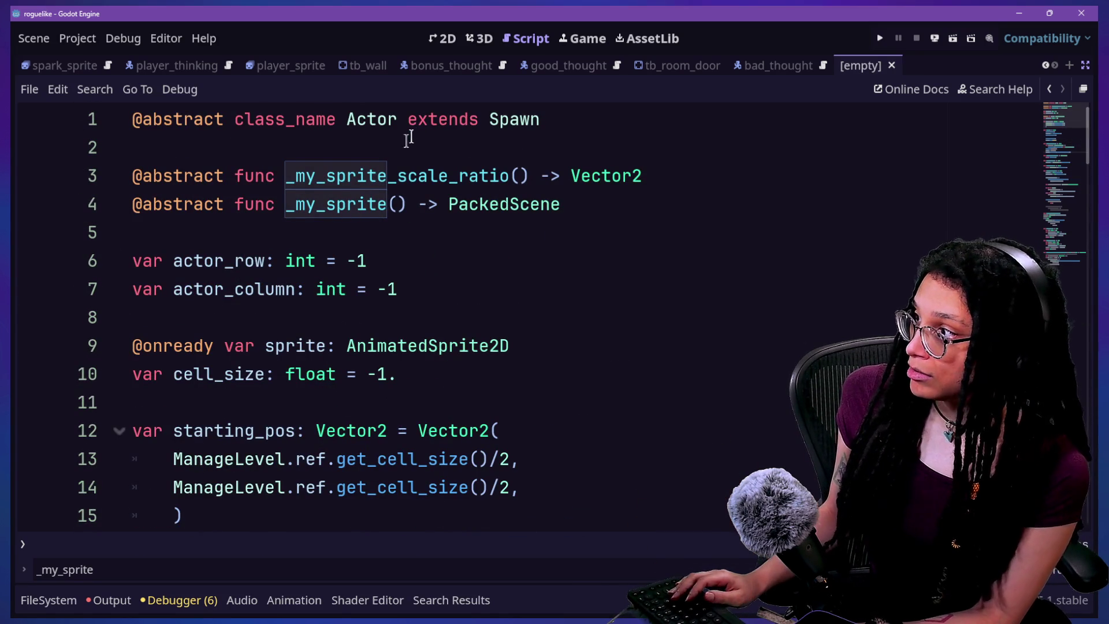
Step: Search scripts for 'extends actor' and add _my_sprite_scale_ratio returning Vector2.ONE to player_post_planner.gd
key("ctrl+shift+f")
type("extends ac")
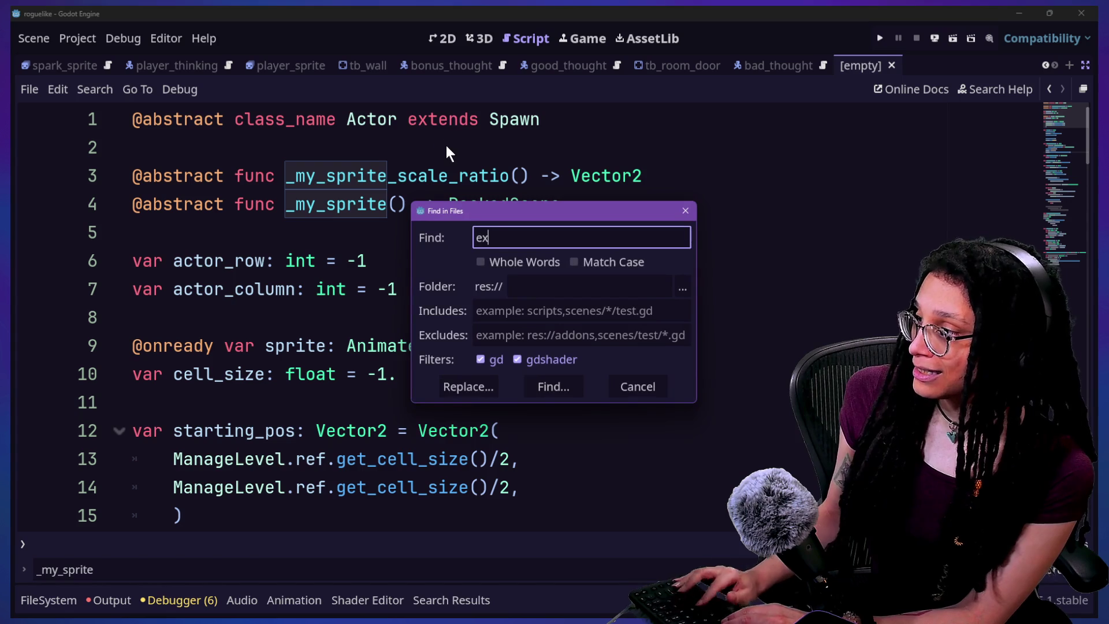
type("tor")
key("Return")
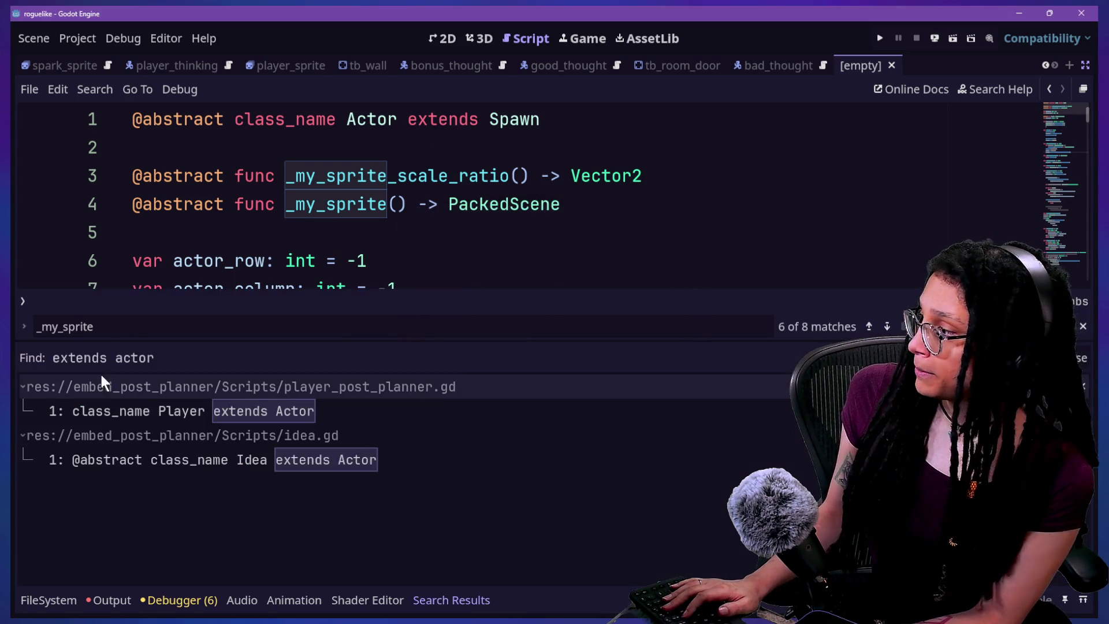
left_click(151, 410)
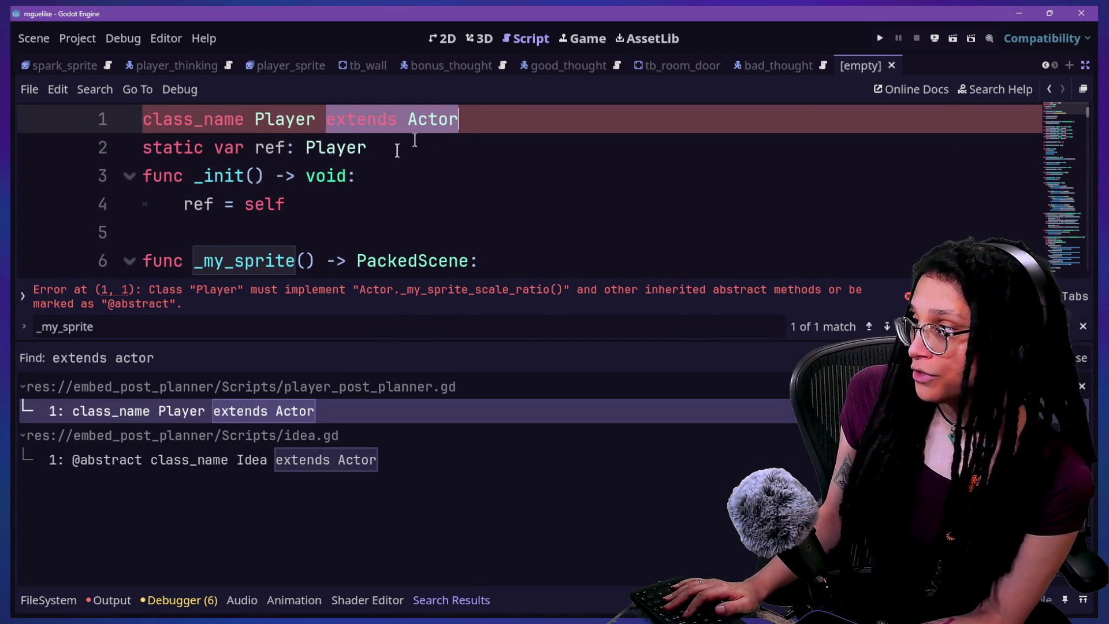
left_click(498, 110)
scroll(496, 160, "down", 1)
left_click(494, 148)
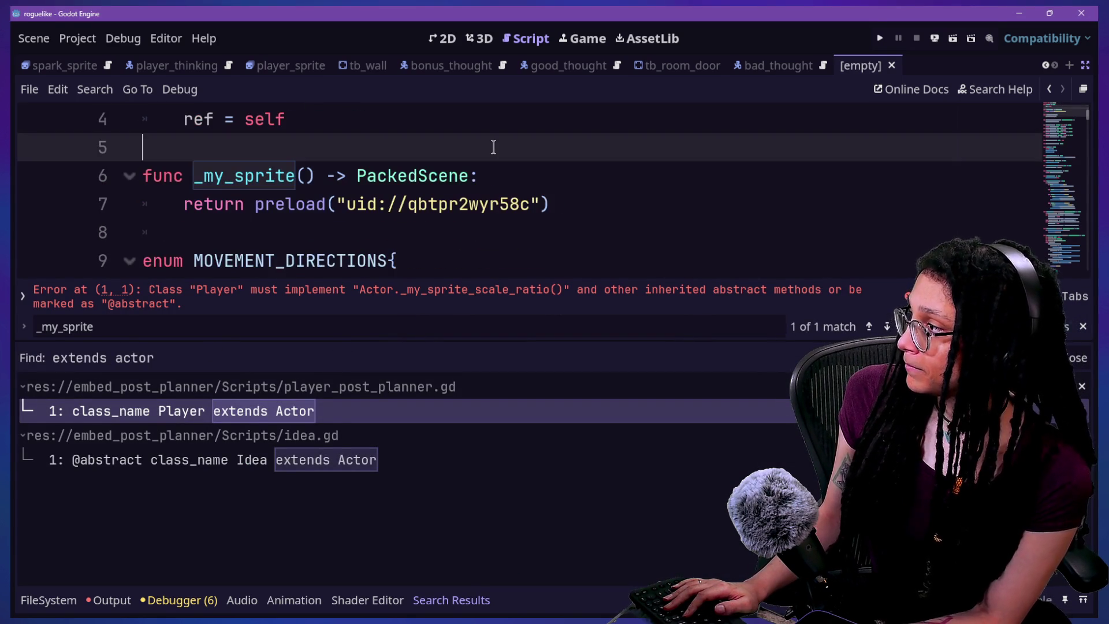
key("Return")
type("func _my_sprite")
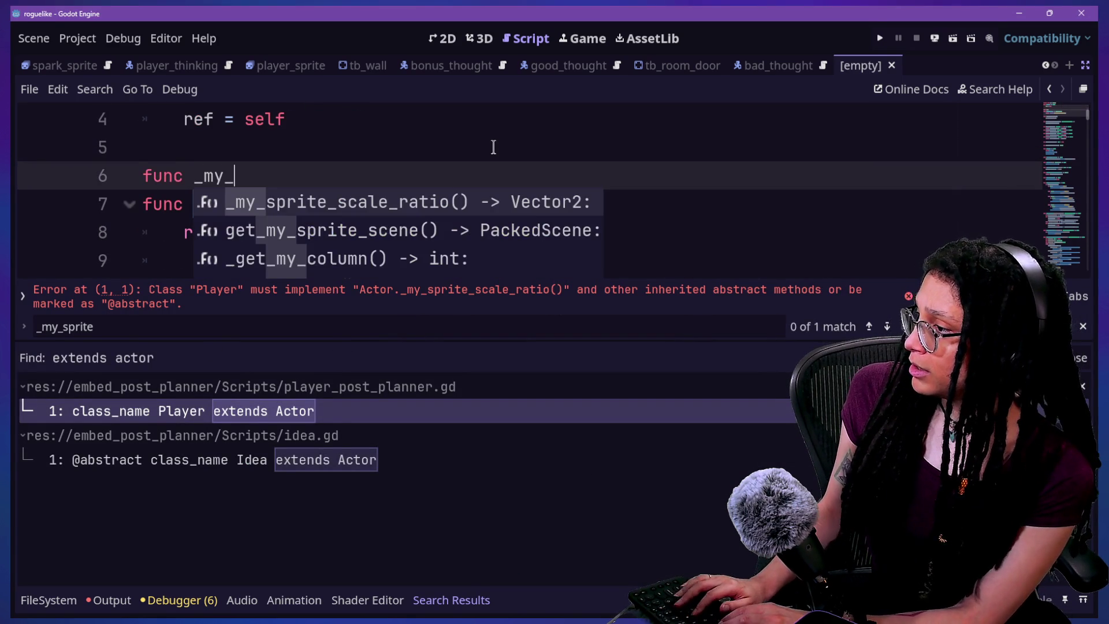
key("Return")
key("Return")
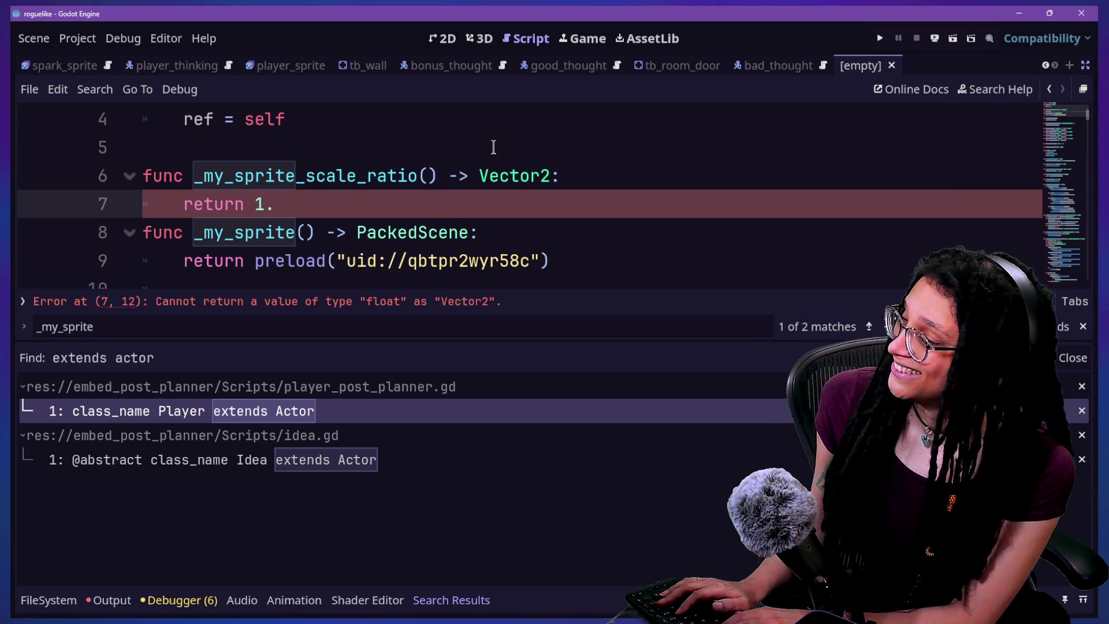
key("BackSpace")
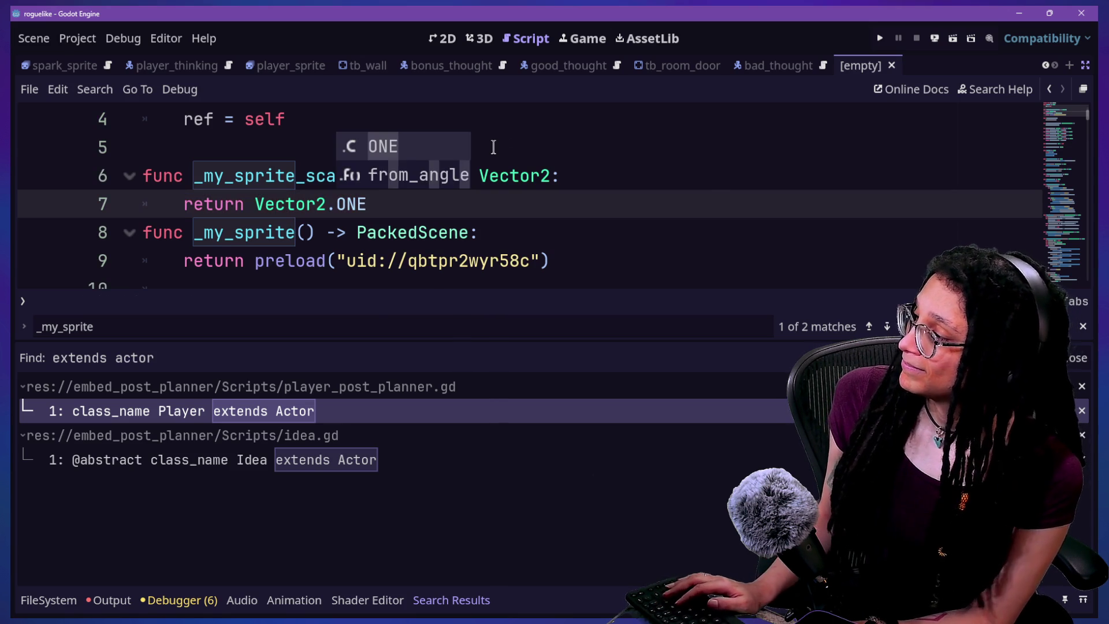
left_click(704, 201)
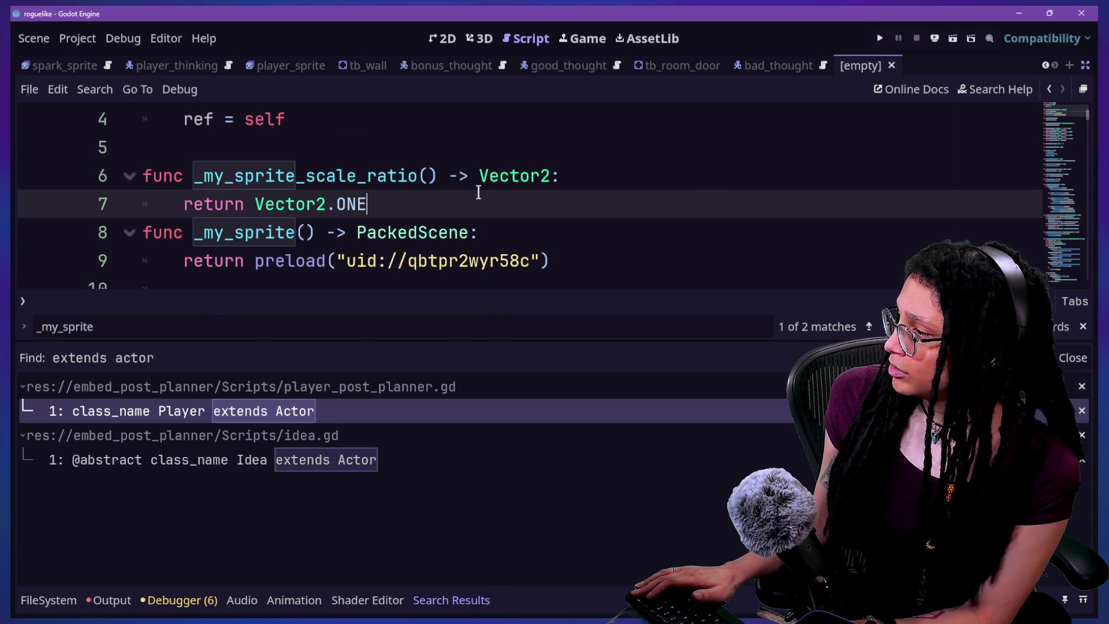
Step: Copy that function into idea.gd returning Vector2.ONE/2, then run the game
left_click_drag(479, 192, 460, 145)
key("ctrl+c")
key("shift+alt+o")
key("Escape")
left_click(358, 466)
left_click(602, 178)
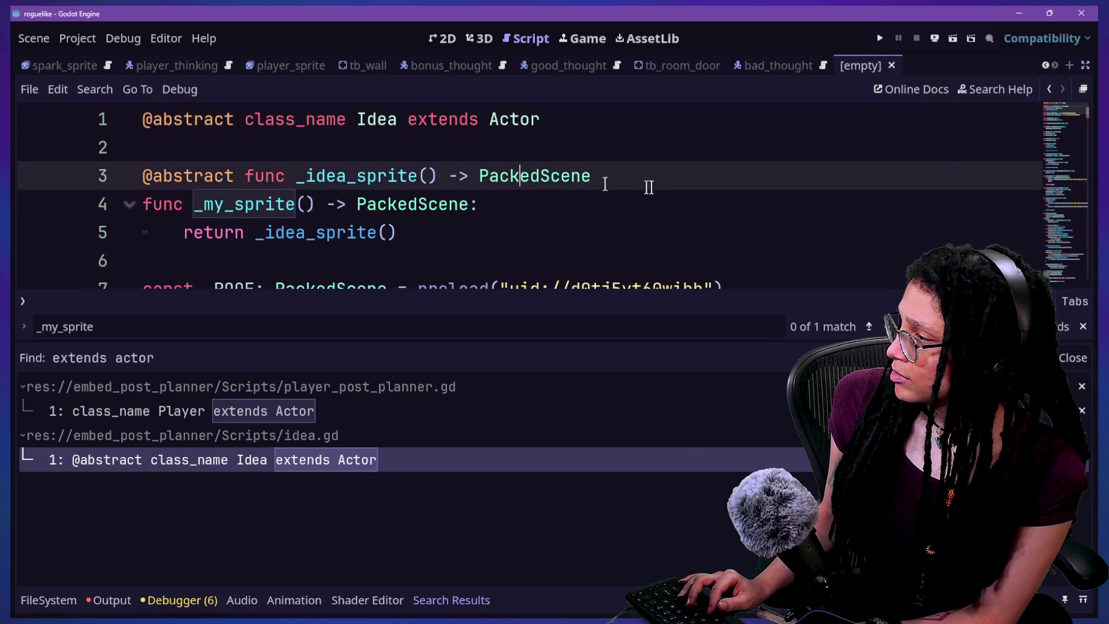
key("Up")
key("ctrl+v")
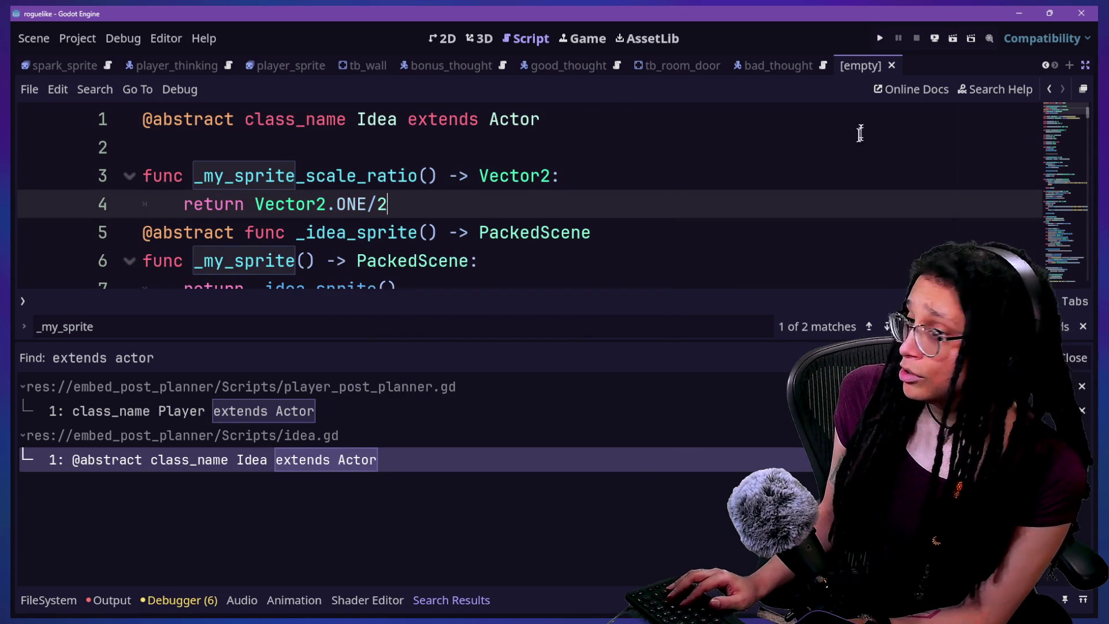
left_click(880, 38)
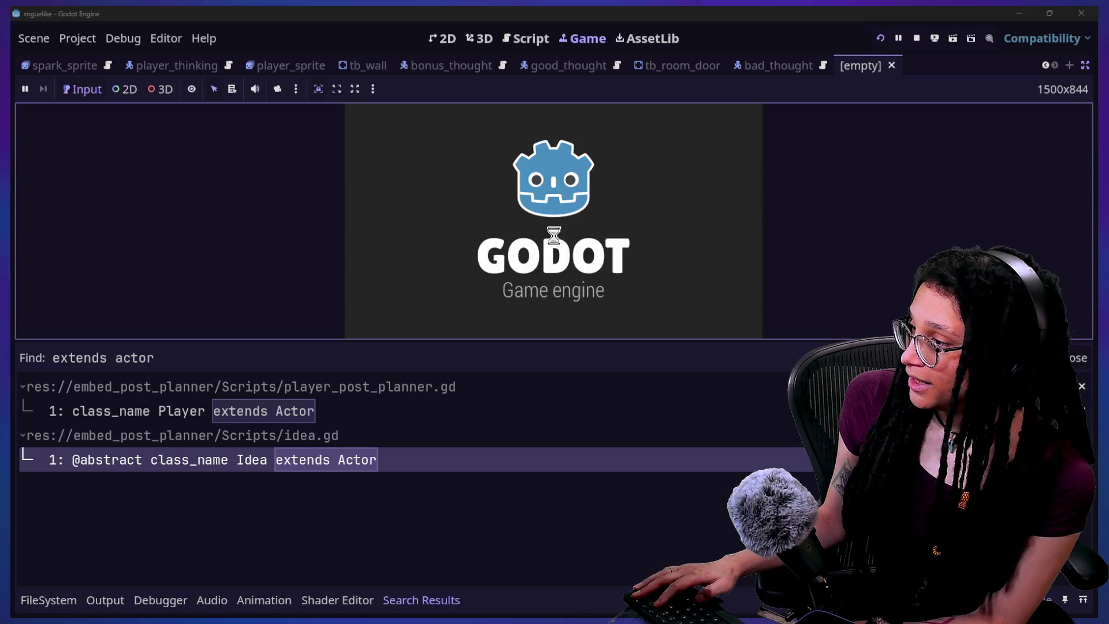
Step: Start a Catstagram planning run and walk the player onto a cat-food can
left_click(543, 216)
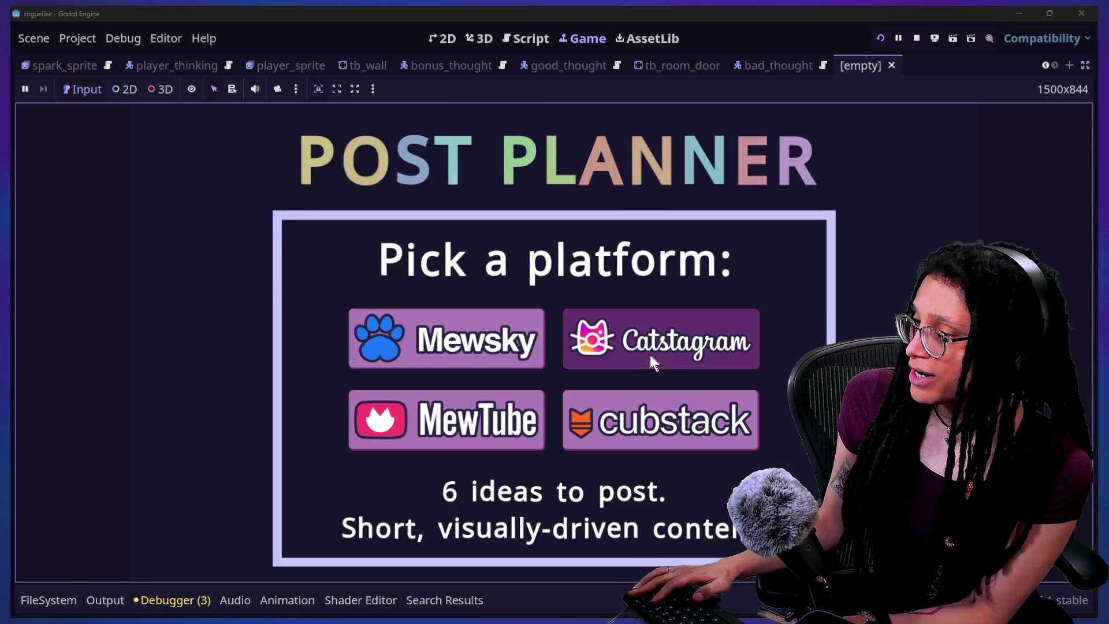
left_click(652, 361)
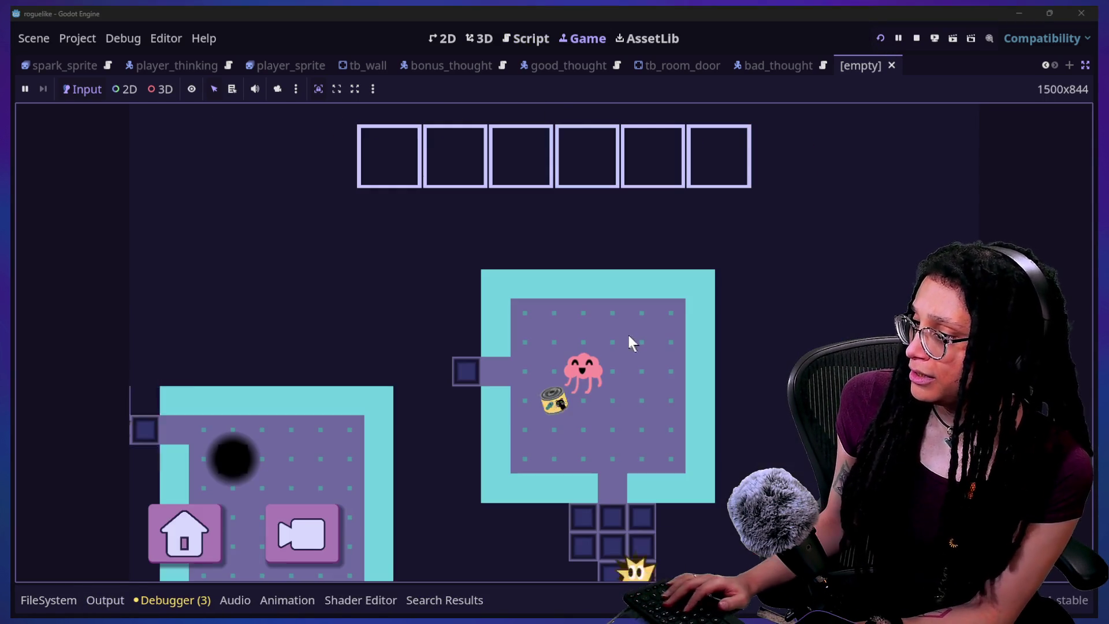
key("Right")
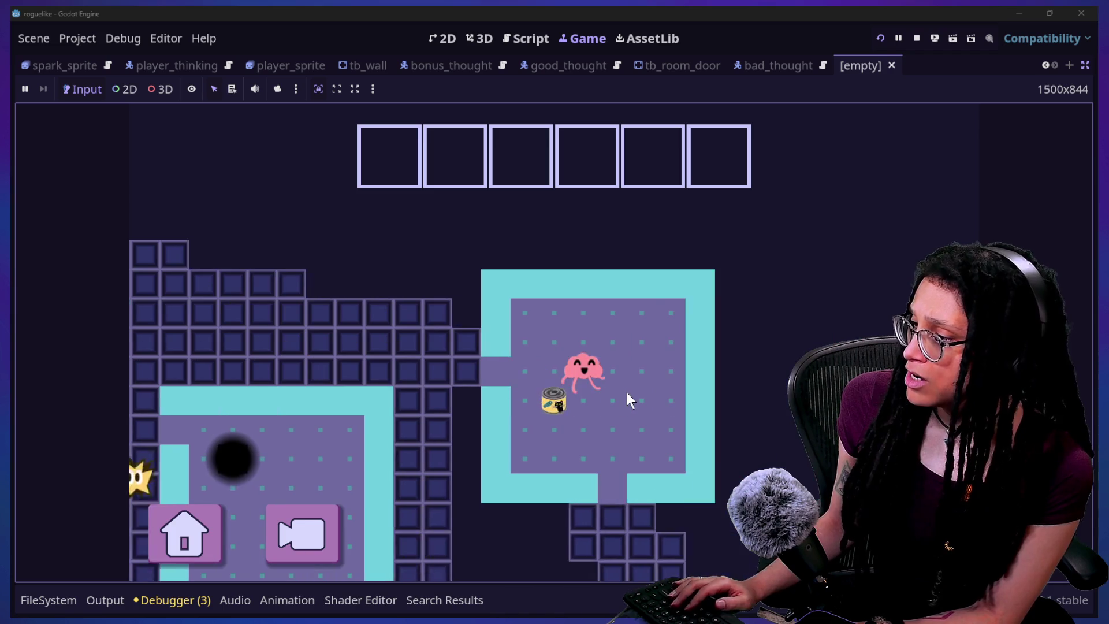
key("Up")
key("Left")
key("Up")
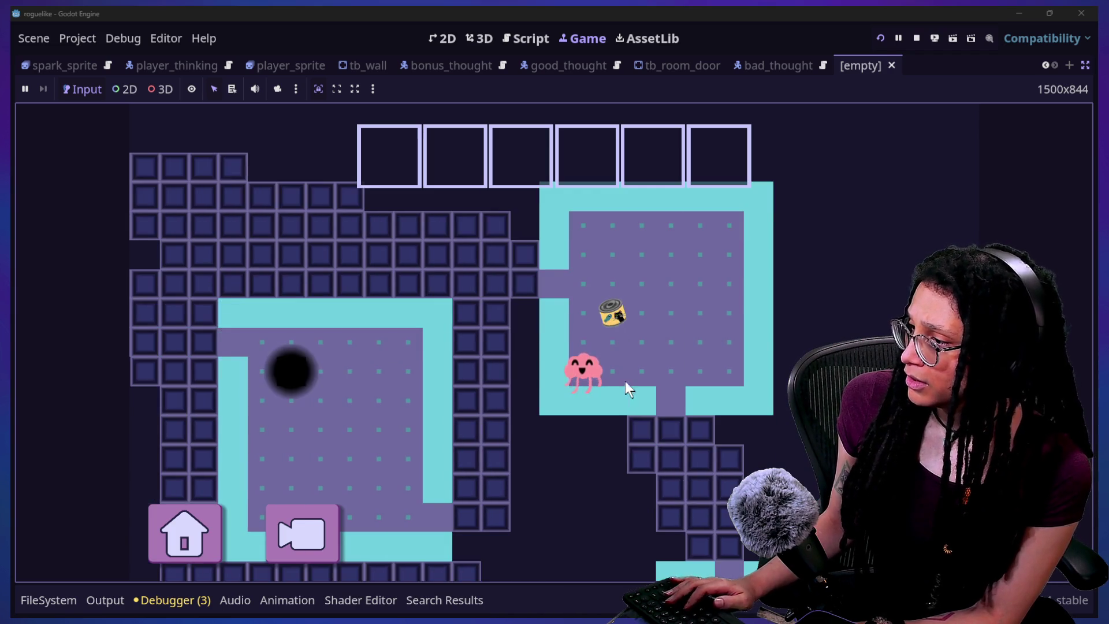
key("Right")
key("Left")
key("Down")
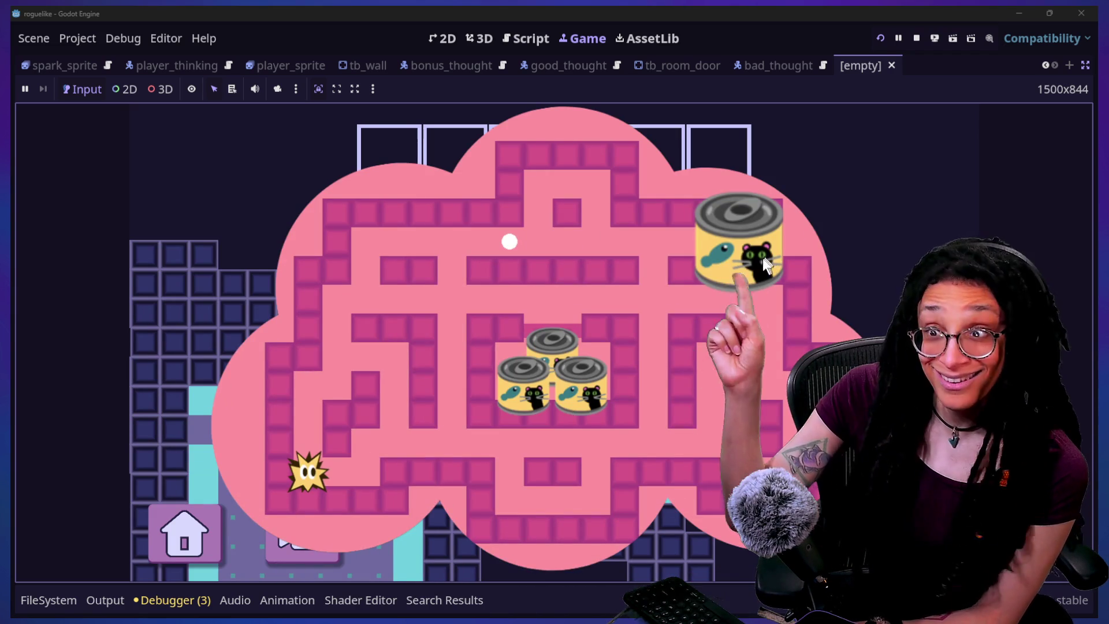
Step: Steer the spark through the thought maze, pick up another can, then return to the Script editor
key("Right")
key("Right")
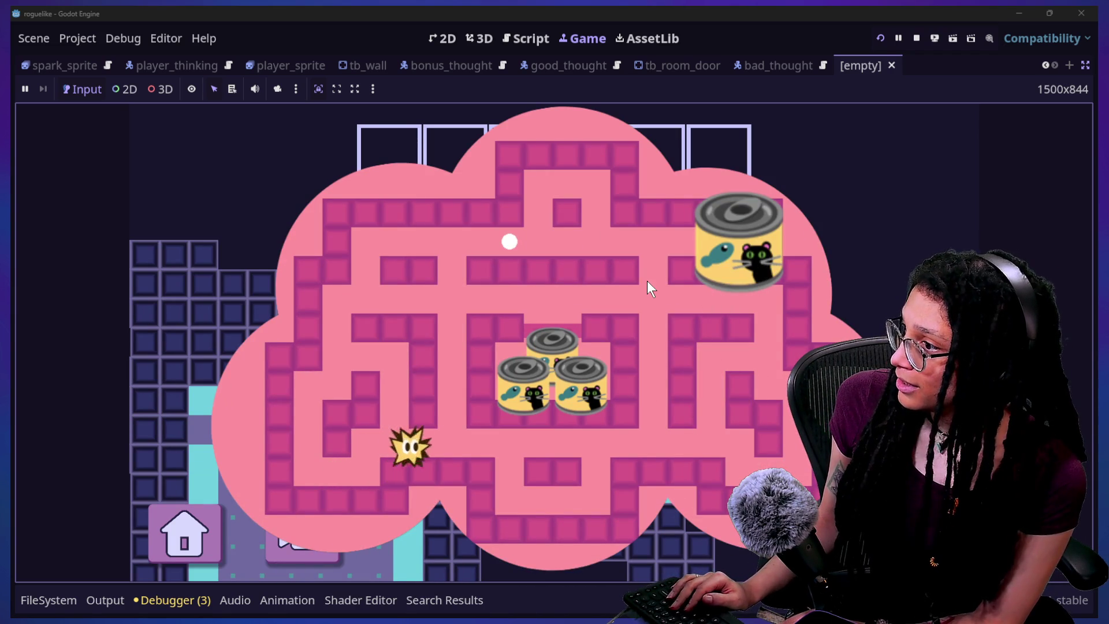
key("Up")
key("Right")
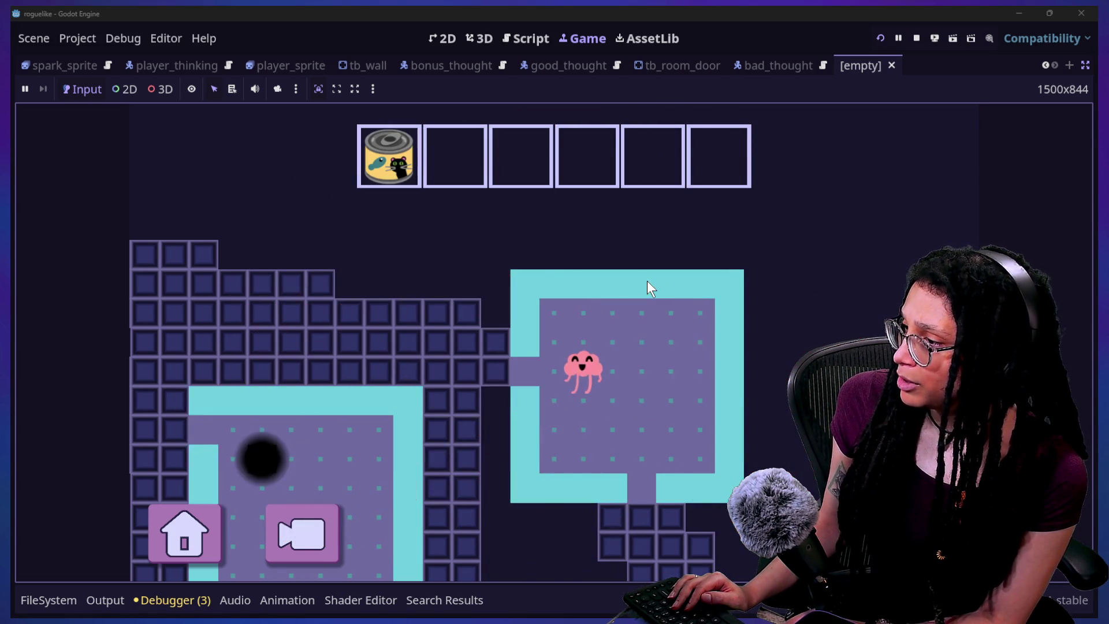
key("Left")
key("Left")
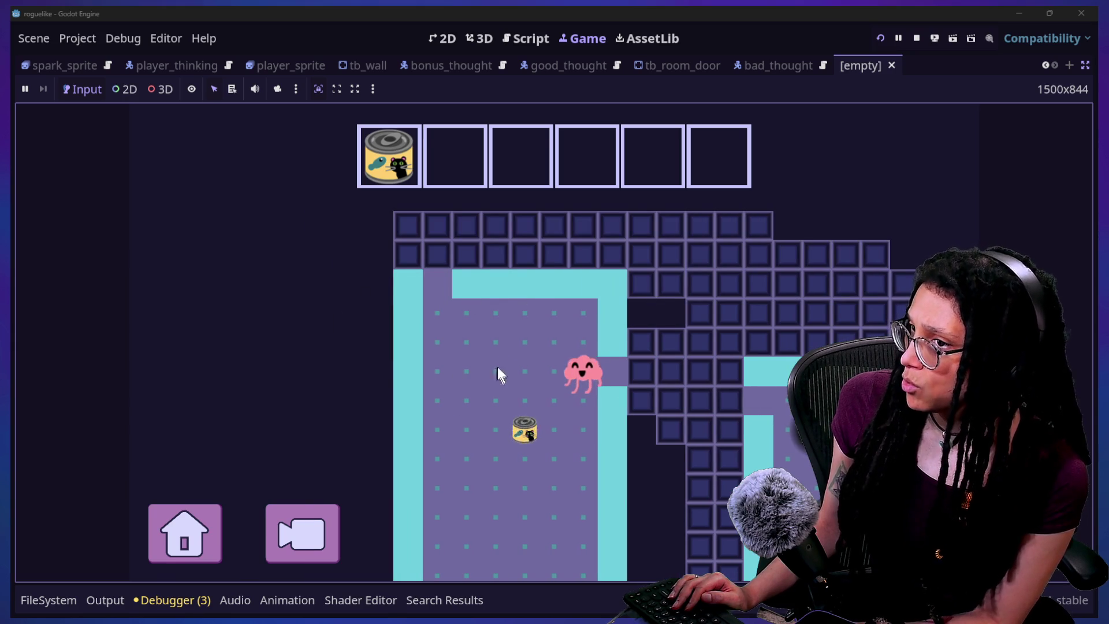
key("Left")
key("Down")
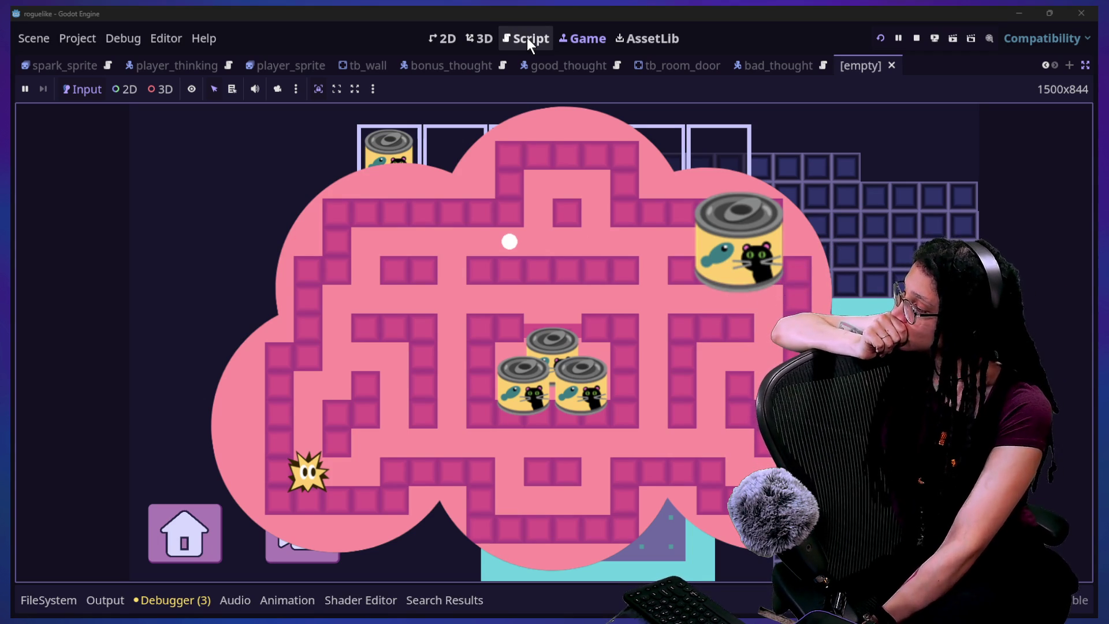
left_click(527, 37)
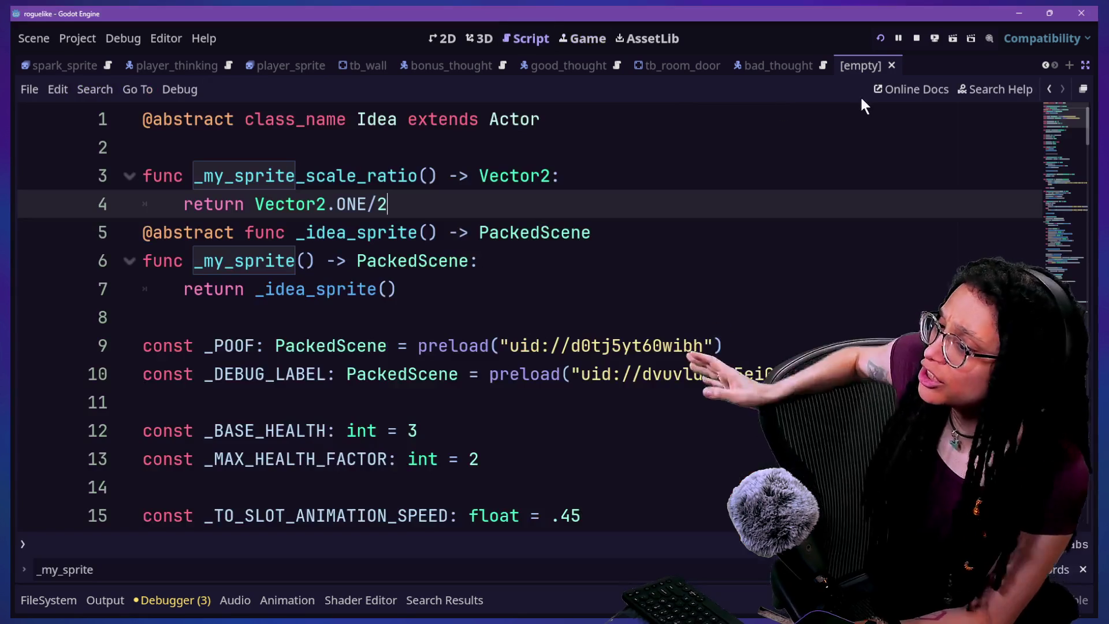
Step: Quick-open abstract_thought.gd
left_click(735, 318)
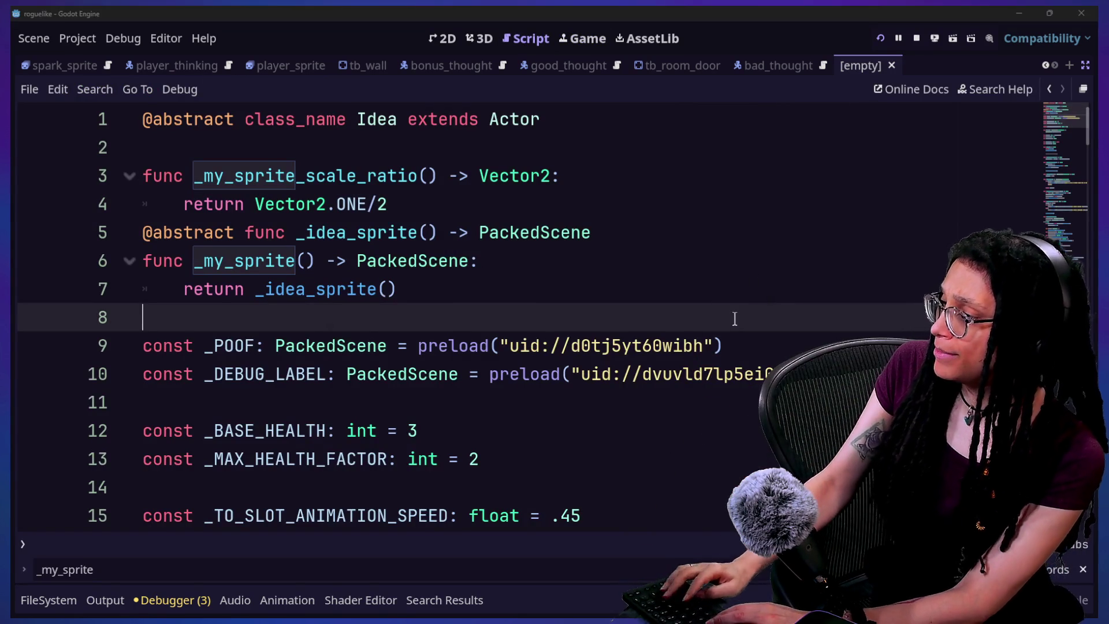
key("shift+alt+o")
type("thoguht")
key("BackSpace")
key("BackSpace")
key("BackSpace")
type("ught")
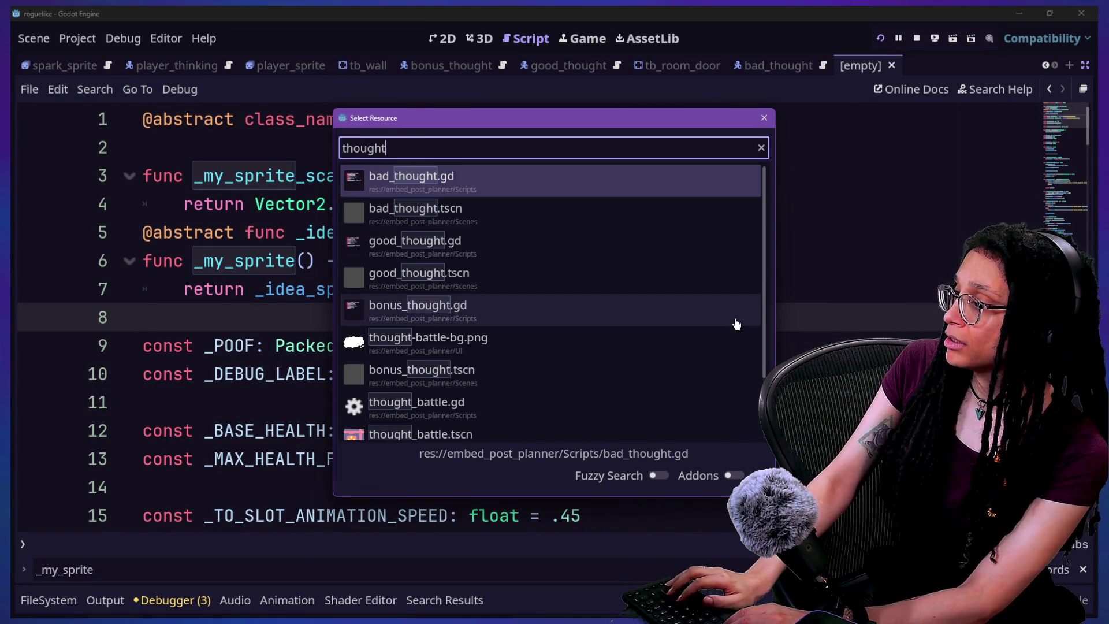
type("abstr")
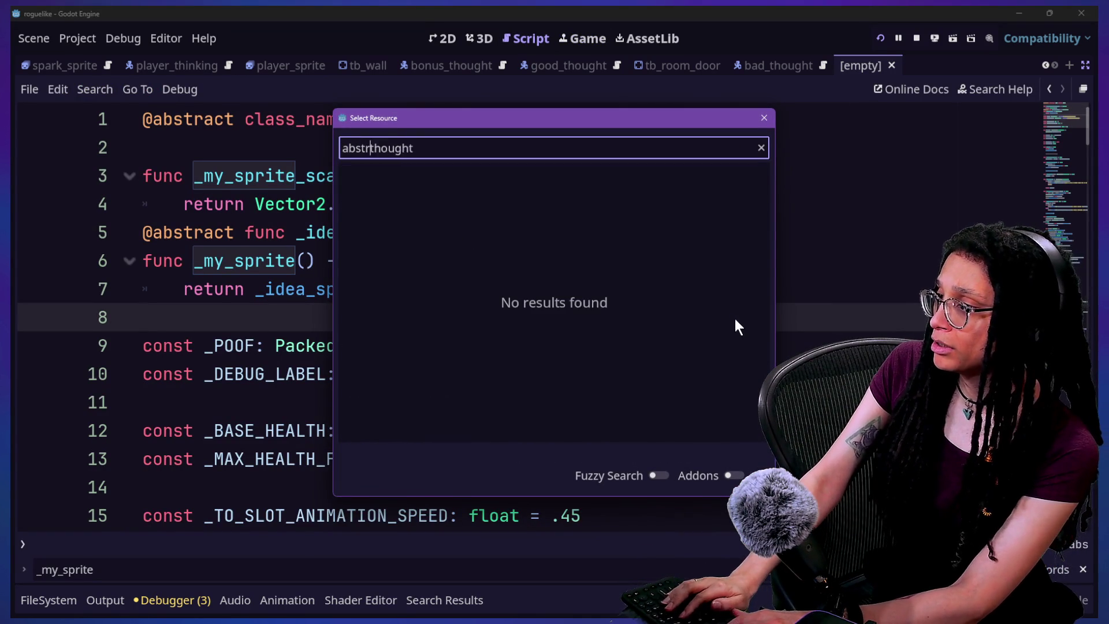
type("t_")
key("Return")
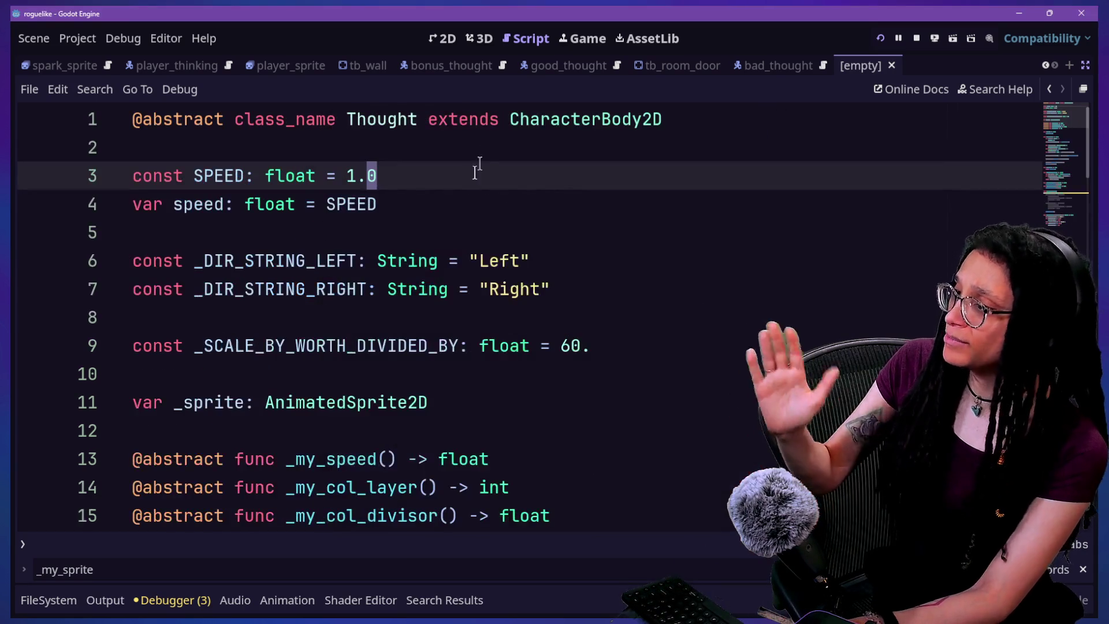
Step: Change _SCALE_BY_WORTH_DIVIDED_BY on line 9 from 60. to 200. and run the game
left_click(424, 214)
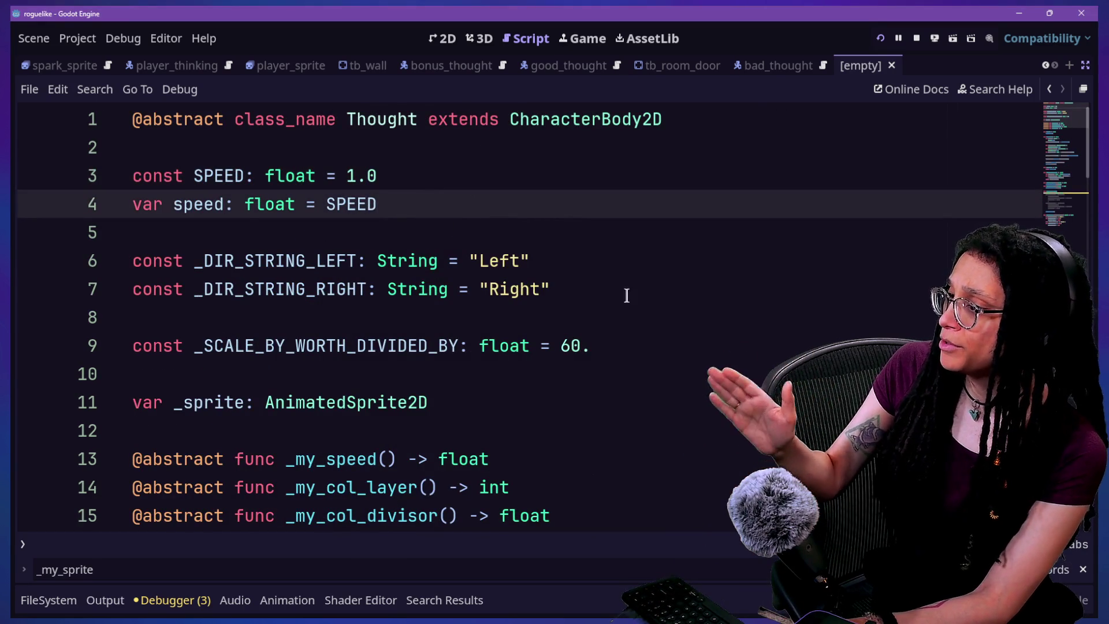
left_click(603, 353)
key("BackSpace")
key("BackSpace")
key("BackSpace")
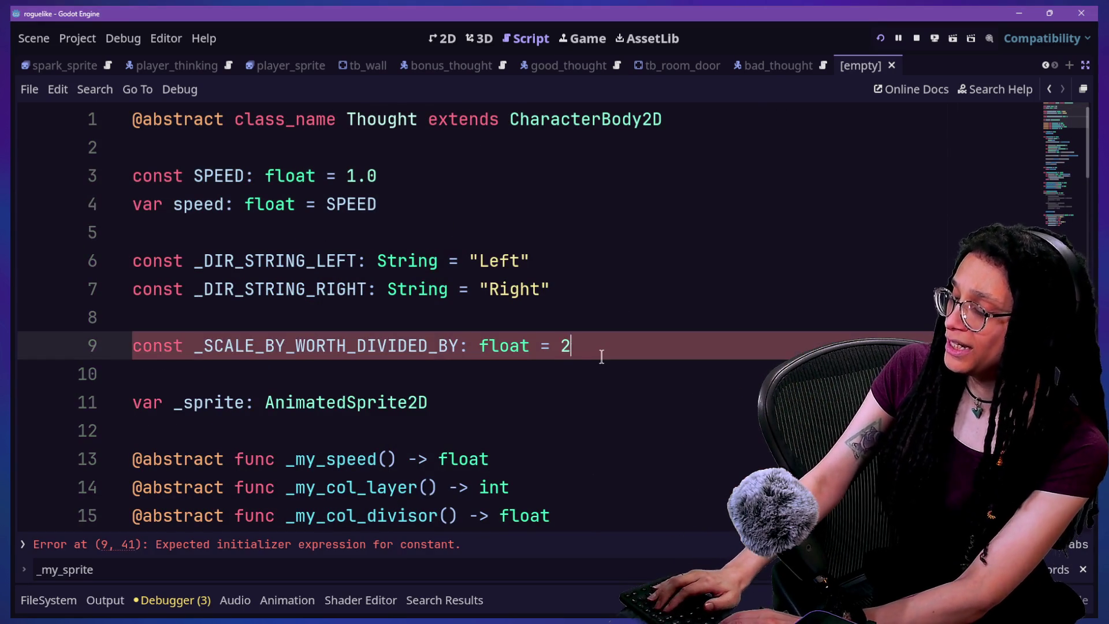
type(".")
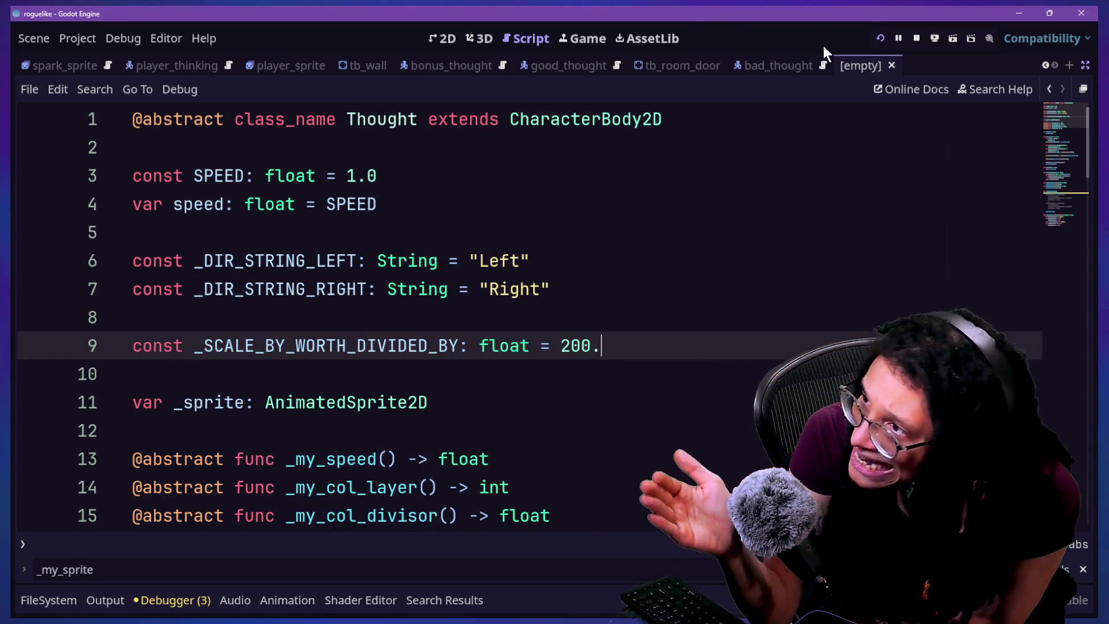
left_click(880, 38)
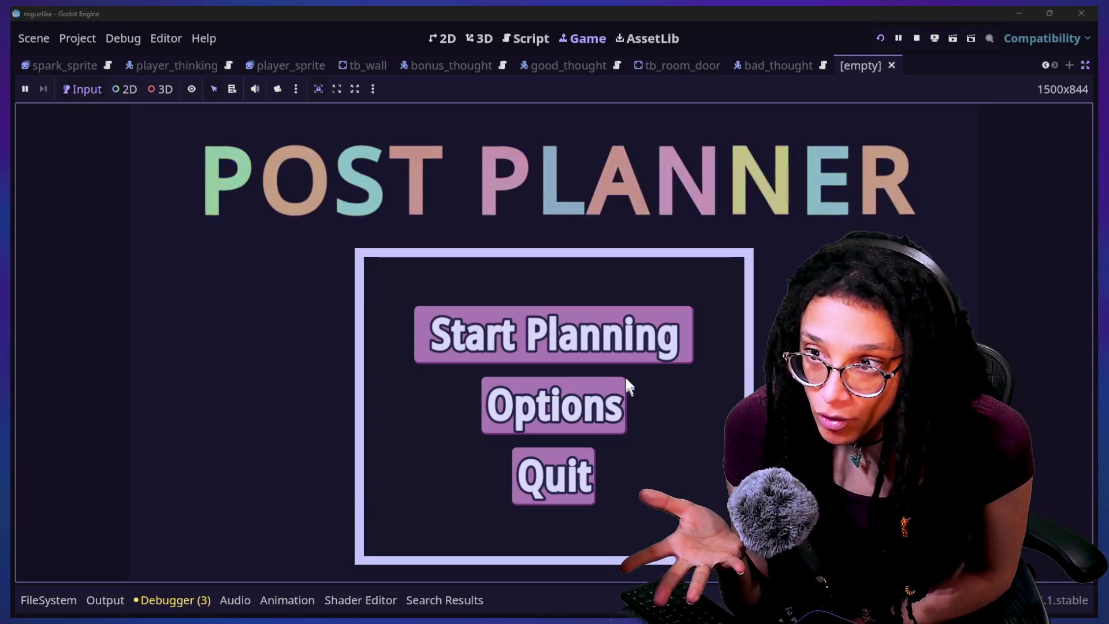
Step: Playtest a Catstagram run onto a can, then stop the game
left_click(630, 361)
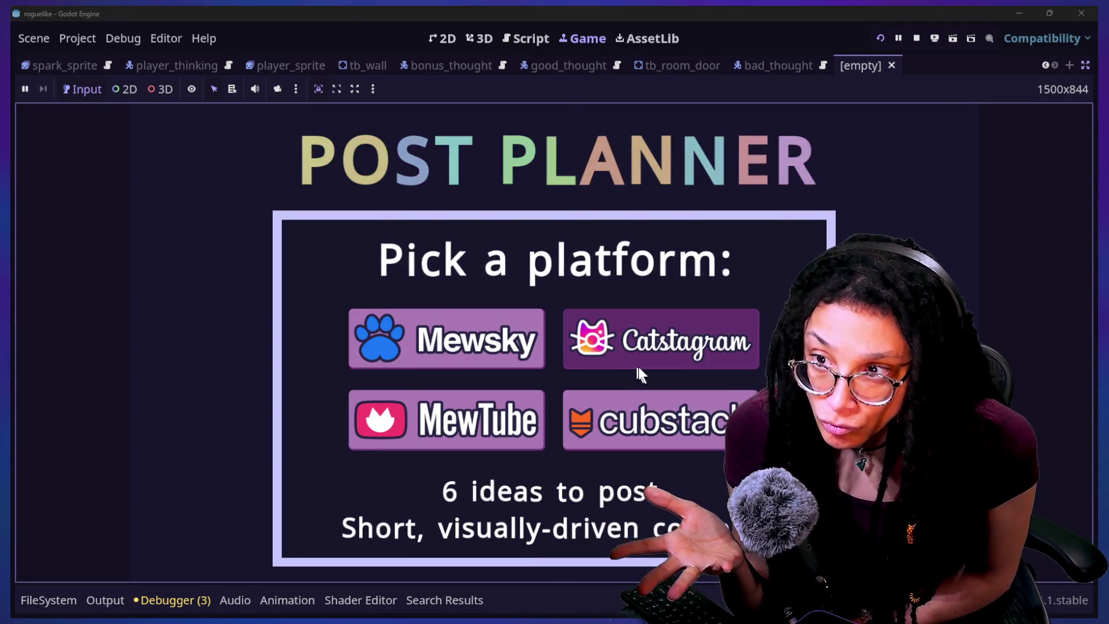
left_click(636, 369)
key("Right")
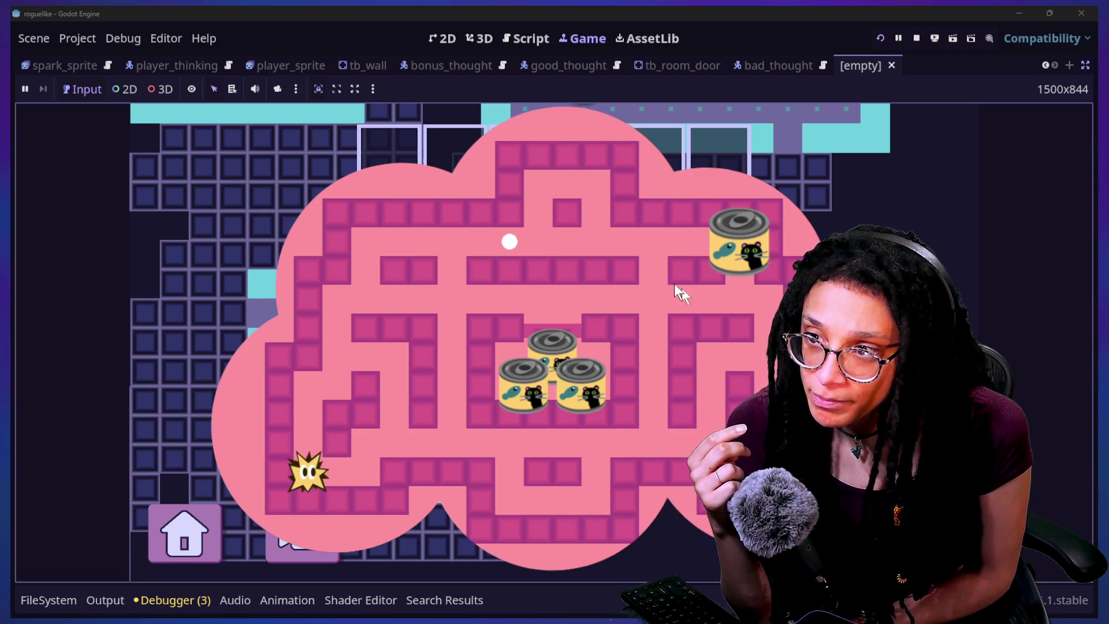
left_click(916, 38)
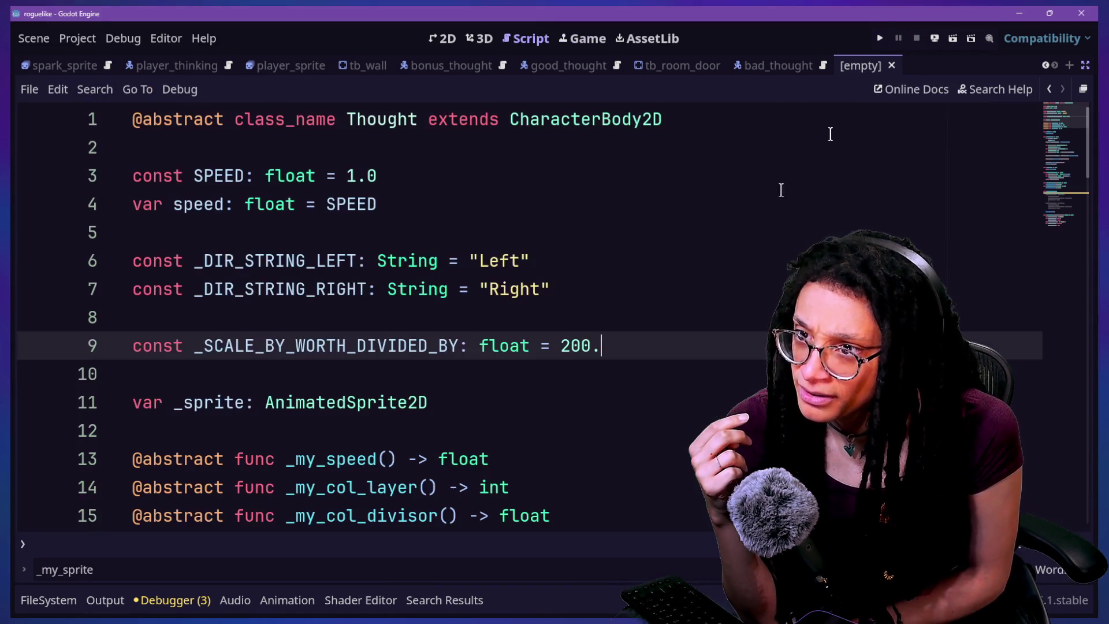
Step: Set _SCALE_BY_WORTH_DIVIDED_BY on line 9 to 1000
left_click(581, 345)
key("BackSpace")
key("BackSpace")
type("100")
Step: Rerun a Catstagram planning session to check the smaller cans, then stop the game
left_click(880, 38)
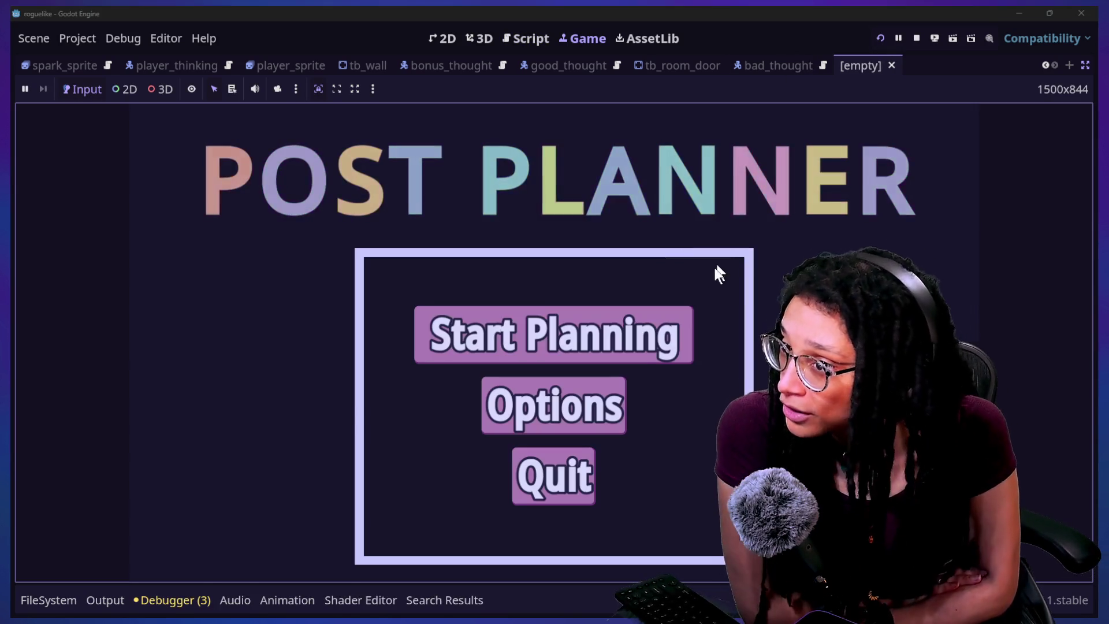
left_click(672, 349)
left_click(677, 350)
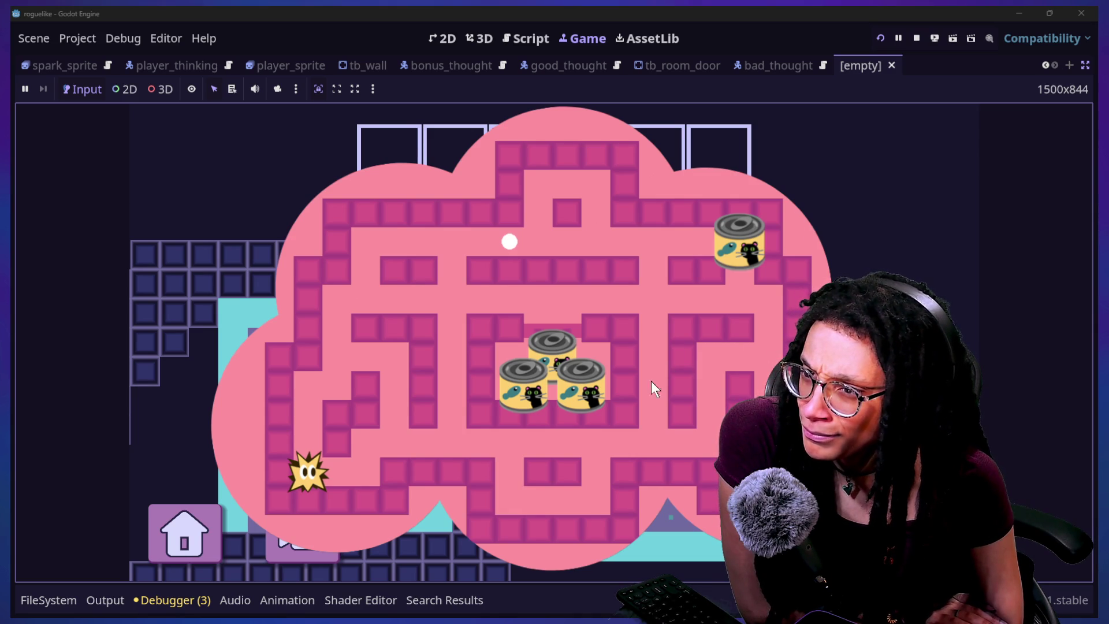
left_click(915, 43)
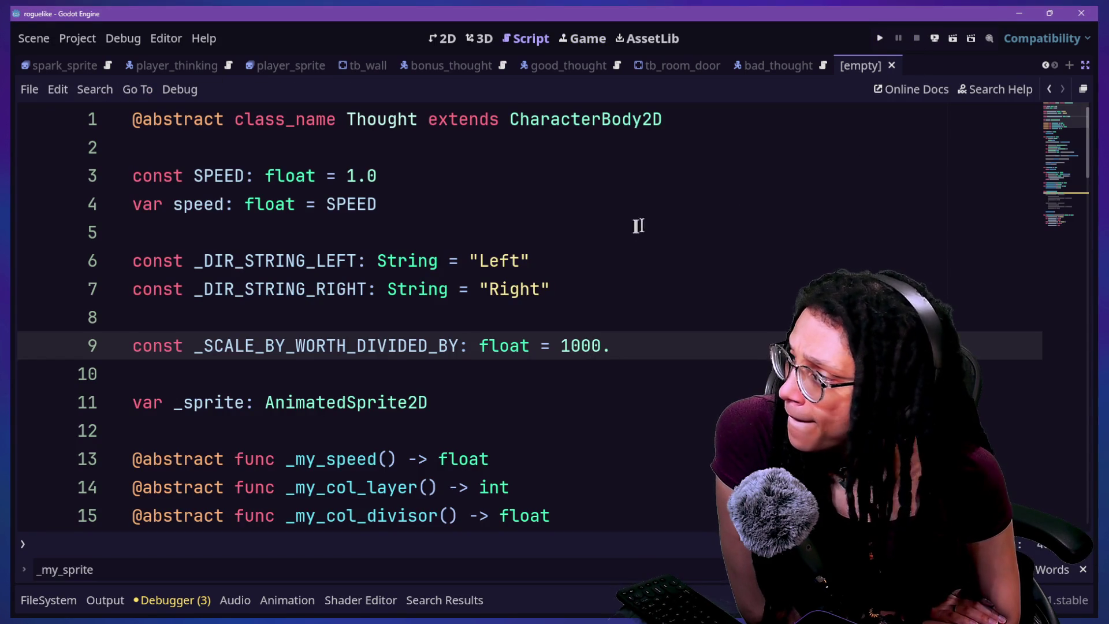
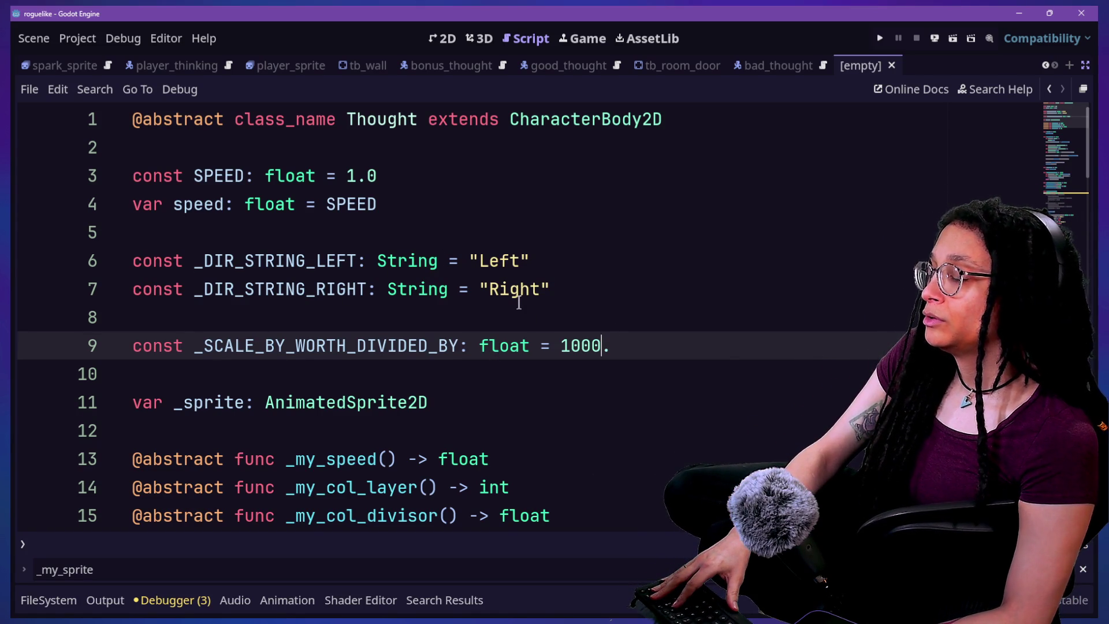
Step: Change the scale-by-worth divisor from 1000 to 50, then open thought_battle.gd
key("BackSpace")
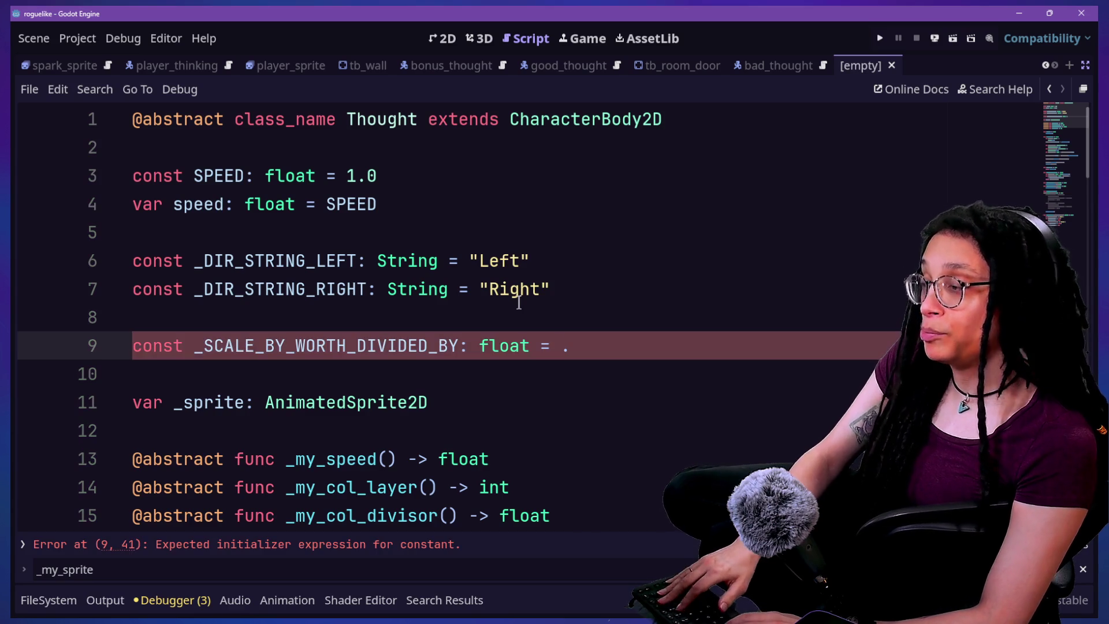
key("BackSpace")
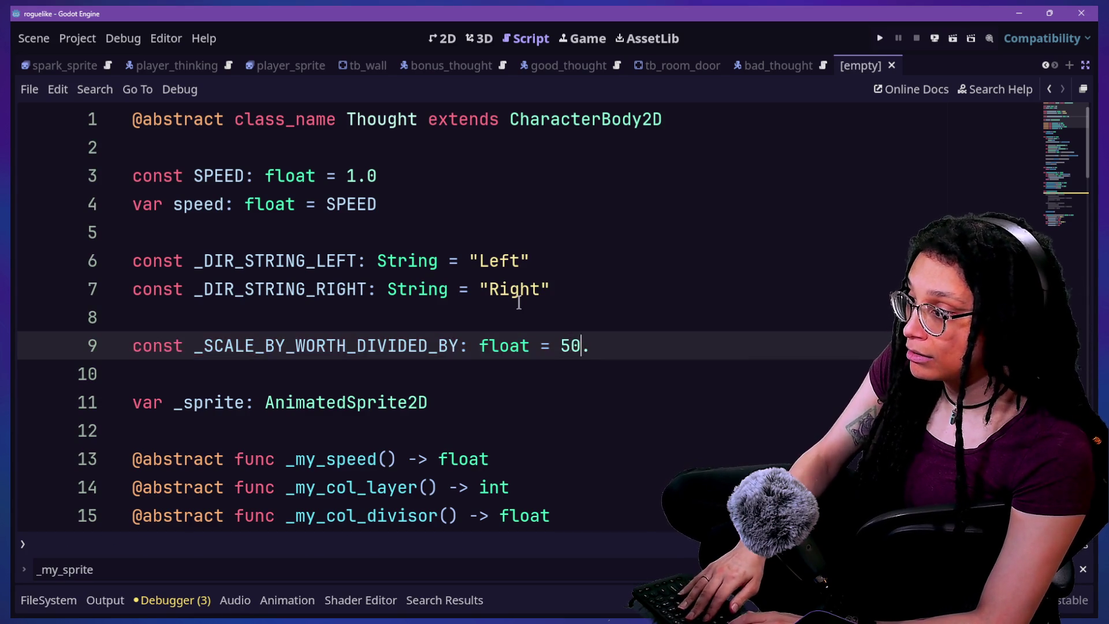
key("shift+alt+o")
type("thought_Bat")
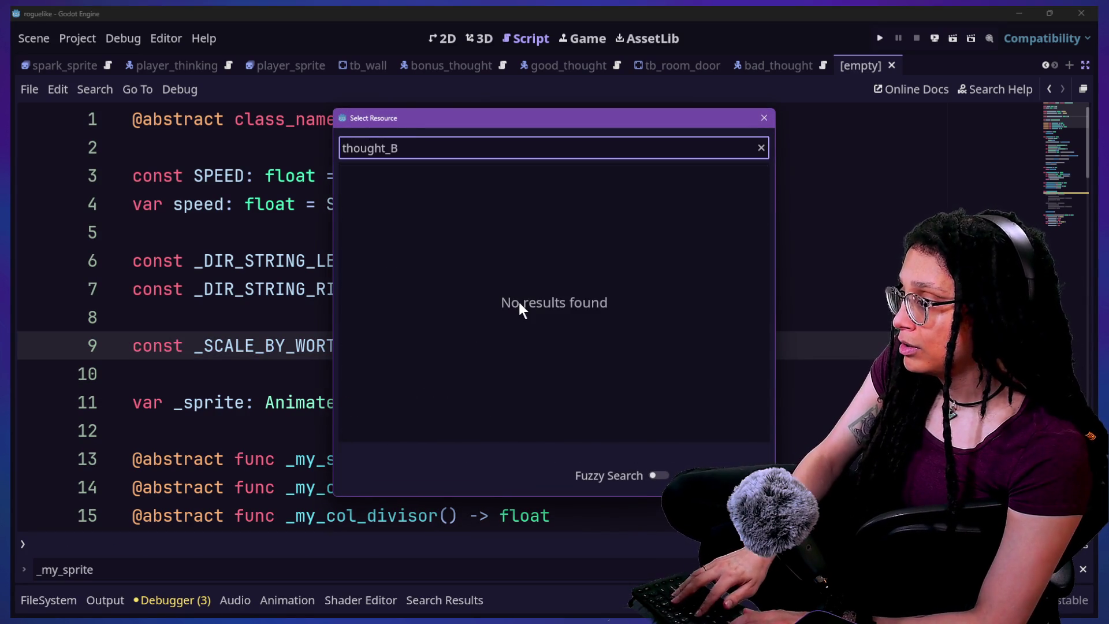
type("att")
key("Return")
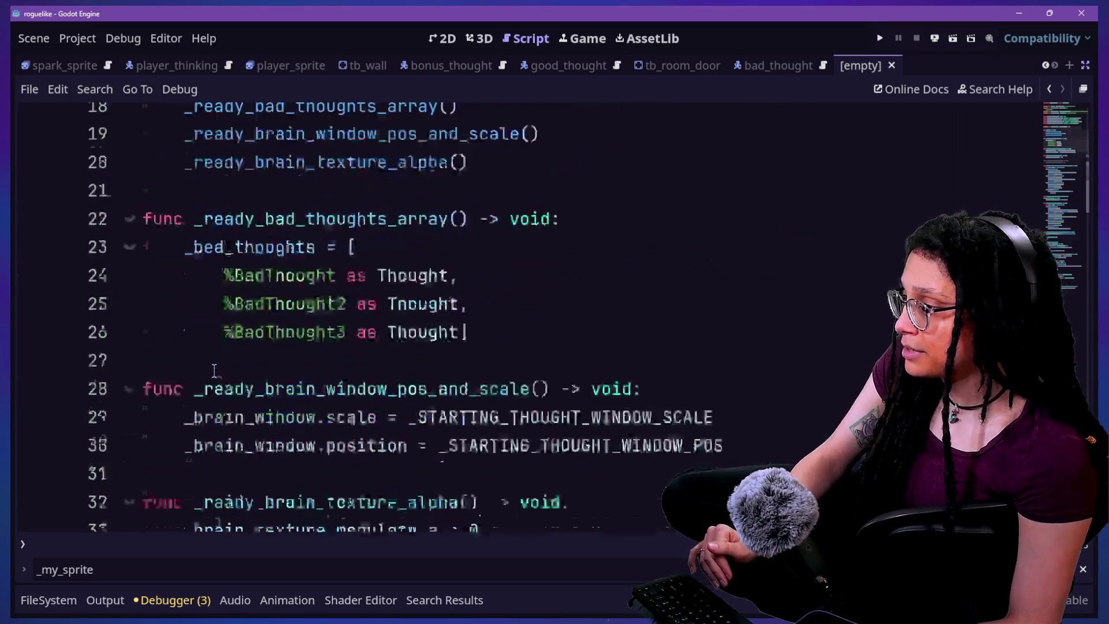
Step: On line 110, multiply the battle sprite scale by scale_multiplier instead of adding, and run the game
scroll(214, 370, "down", 10)
key("ctrl+f")
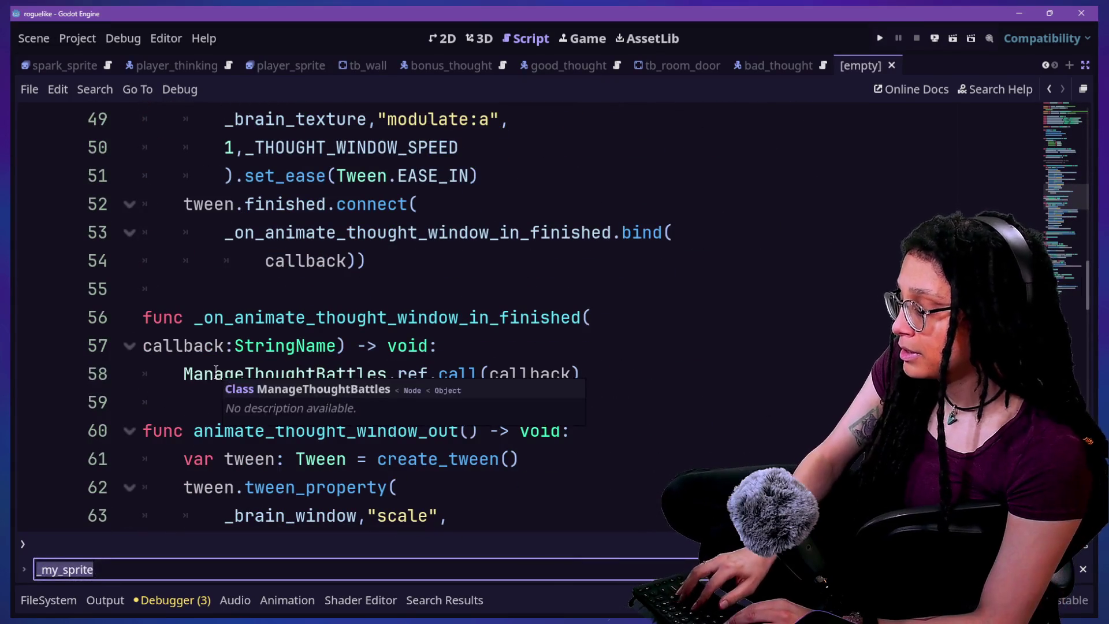
type("scale_mul")
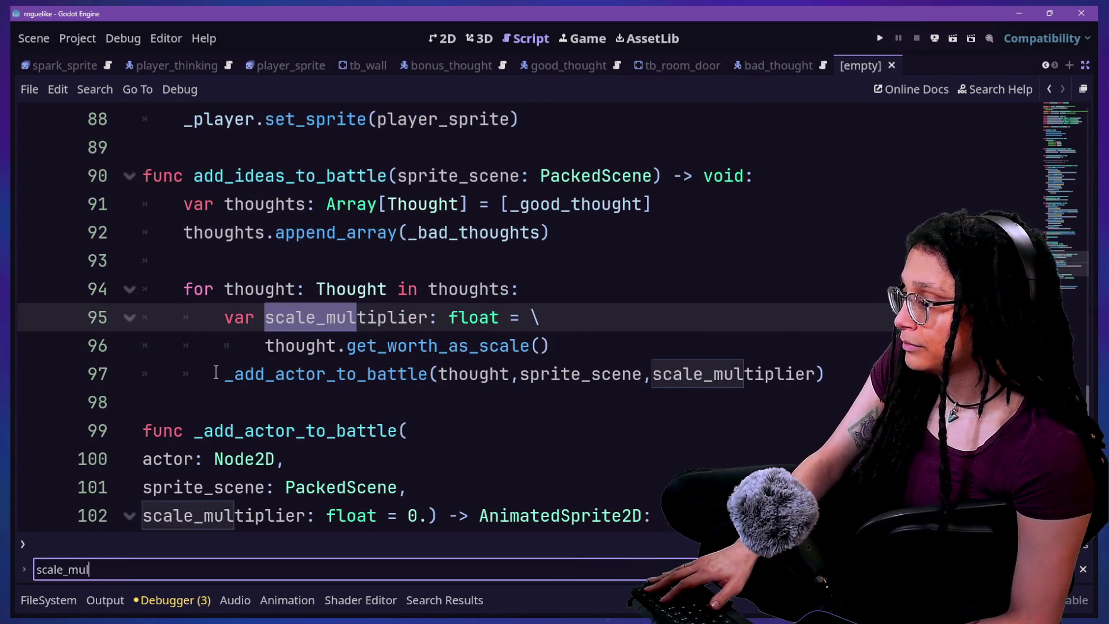
left_click(218, 371)
scroll(392, 358, "down", 3)
scroll(391, 359, "down", 2)
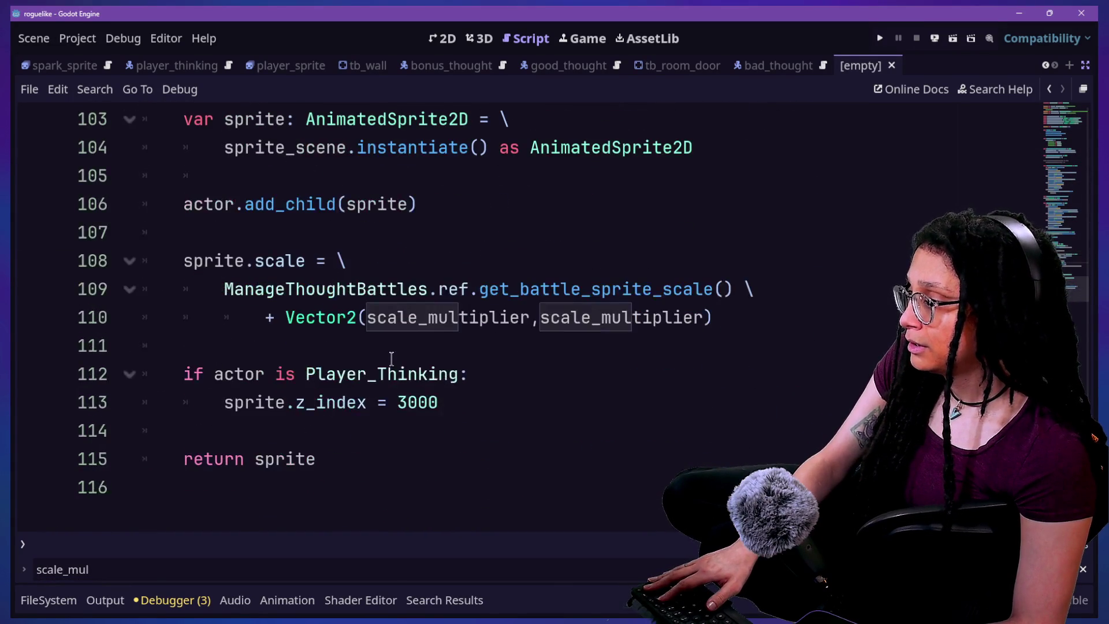
left_click(281, 322)
key("BackSpace")
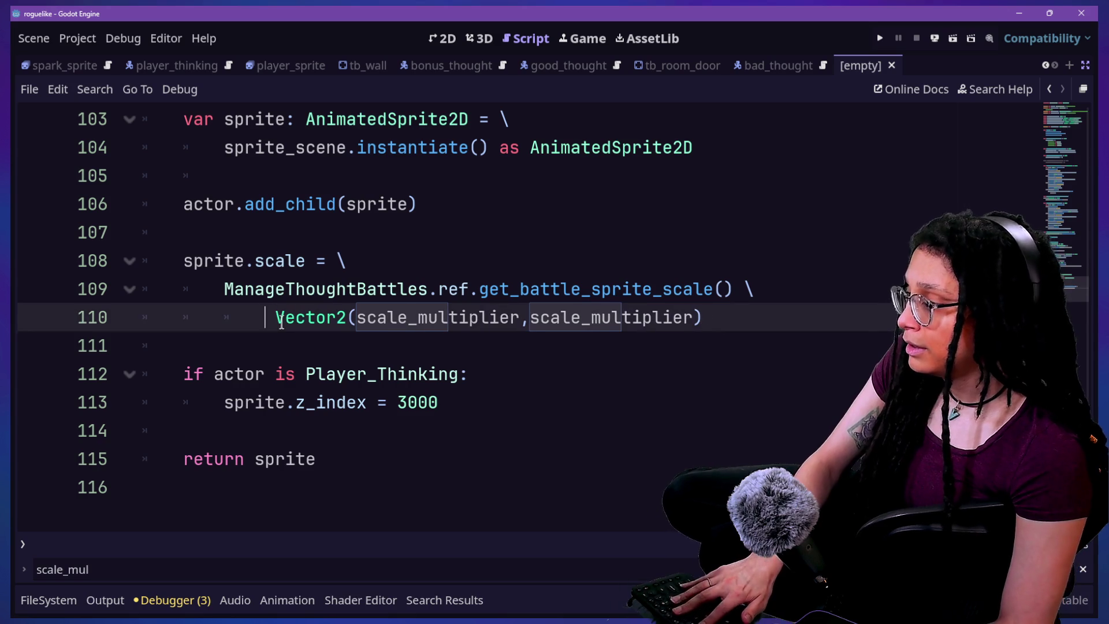
type("*")
left_click(875, 41)
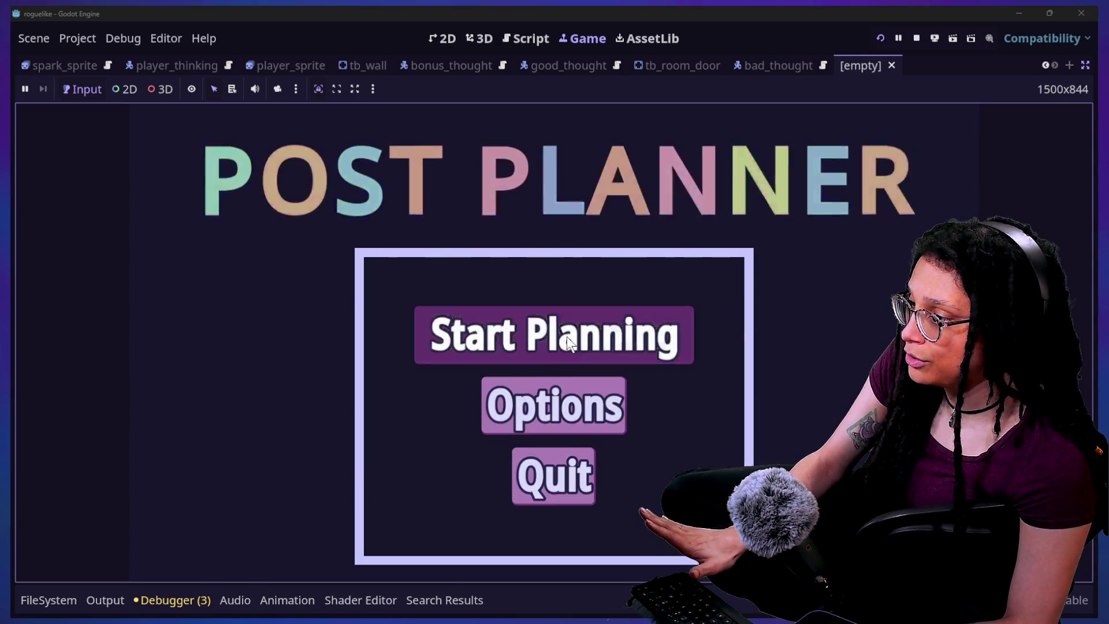
Step: Start planning, choose Catstagram and walk the brain character through the corridors and rooms
left_click(570, 341)
left_click(679, 334)
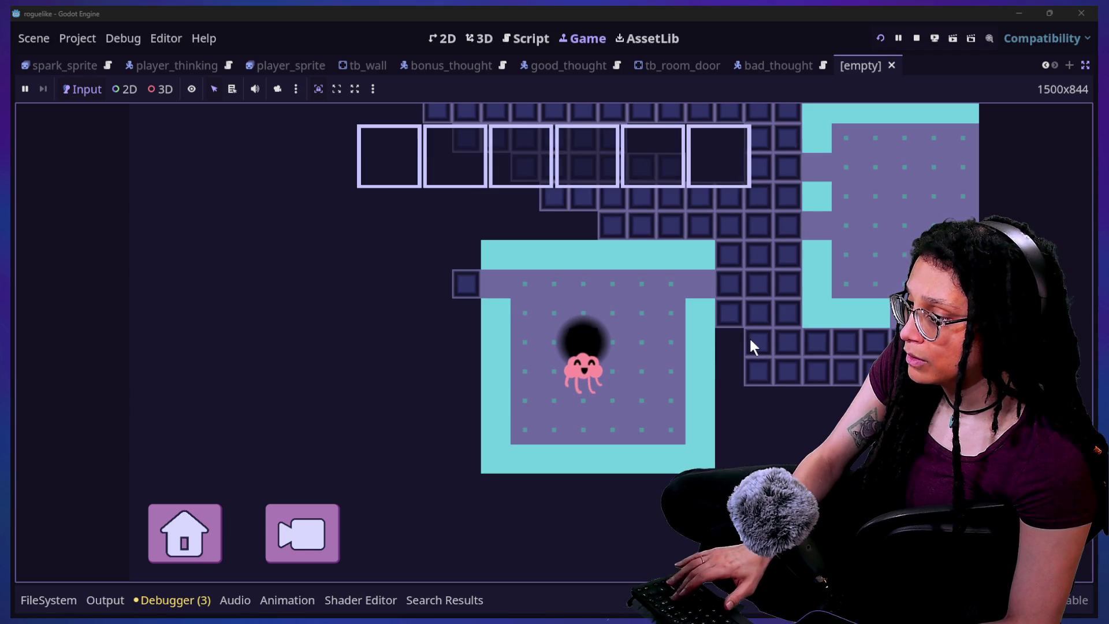
key("Left")
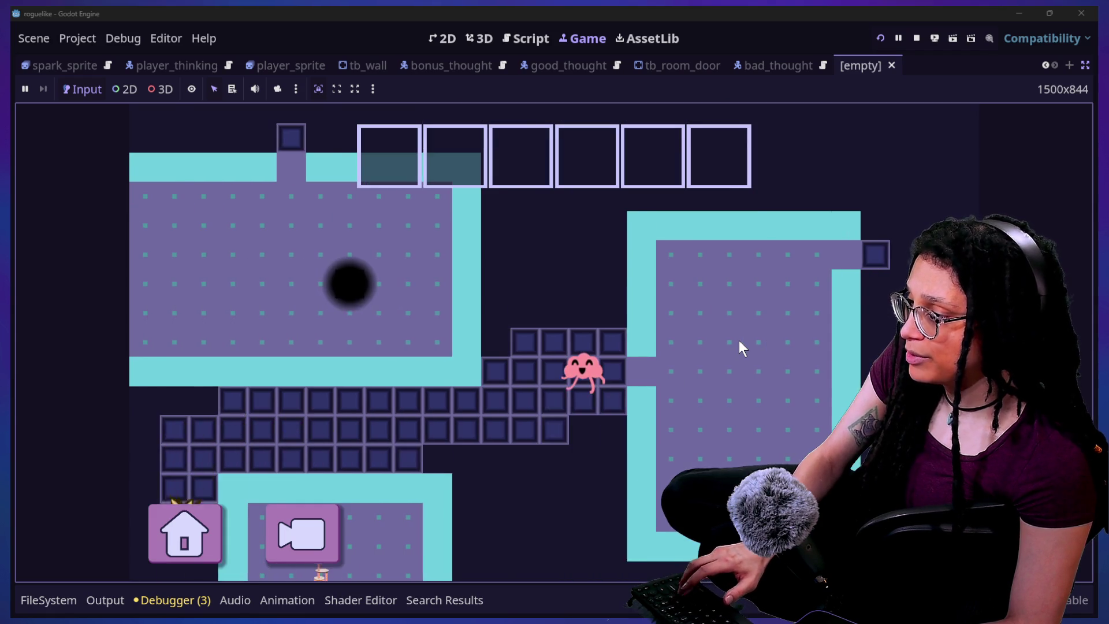
key("Down")
key("Down")
key("Right")
key("Left")
key("Up")
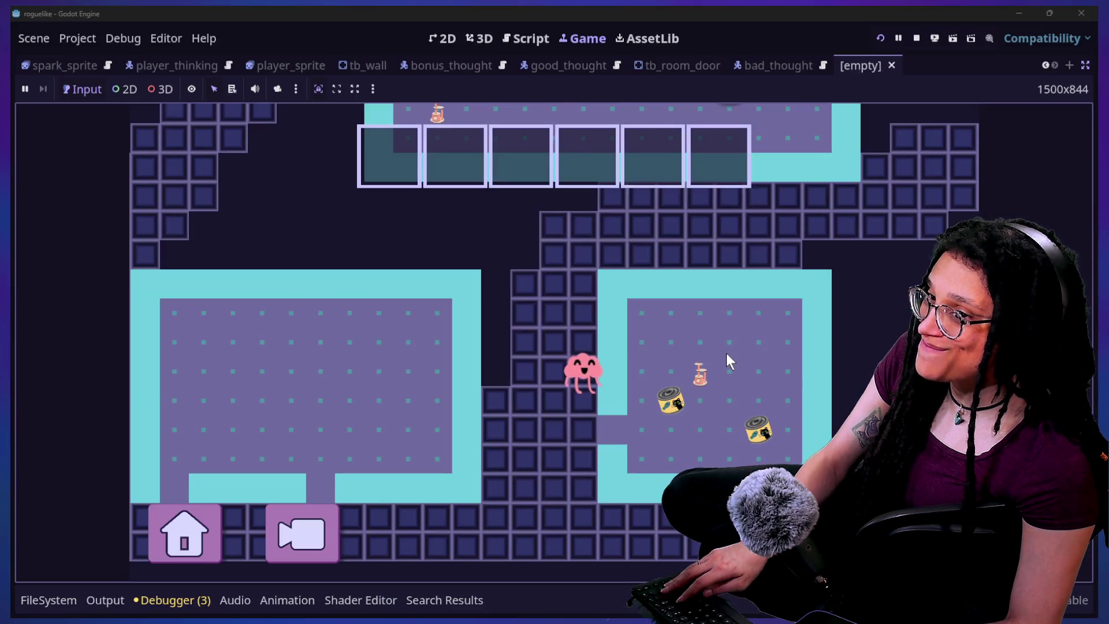
Step: Return from the other windows to the battle script in the Godot editor
key("alt+Tab")
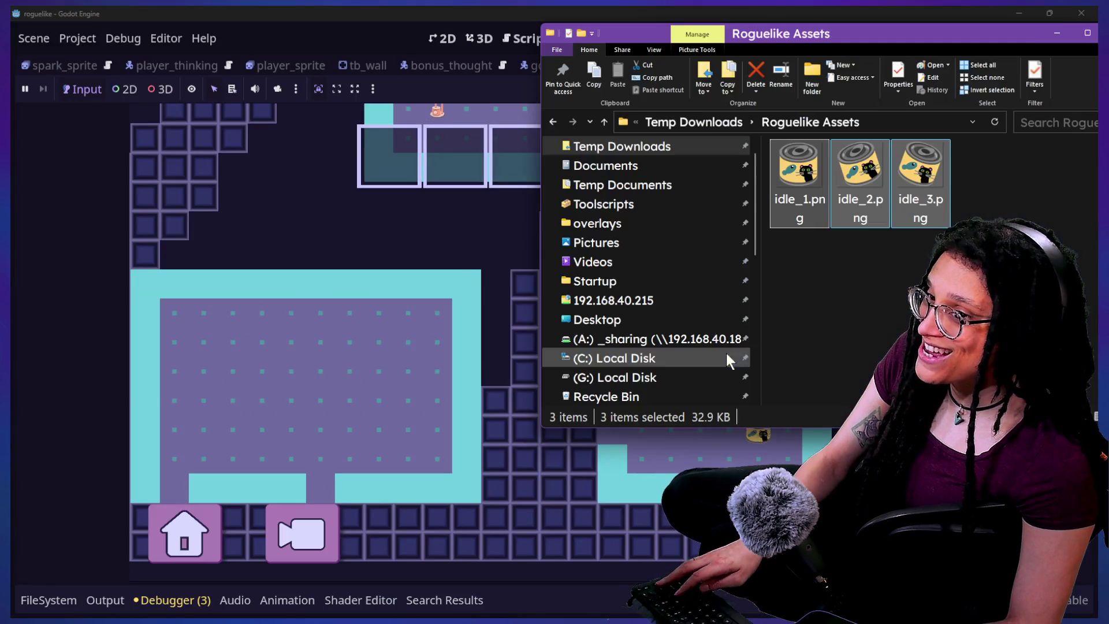
key("alt+Tab")
key("alt+Tab")
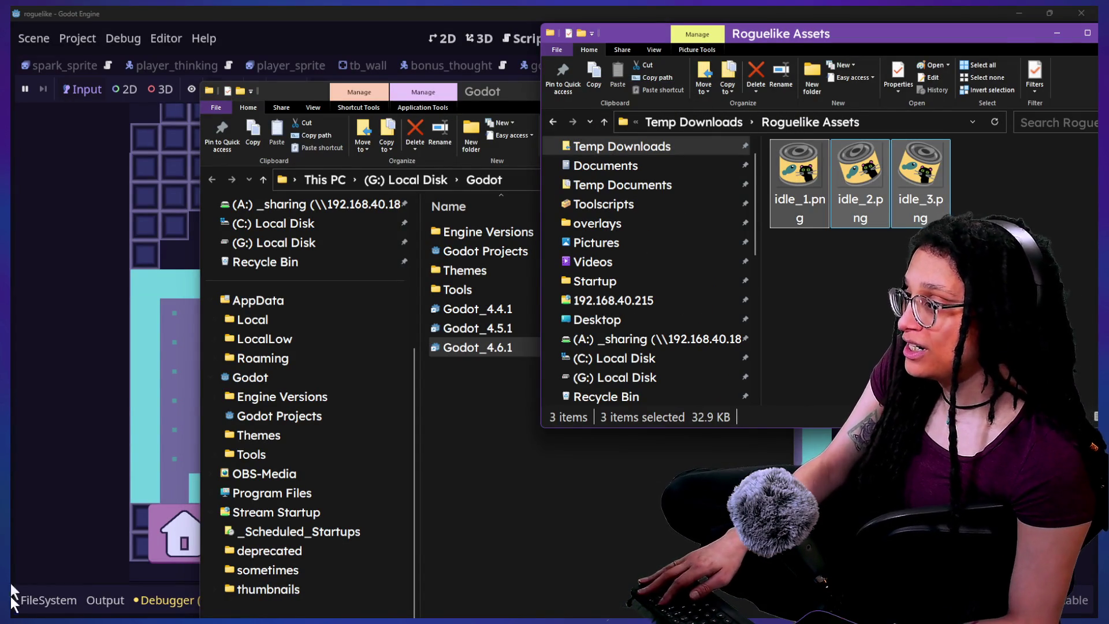
left_click(32, 325)
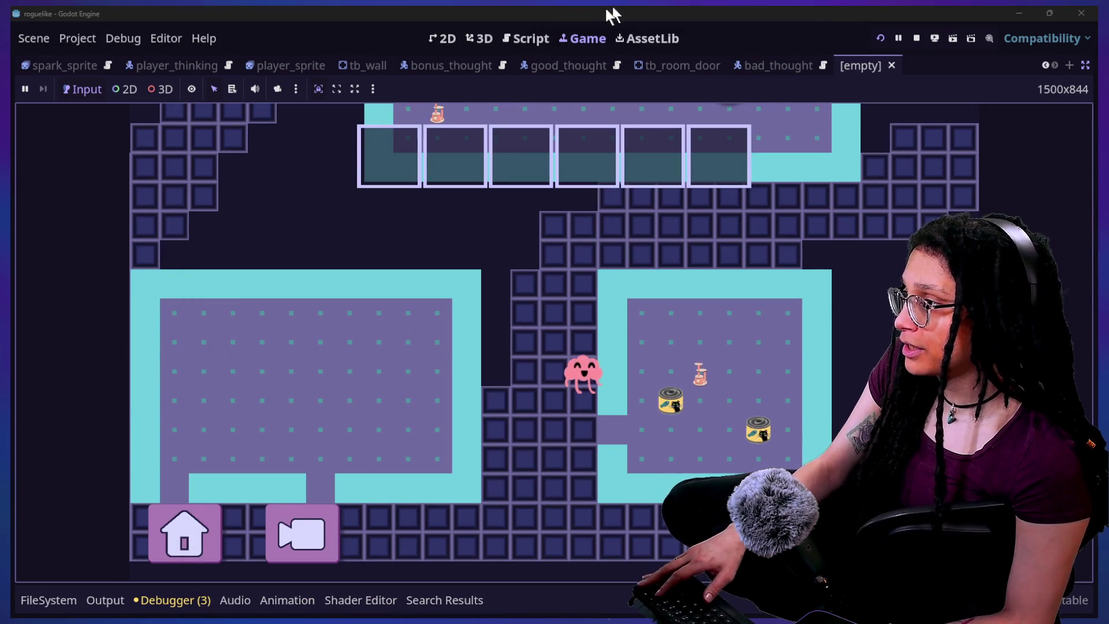
left_click(520, 38)
scroll(549, 215, "up", 20)
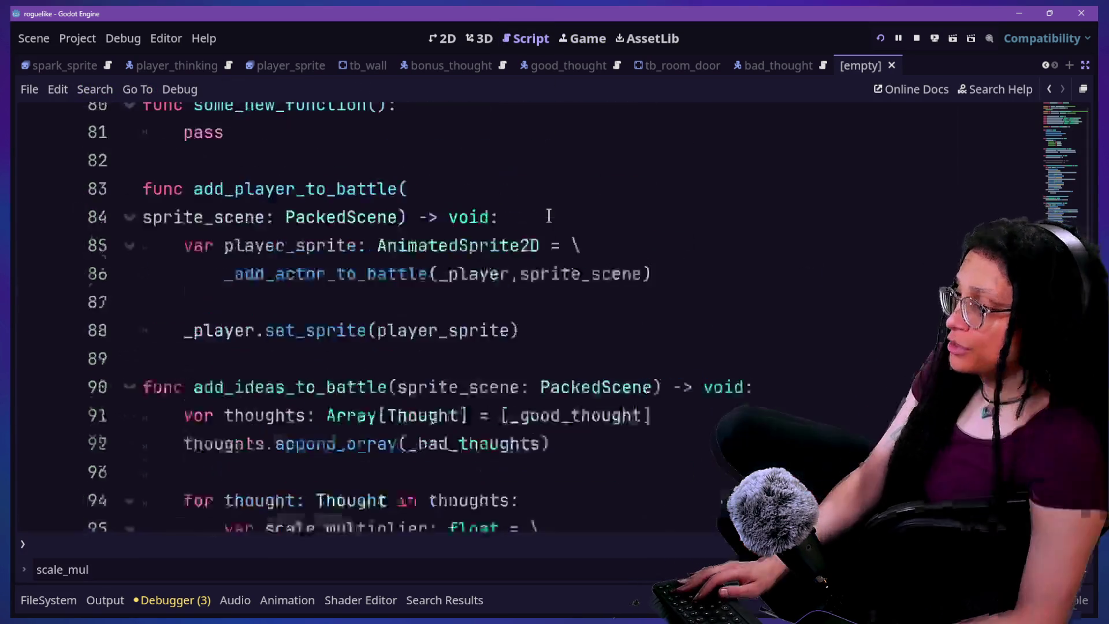
Step: Open actor_post_planner.gd and look through its code
key("shift+alt+o")
type("actor")
key("Return")
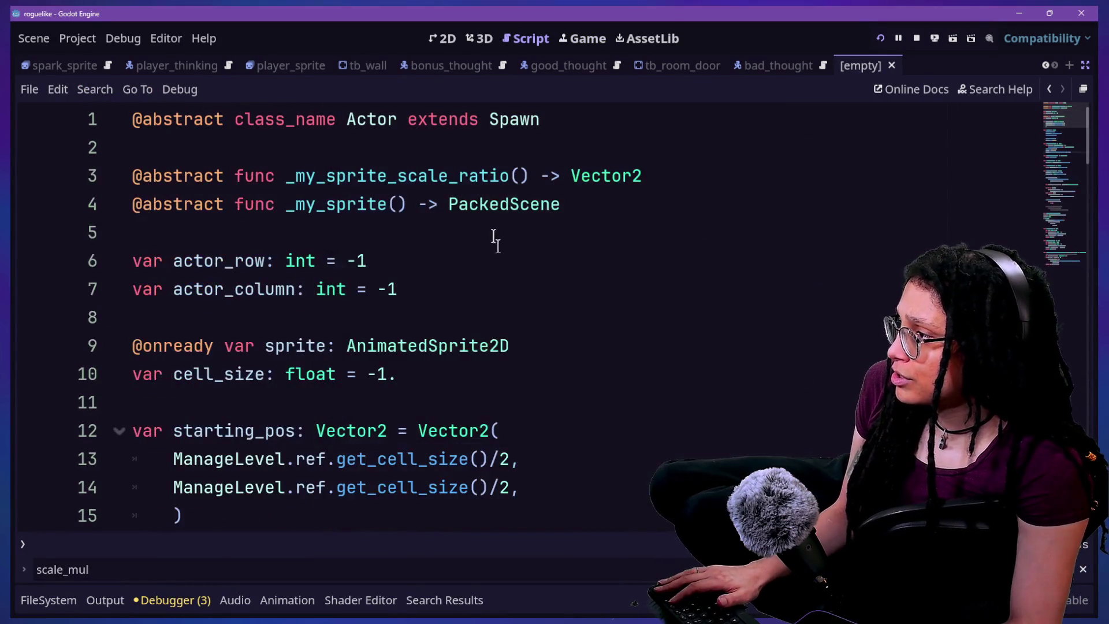
scroll(466, 265, "down", 1)
scroll(413, 292, "down", 1)
scroll(412, 292, "up", 2)
scroll(412, 292, "down", 1)
scroll(413, 291, "up", 1)
left_click(665, 180)
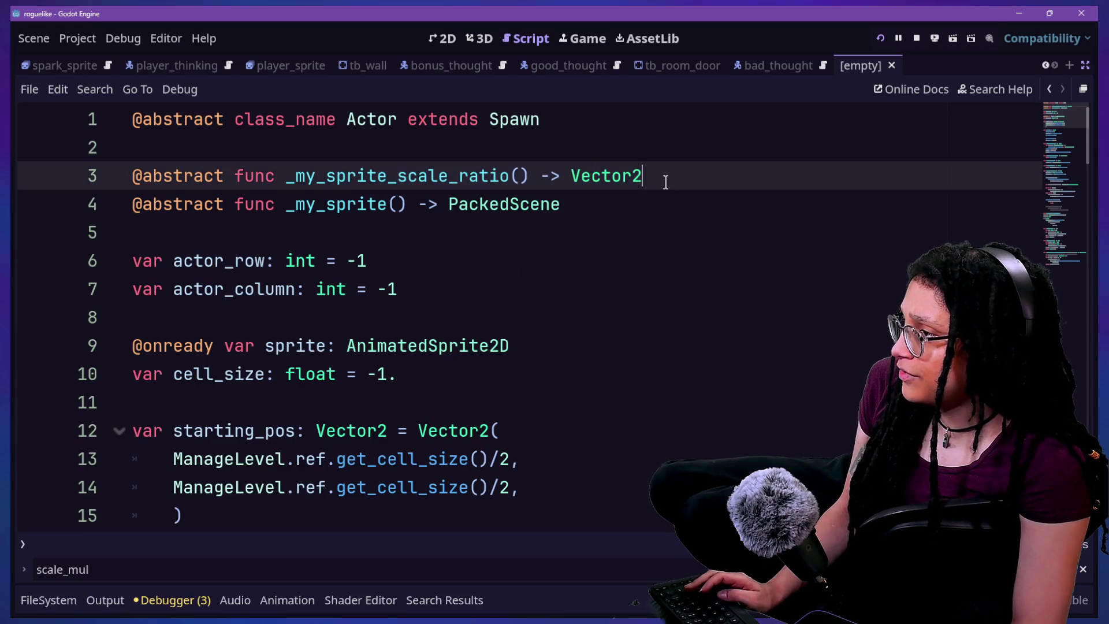
Step: Open idea.gd and inspect its _my_sprite_scale_ratio function
key("ctrl+alt+o")
type("idea")
key("Return")
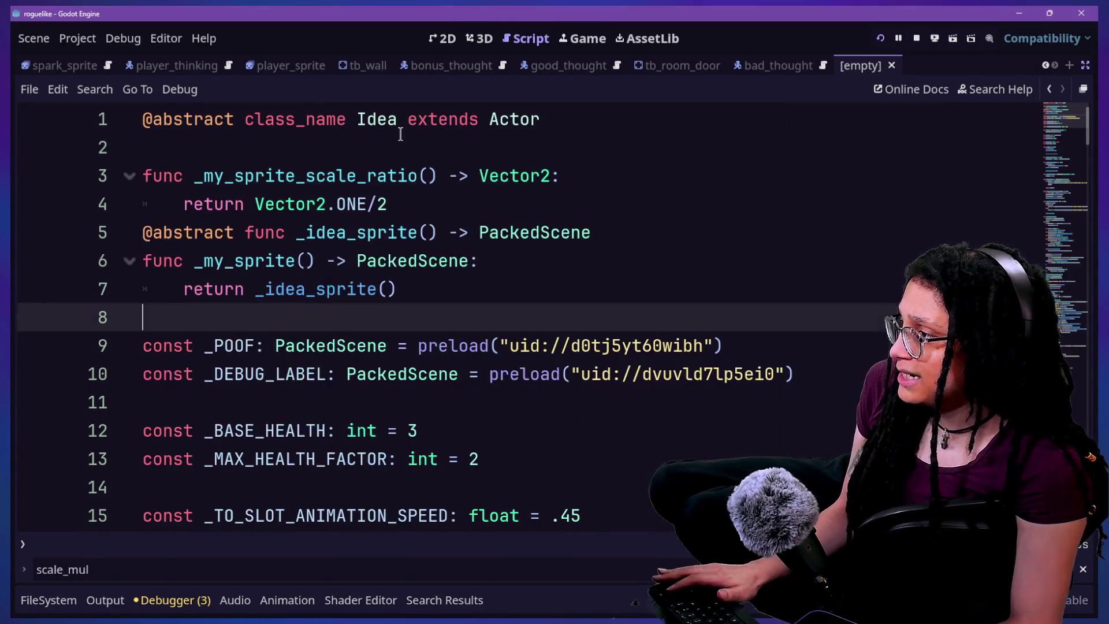
left_click(397, 207)
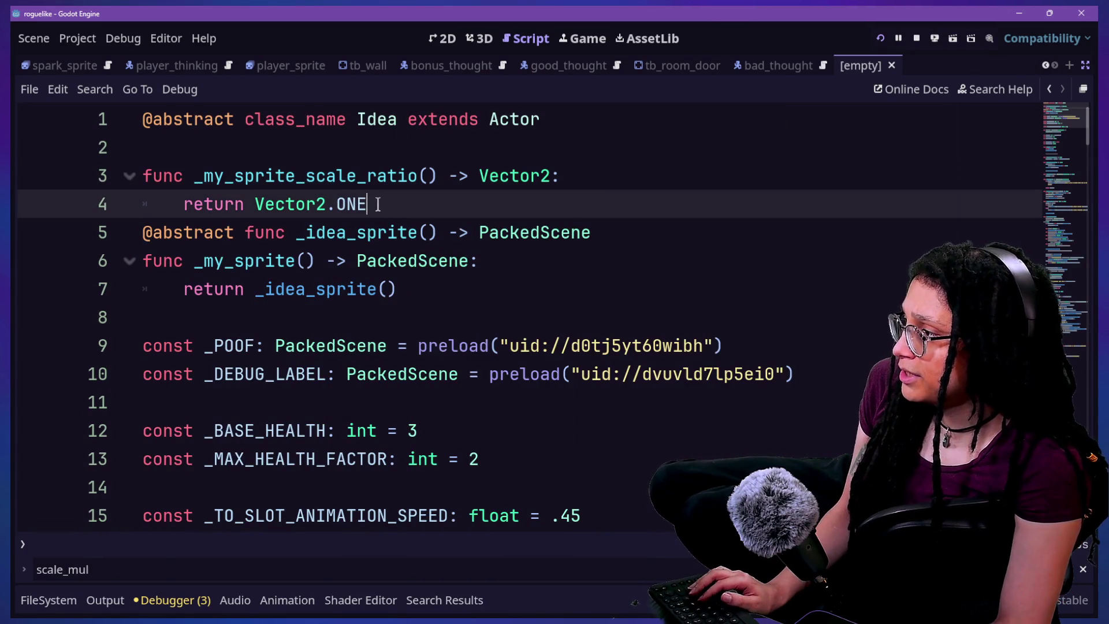
left_click(316, 176)
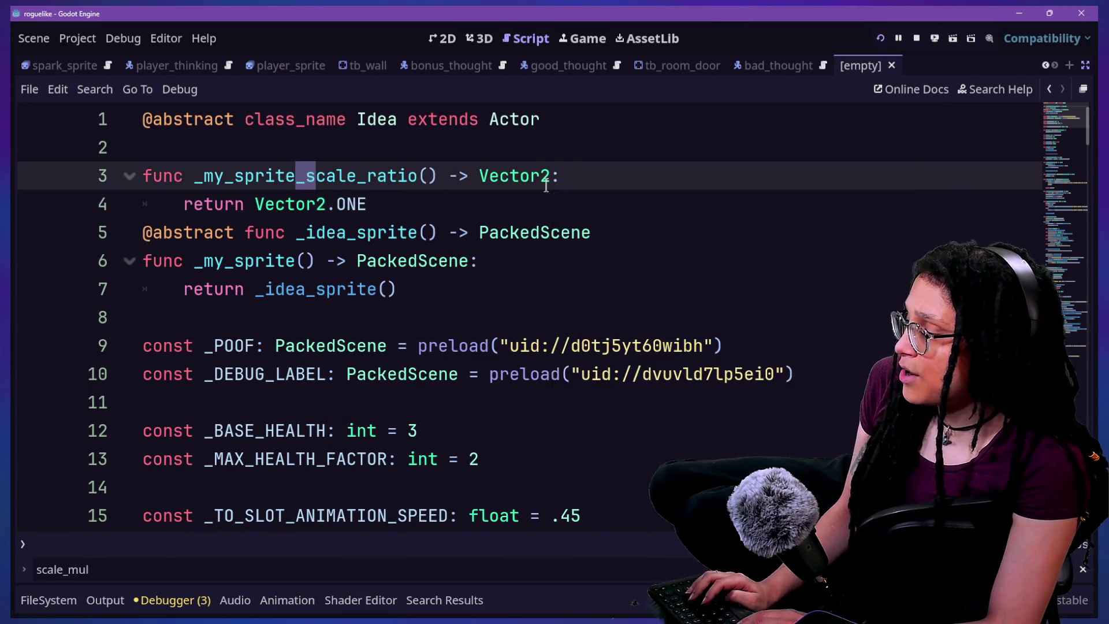
key("ctrl+alt+o")
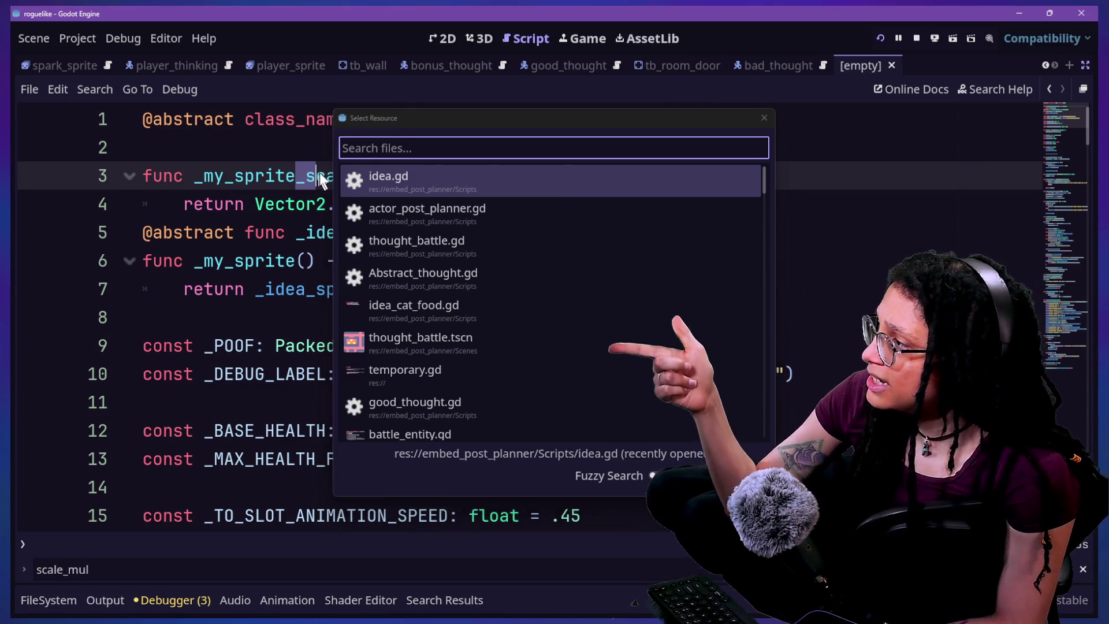
left_click(765, 118)
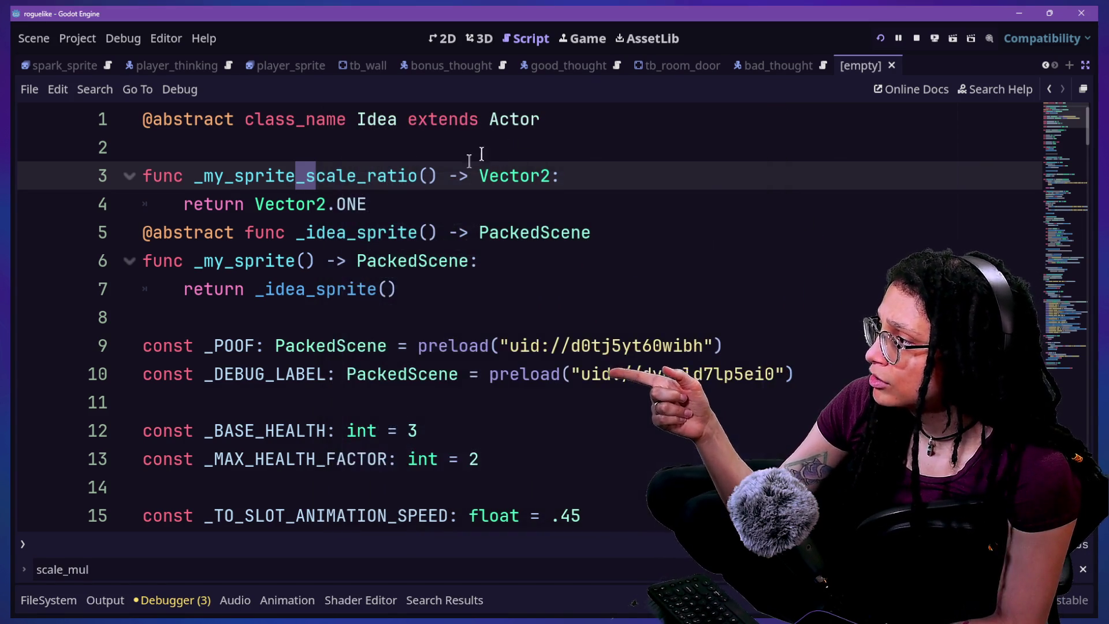
left_click_drag(69, 224, 69, 207)
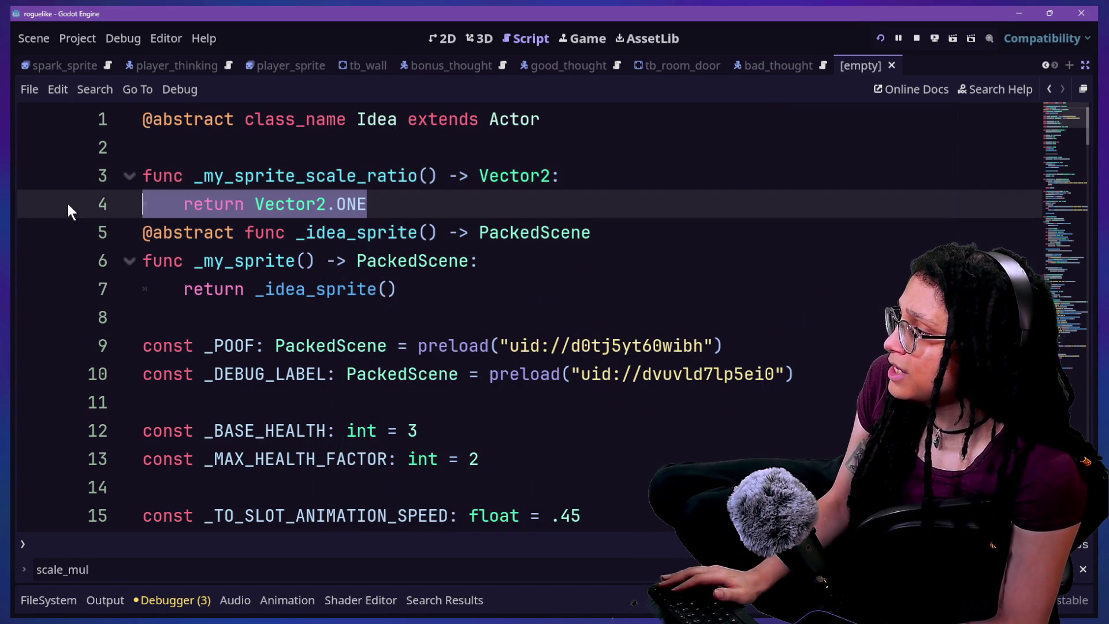
key("BackSpace")
key("BackSpace")
key("BackSpace")
left_click(272, 140)
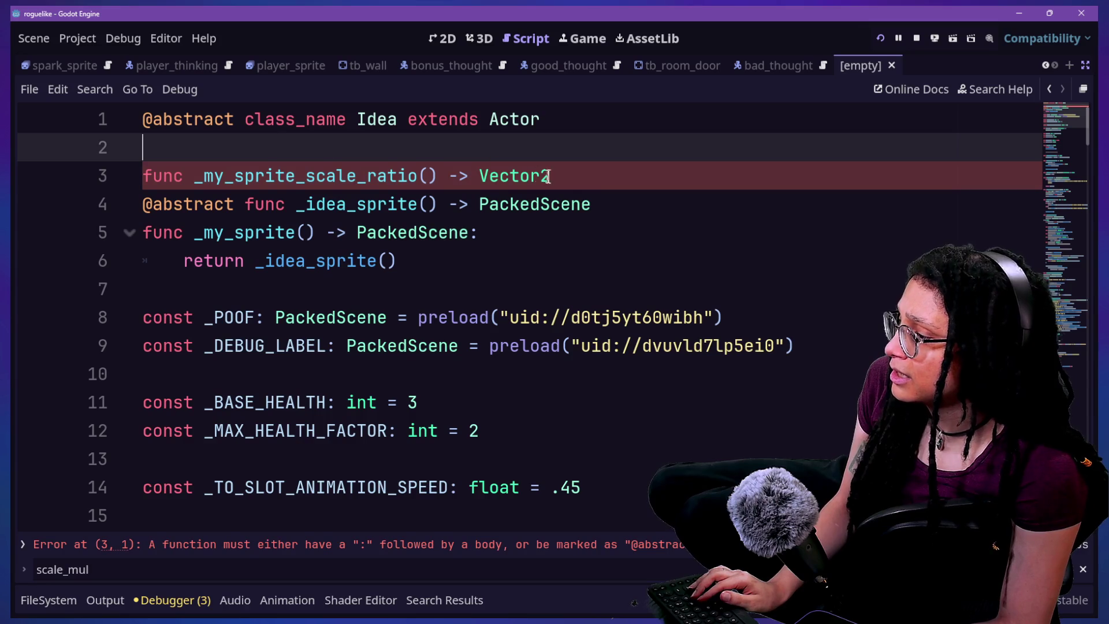
left_click(571, 181)
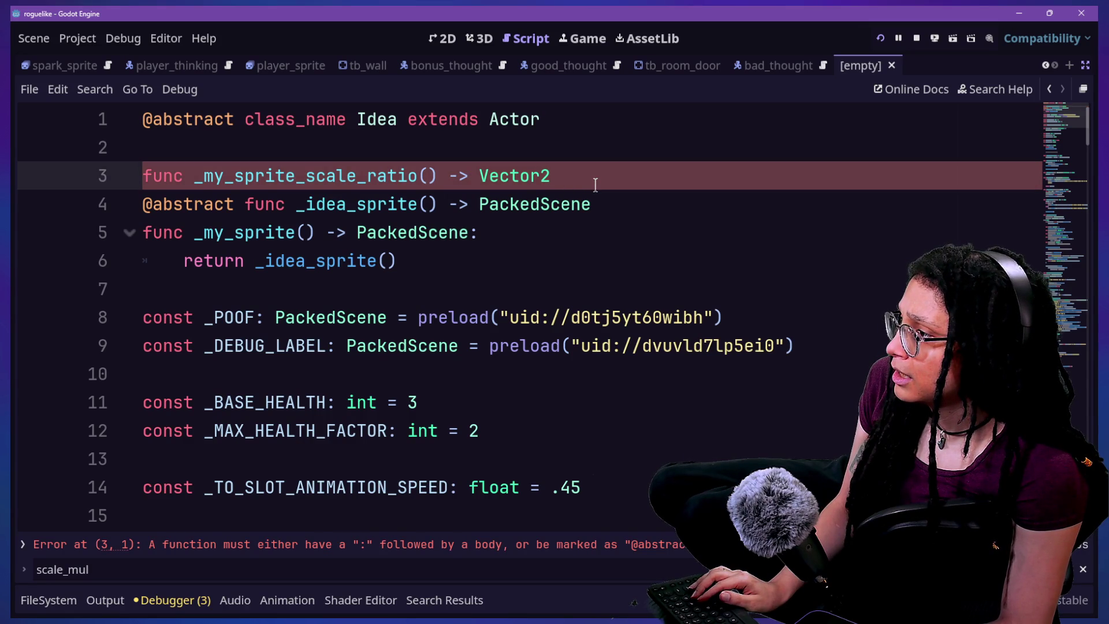
left_click(139, 182)
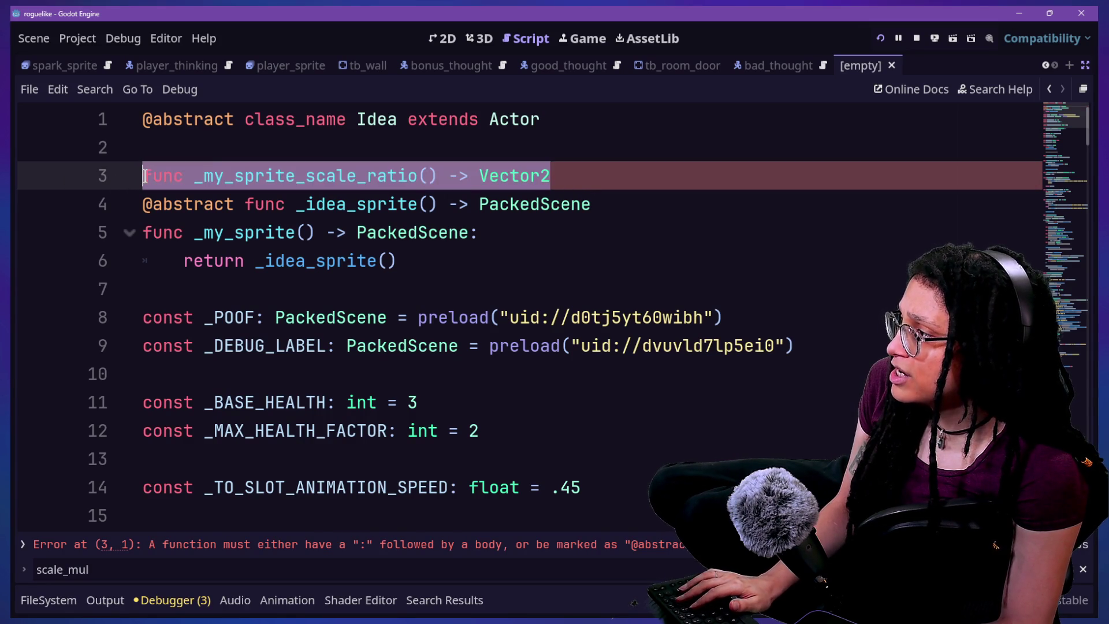
type("@abst")
key("Return")
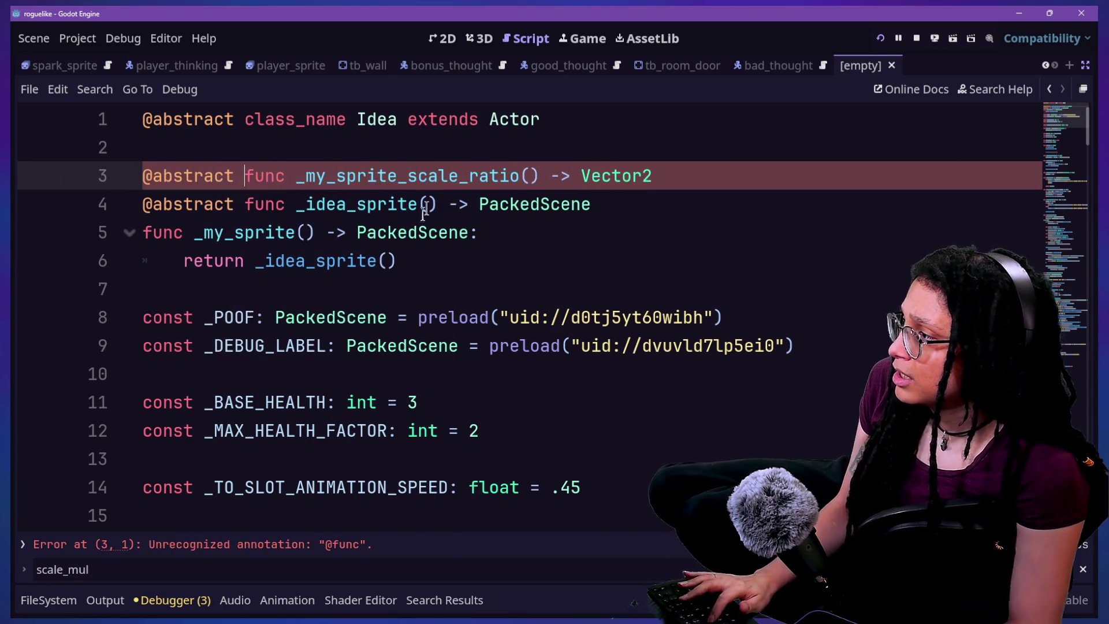
left_click(612, 176)
left_click(644, 153)
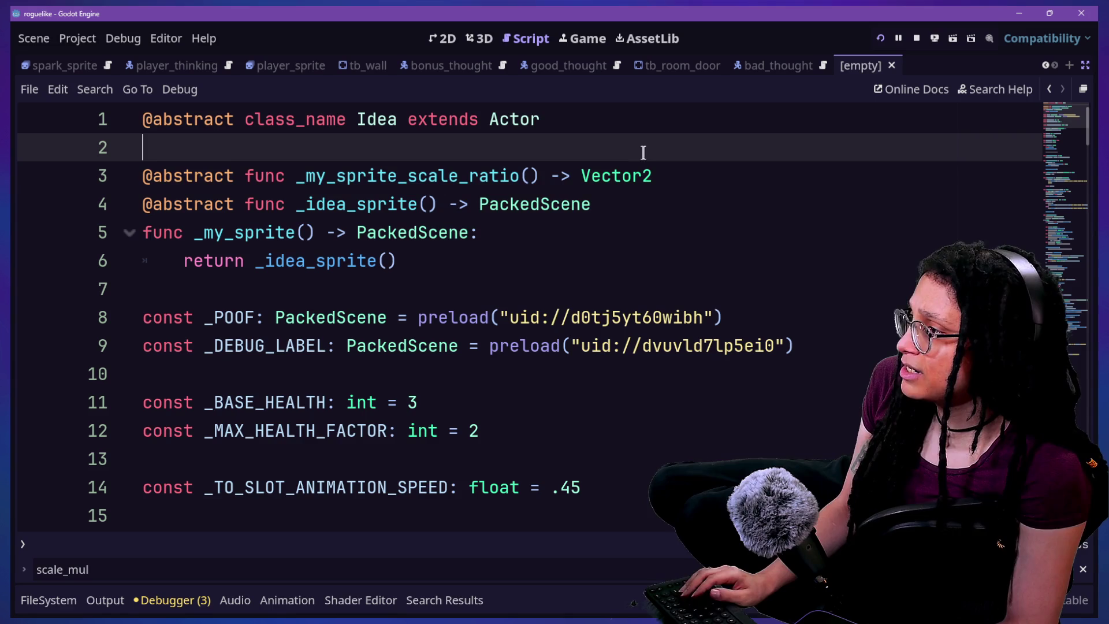
Step: Paste _my_sprite_scale_ratio into idea_cat_food.gd, returning Vector2.ONE/2
key("shift+alt+o")
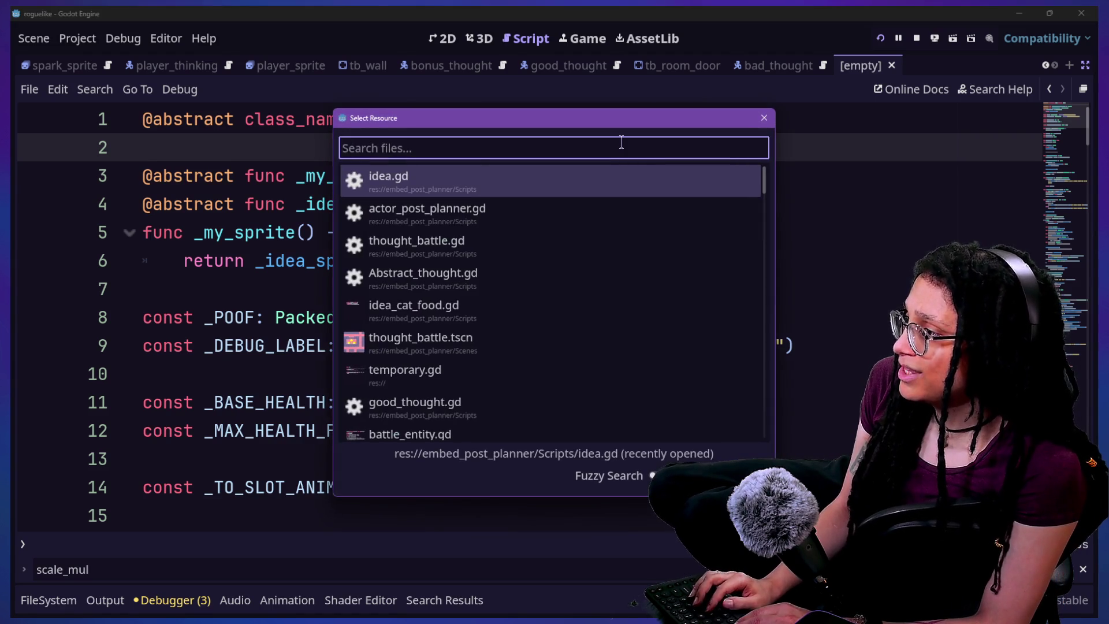
type("cat")
key("Return")
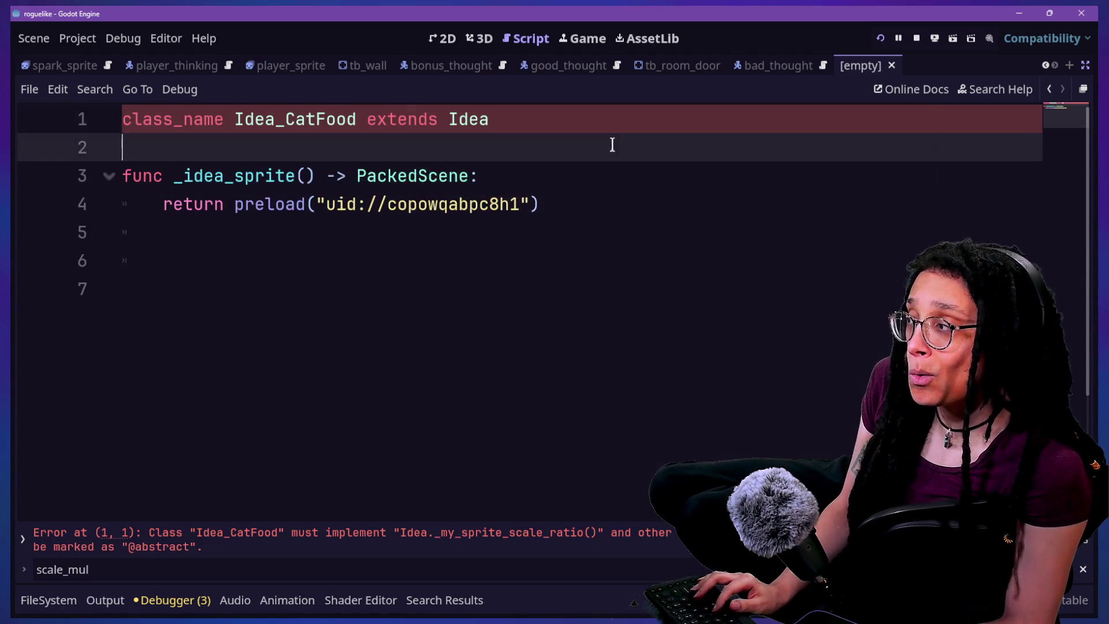
type("func _my_sprite_scale_ratio() -> Vector2: \treturn Vector2.ONE")
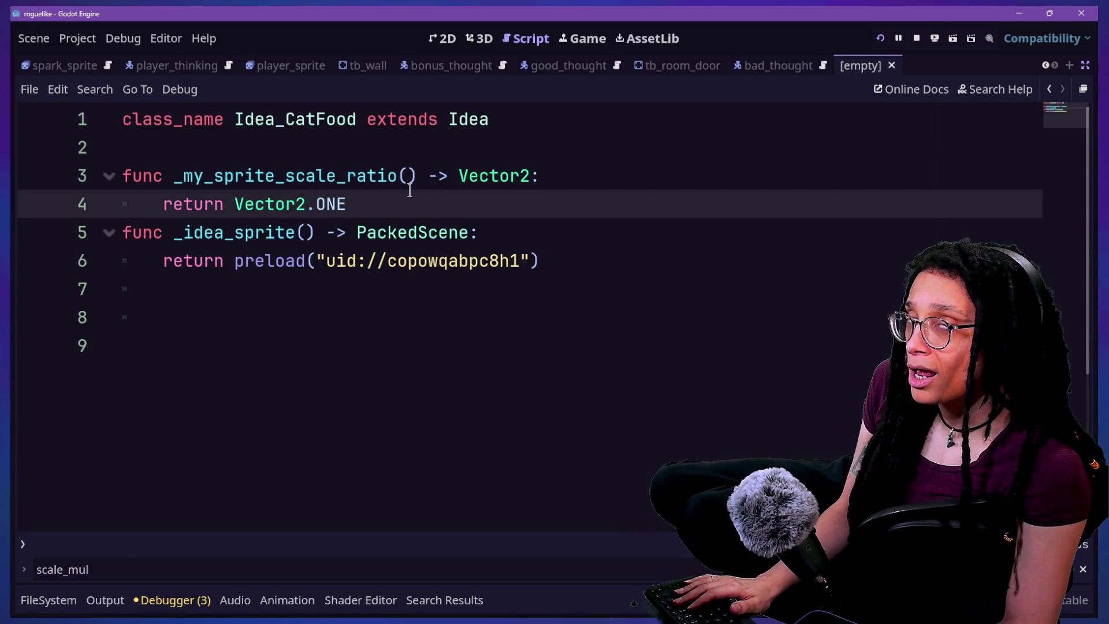
type("/2")
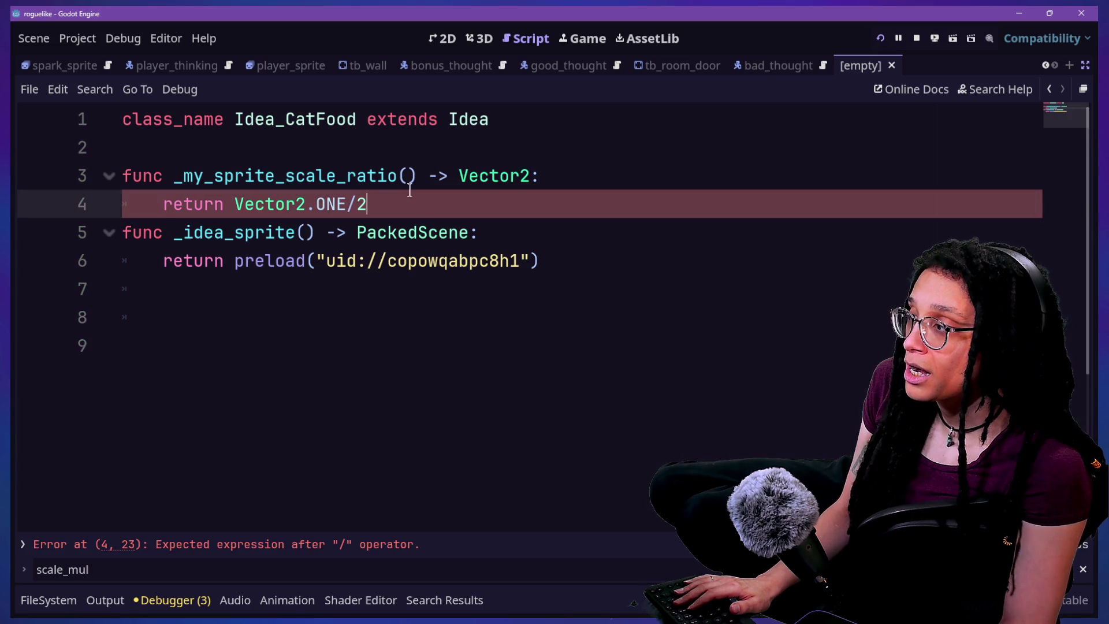
left_click(243, 191)
Step: Paste the _my_sprite_scale_ratio function into idea_cat_tree.gd at lines 3-4
key("shift+alt+o")
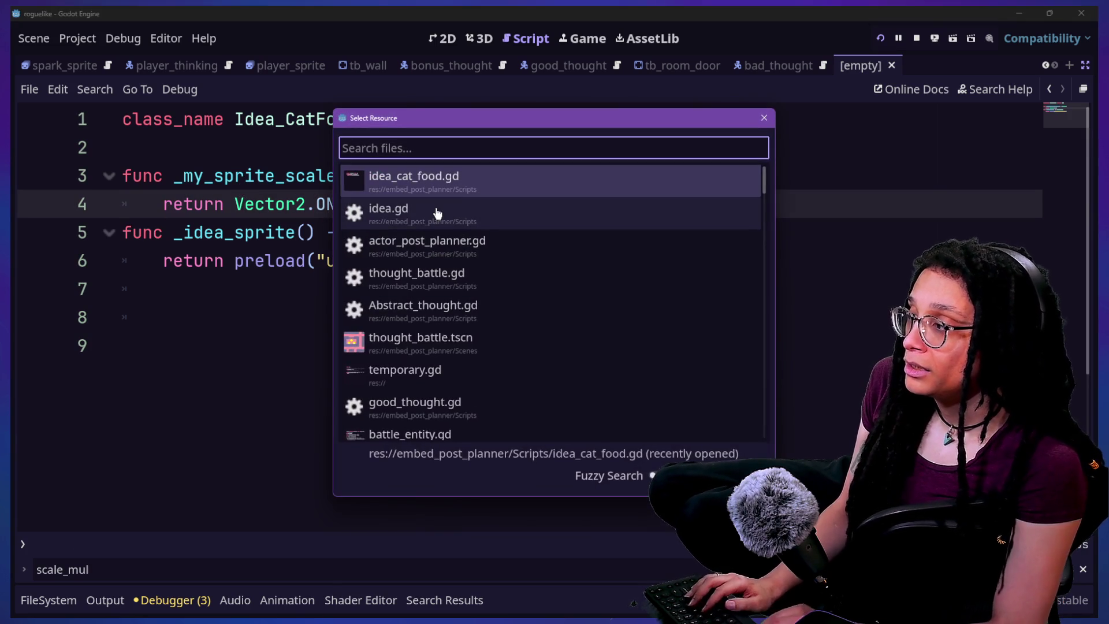
type("idea_")
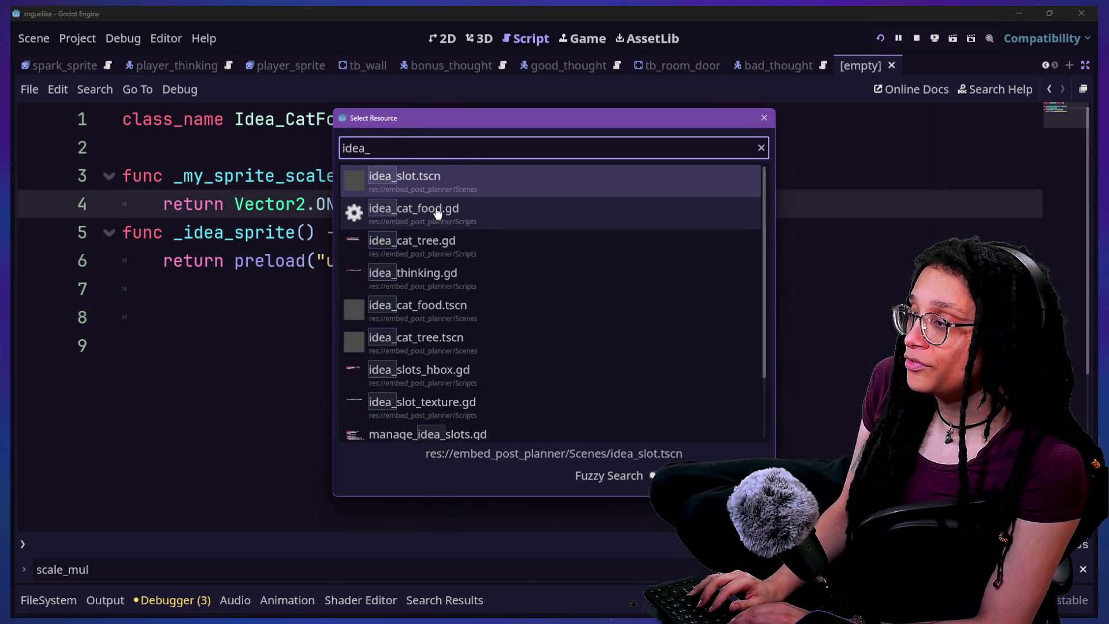
key("Down")
key("Down")
key("Return")
key("Up")
key("Up")
key("Up")
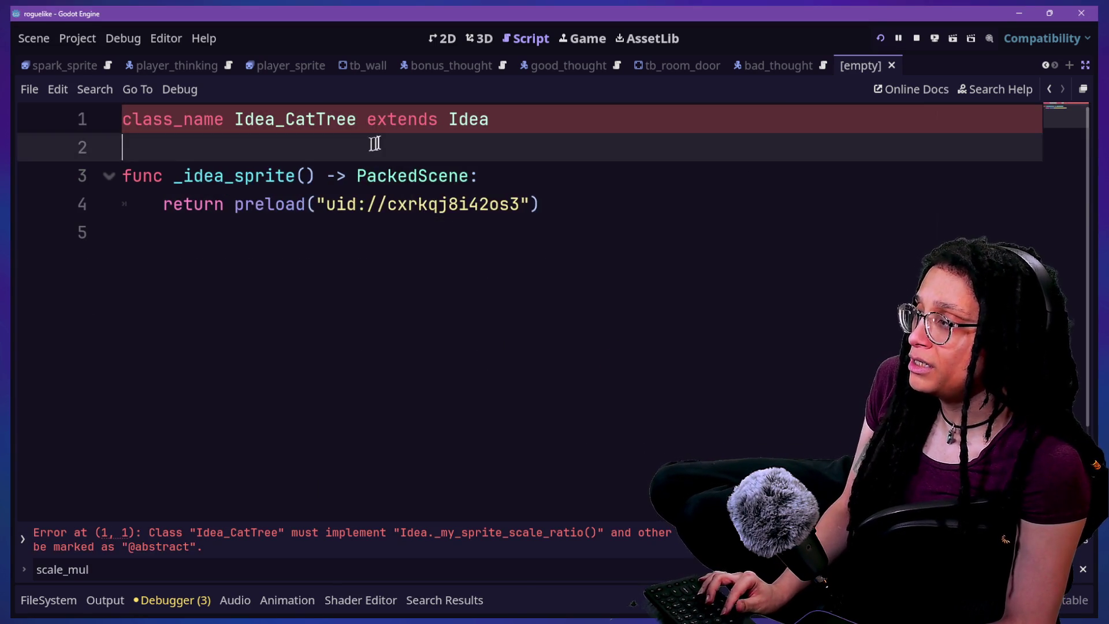
type("func _my_sprite_scale_ratio() -> Vector2: \treturn Vector2.ONE")
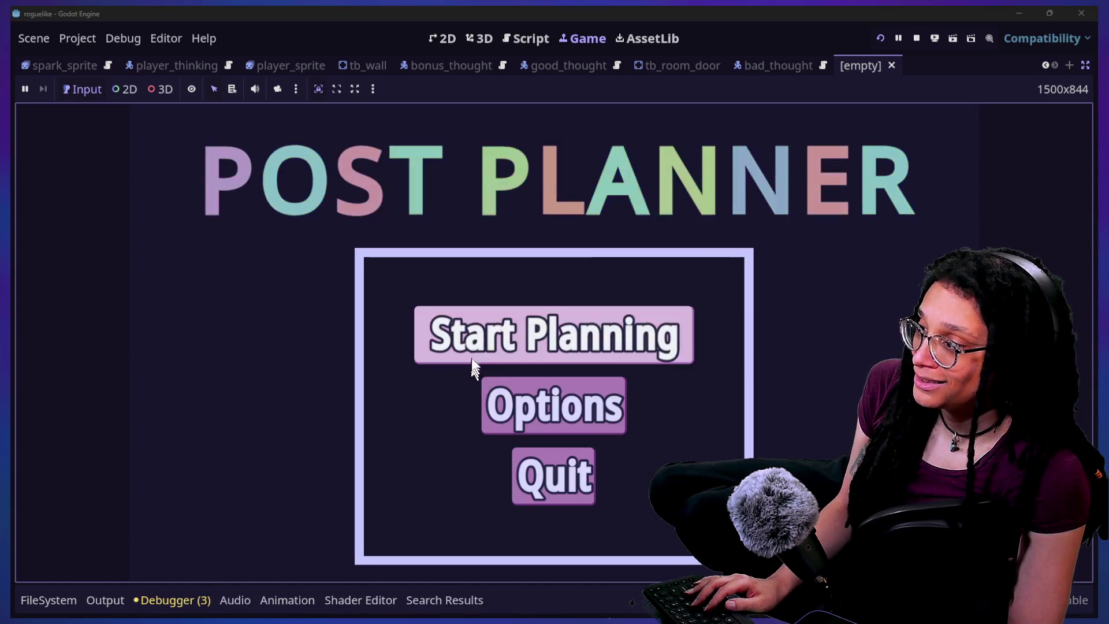
Step: Start planning, pick a platform and walk the brain through the corridors and cyan room, then return to the script editor
left_click(472, 355)
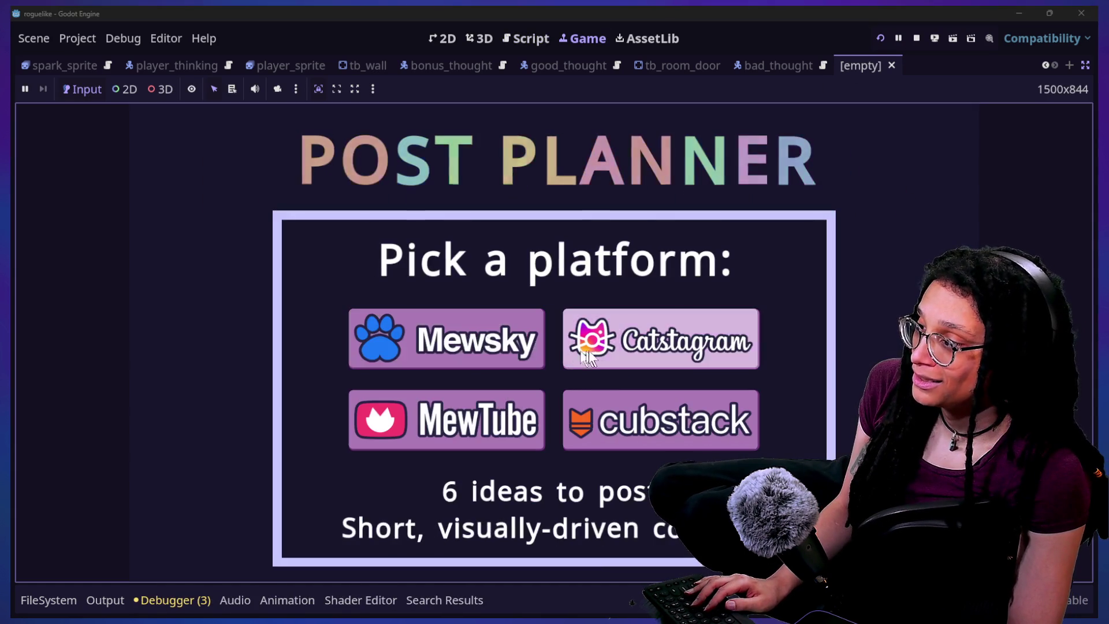
left_click(601, 358)
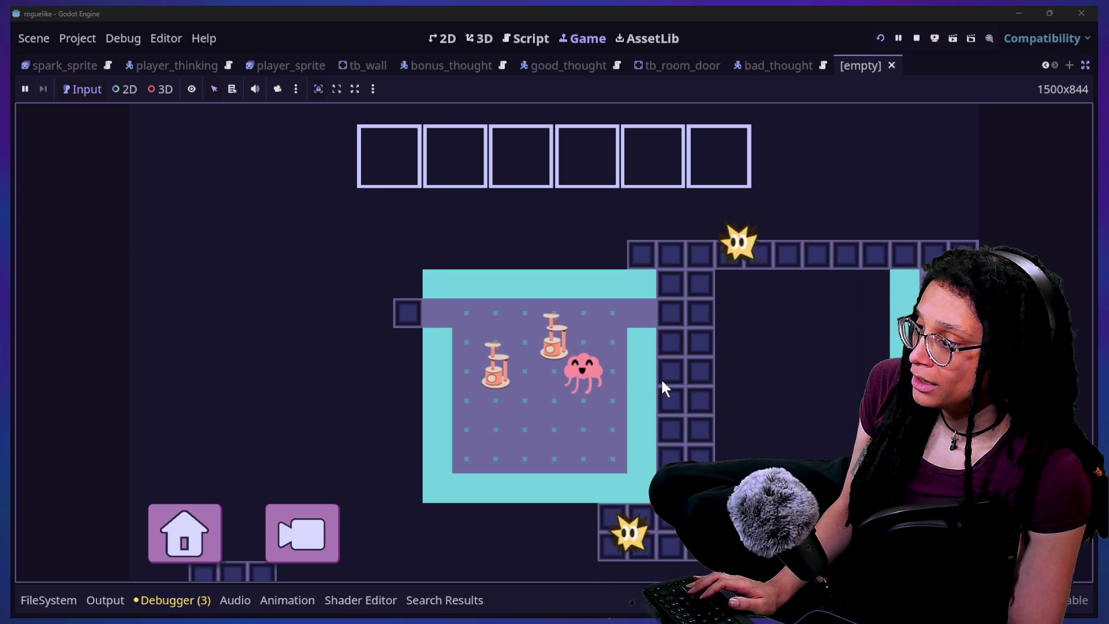
key("Right")
key("Up")
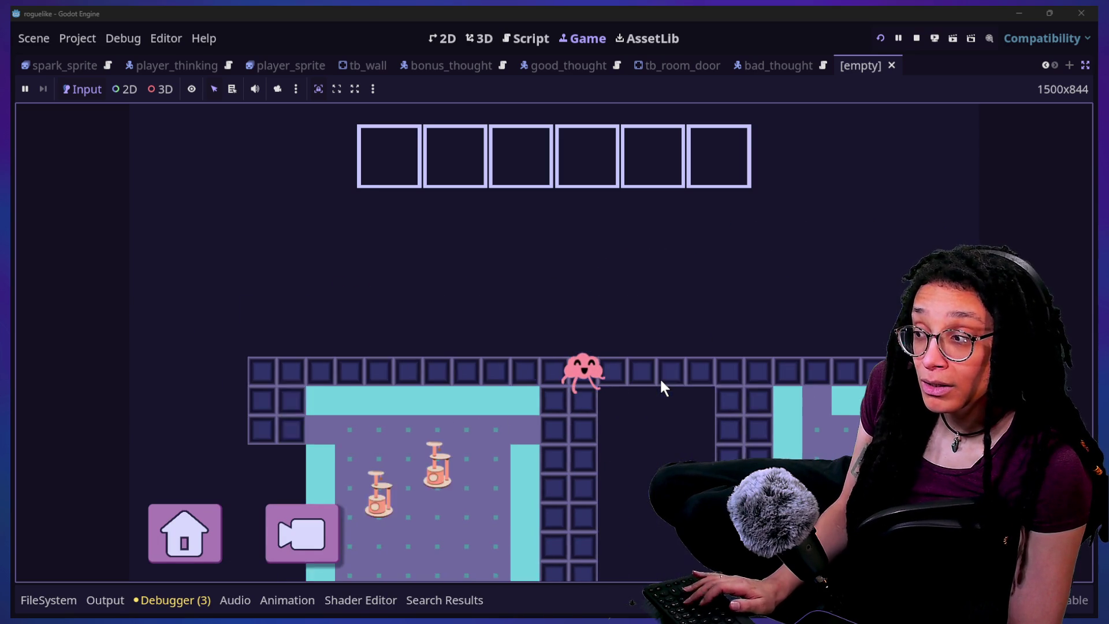
key("Right")
key("Down")
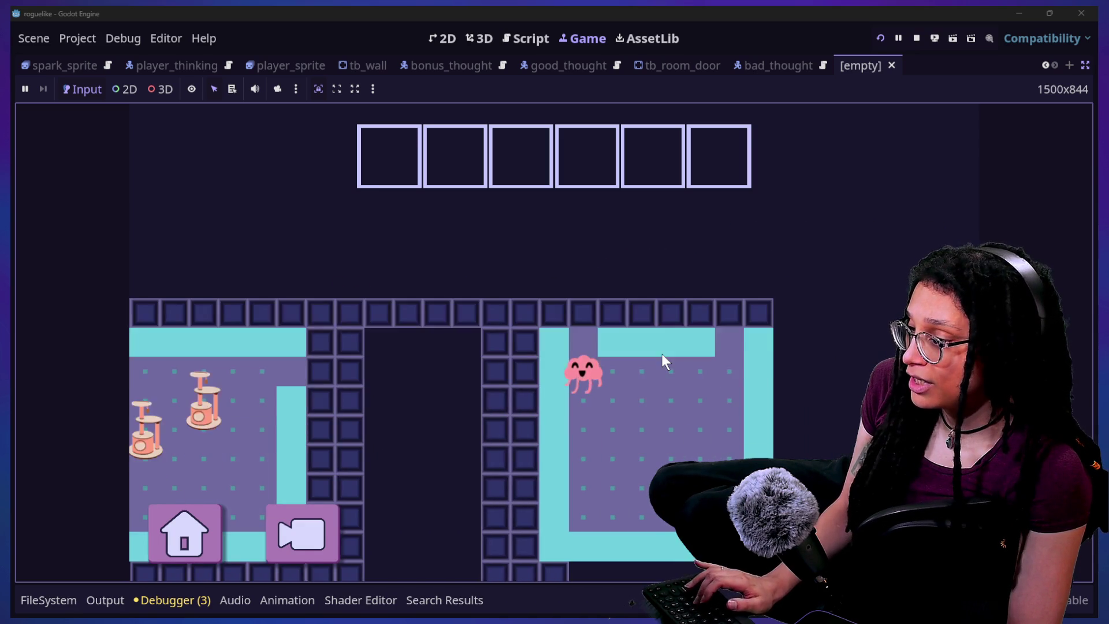
key("Up")
key("Left")
key("Up")
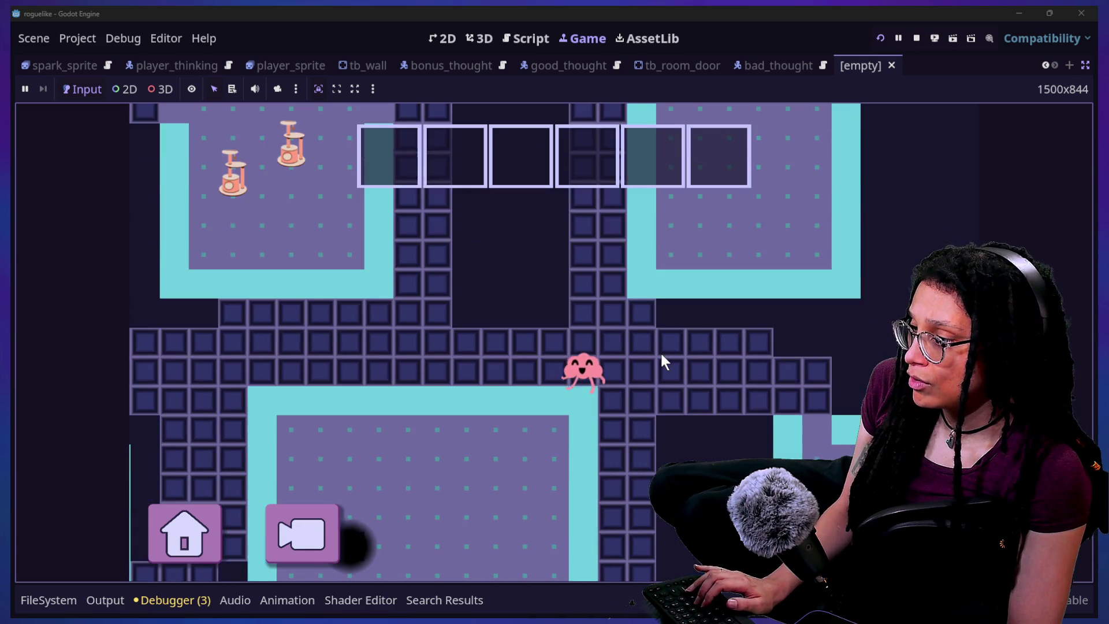
key("Down")
key("Left")
key("Up")
key("Right")
key("Up")
key("Left")
key("Up")
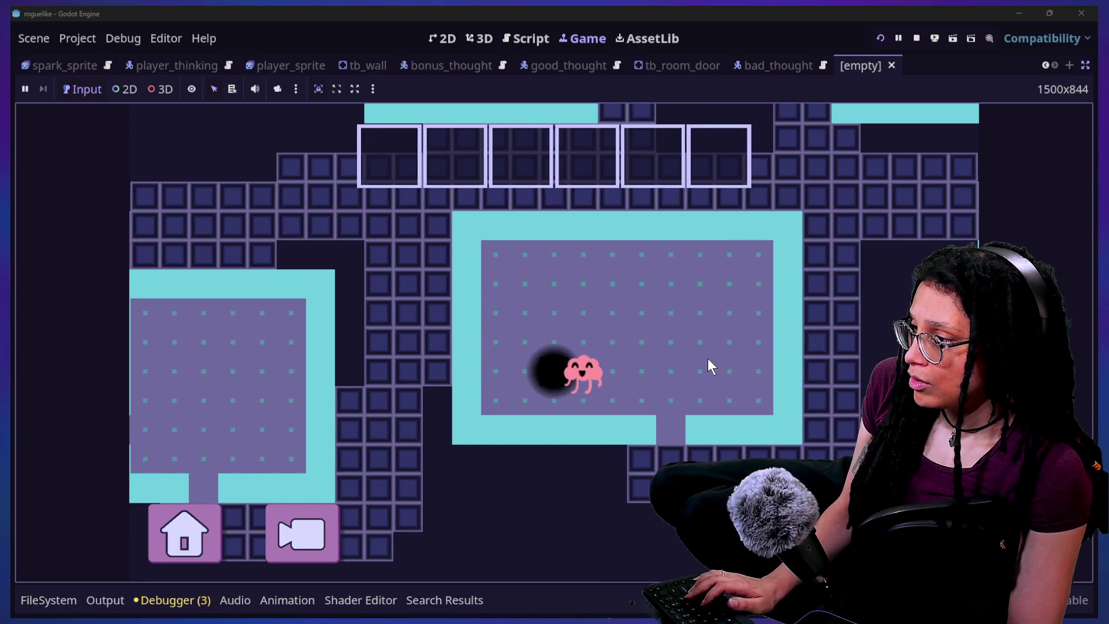
key("Down")
key("Right")
key("Right")
key("Right")
key("Right")
key("Right")
key("Right")
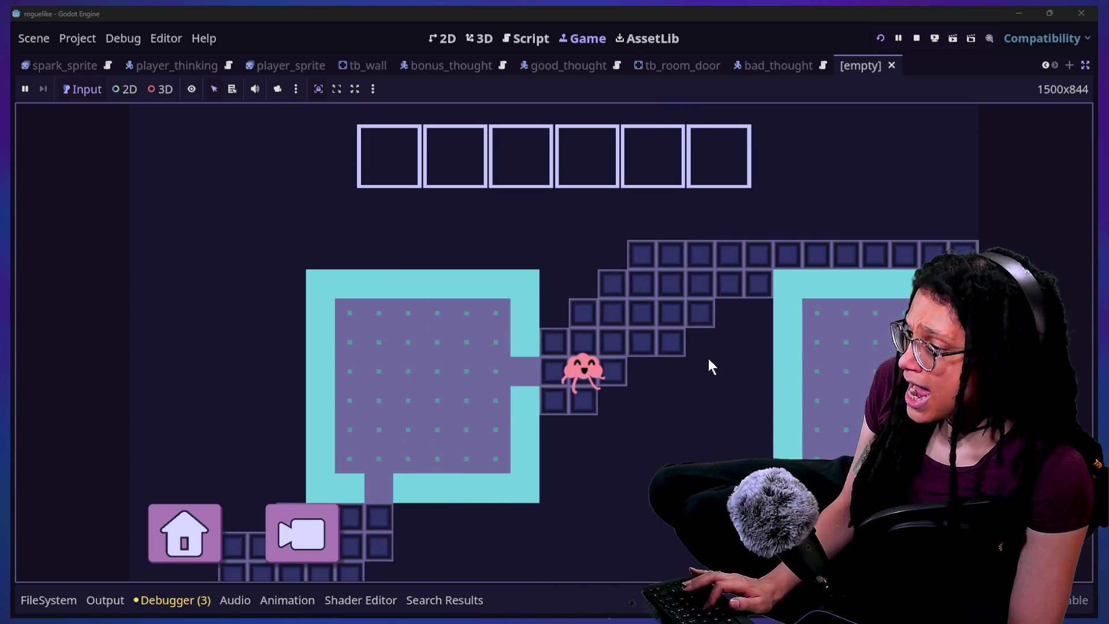
key("Up")
key("Up")
key("Right")
key("Right")
key("Right")
key("Right")
key("Right")
key("Right")
key("Left")
key("Left")
key("Right")
key("Right")
key("Right")
key("Down")
key("Down")
key("Down")
key("Down")
key("Down")
key("Down")
key("Right")
key("Right")
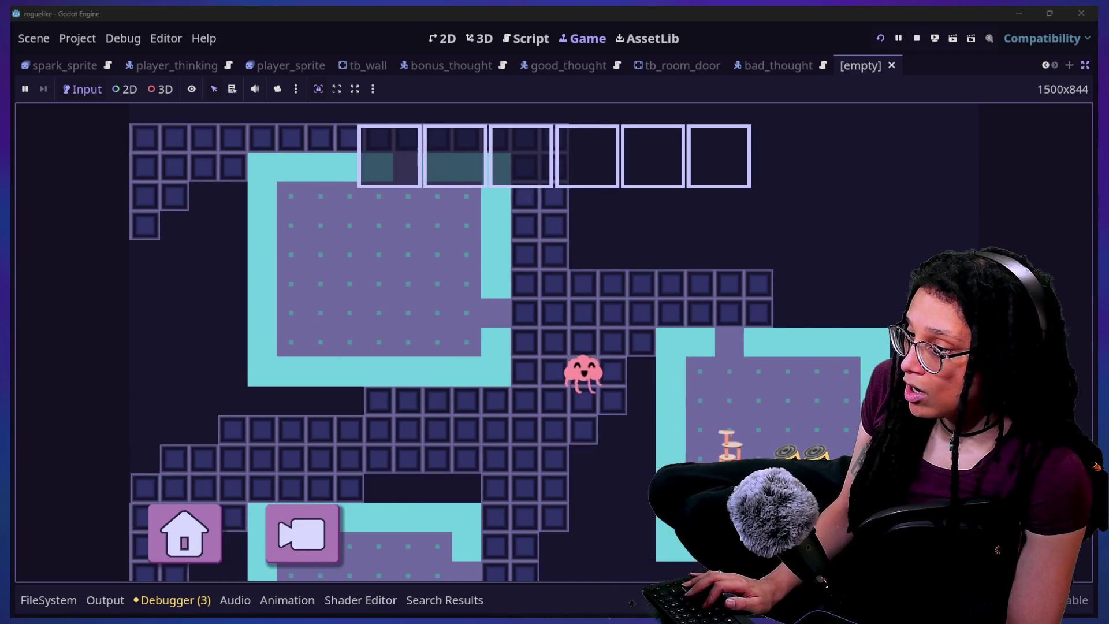
key("Up")
key("Up")
key("Up")
key("Right")
key("Right")
key("Right")
key("Right")
key("Right")
key("Right")
key("Down")
key("Left")
key("Down")
key("Down")
key("Down")
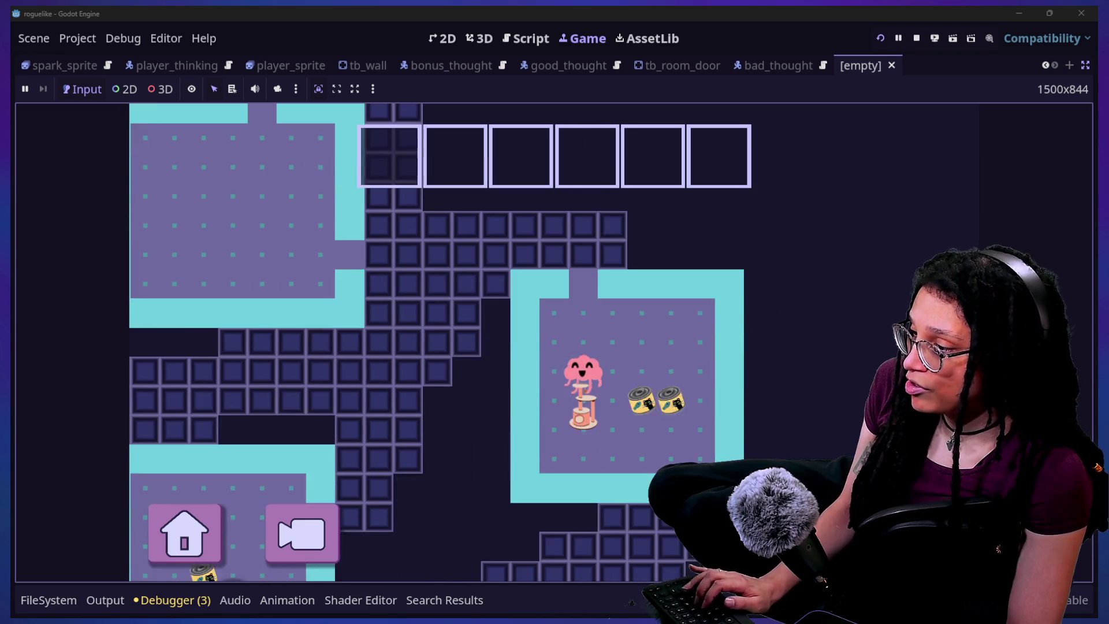
key("Right")
key("Right")
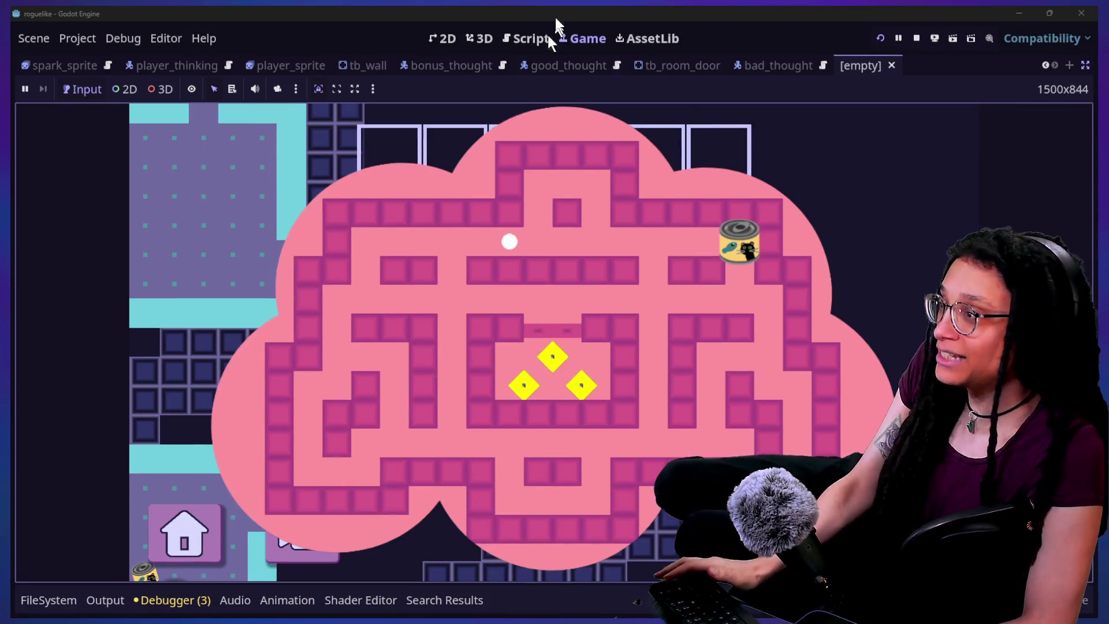
left_click(526, 38)
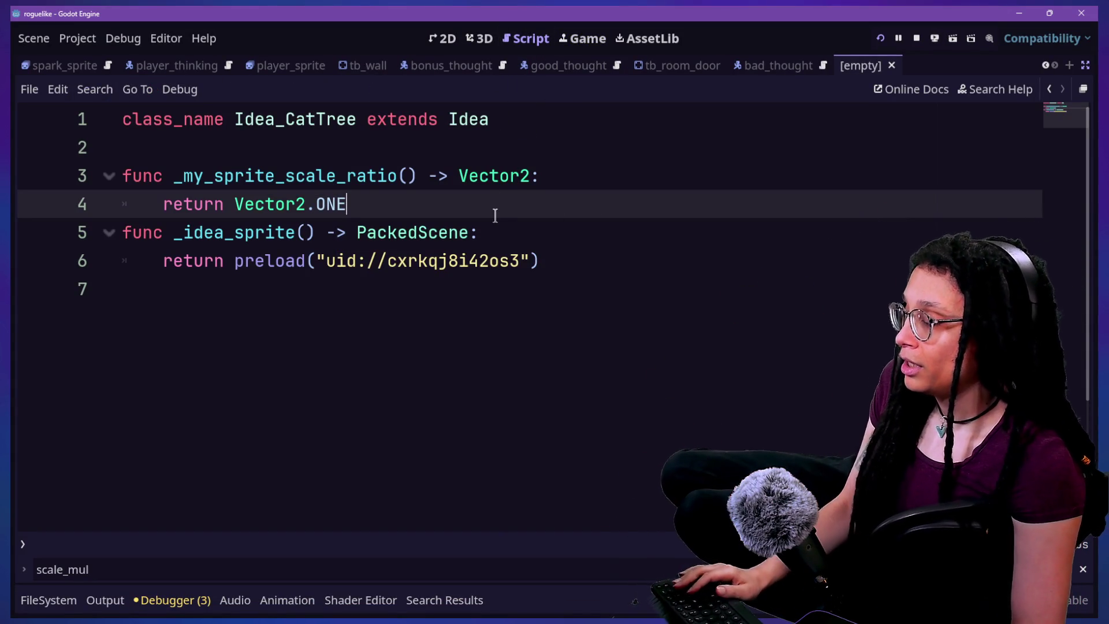
Step: Search Quick Open for 'thought' files, browse past bonus_thought.gd, then open Abstract_thought.gd
key("shift+alt+o")
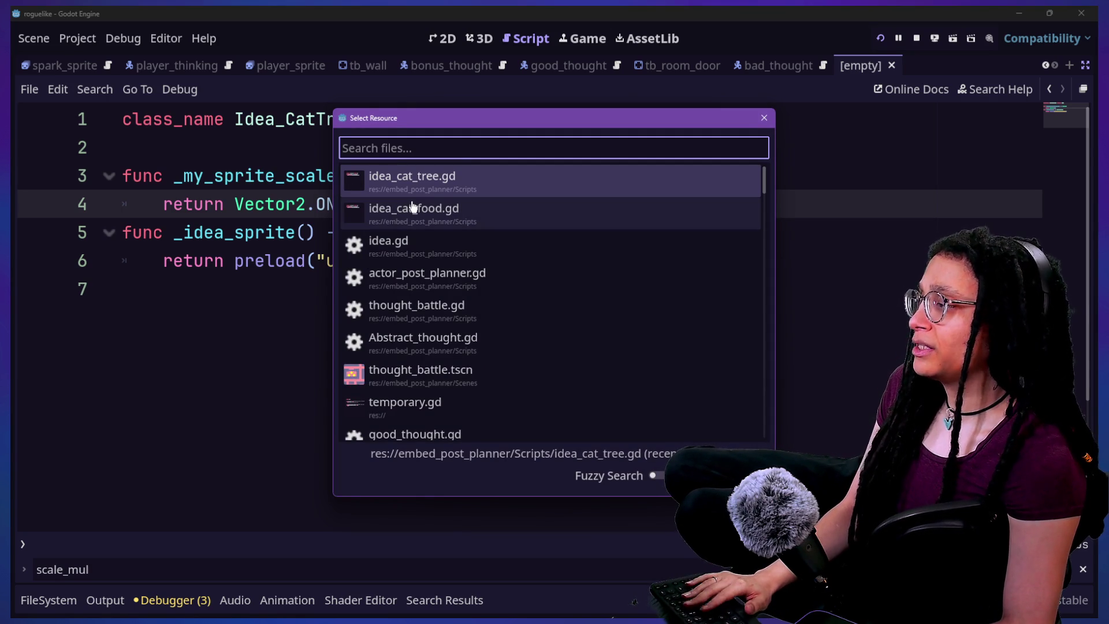
key("Down")
key("Down")
type("thought")
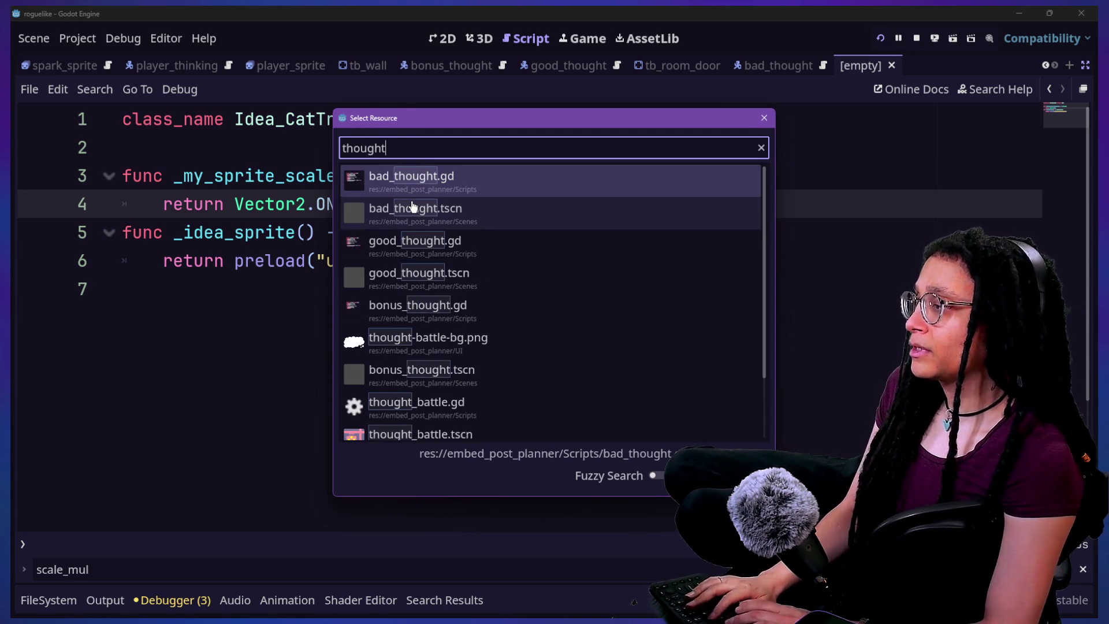
key("Down")
key("Down")
key("Down")
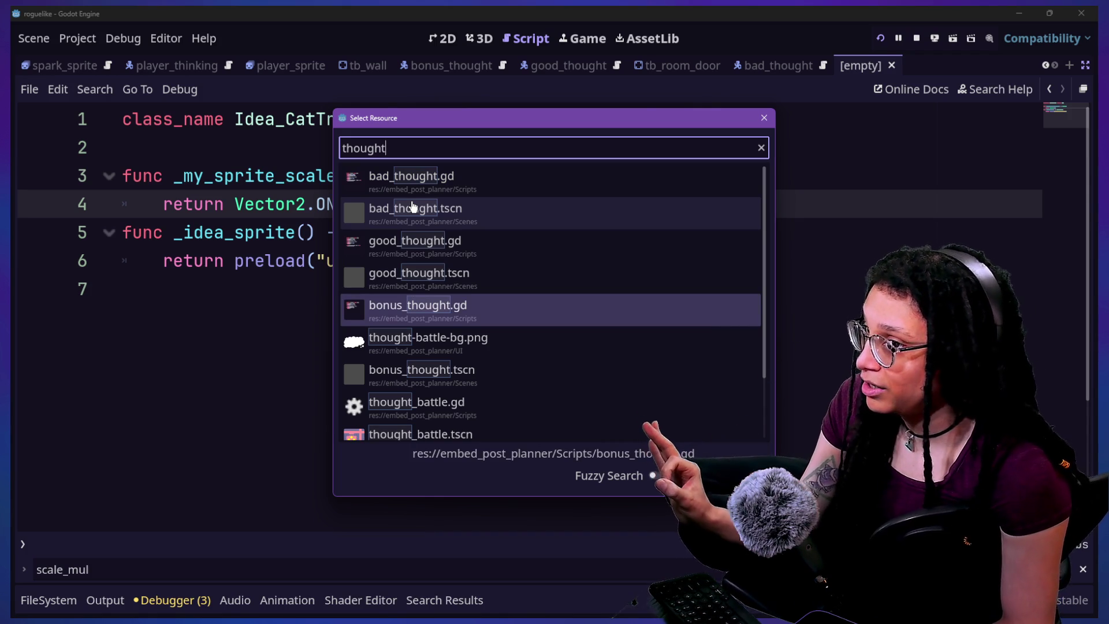
key("Down")
key("Up")
key("Up")
key("Up")
key("Down")
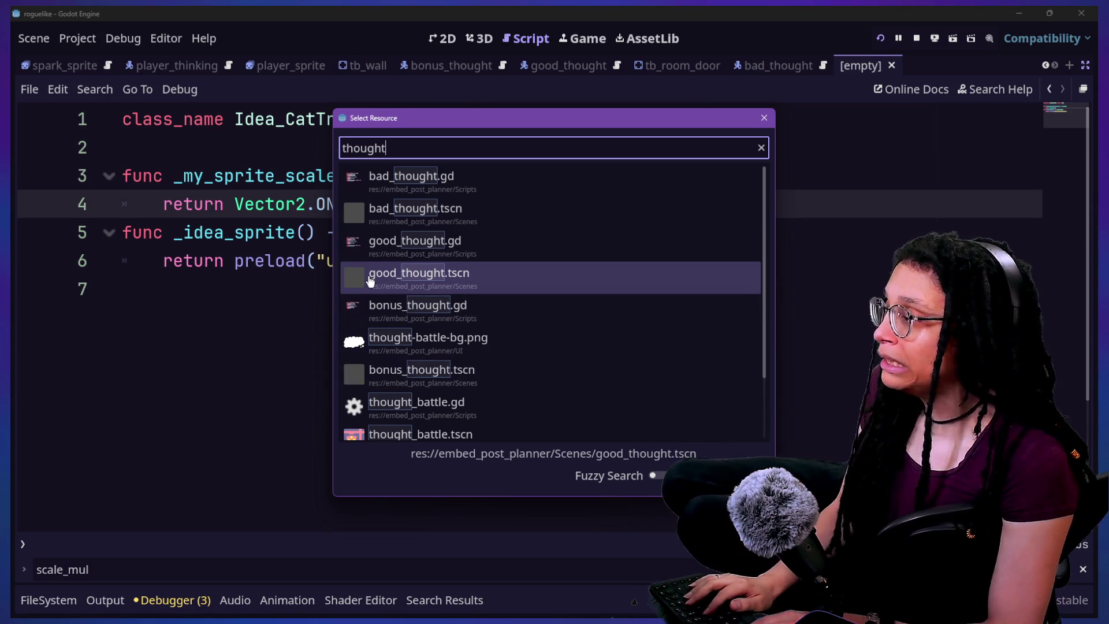
type("_b")
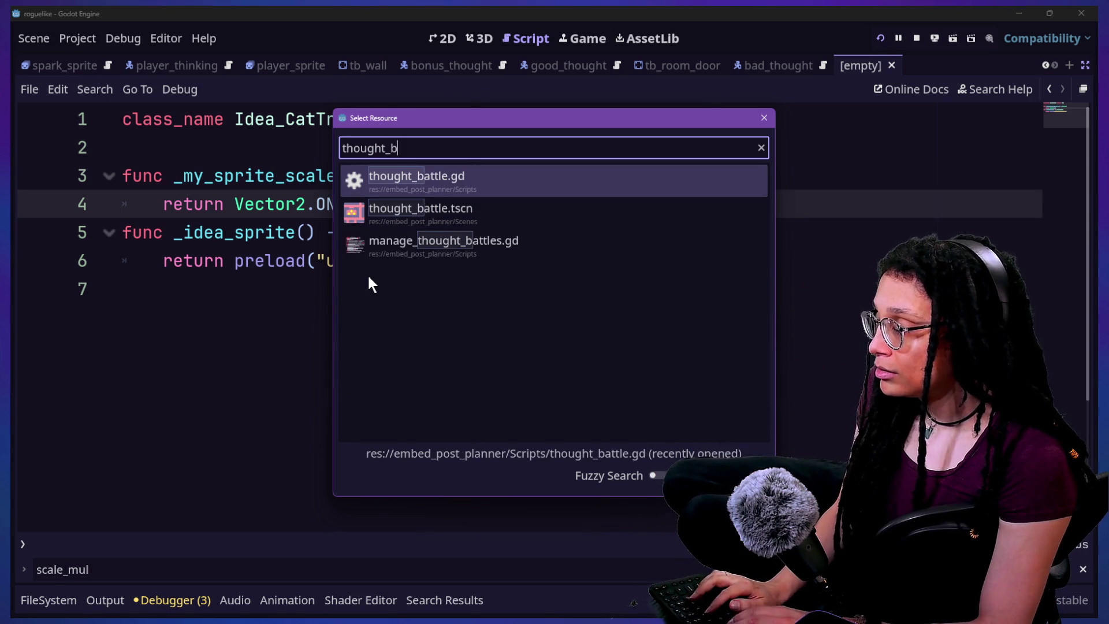
key("BackSpace")
key("BackSpace")
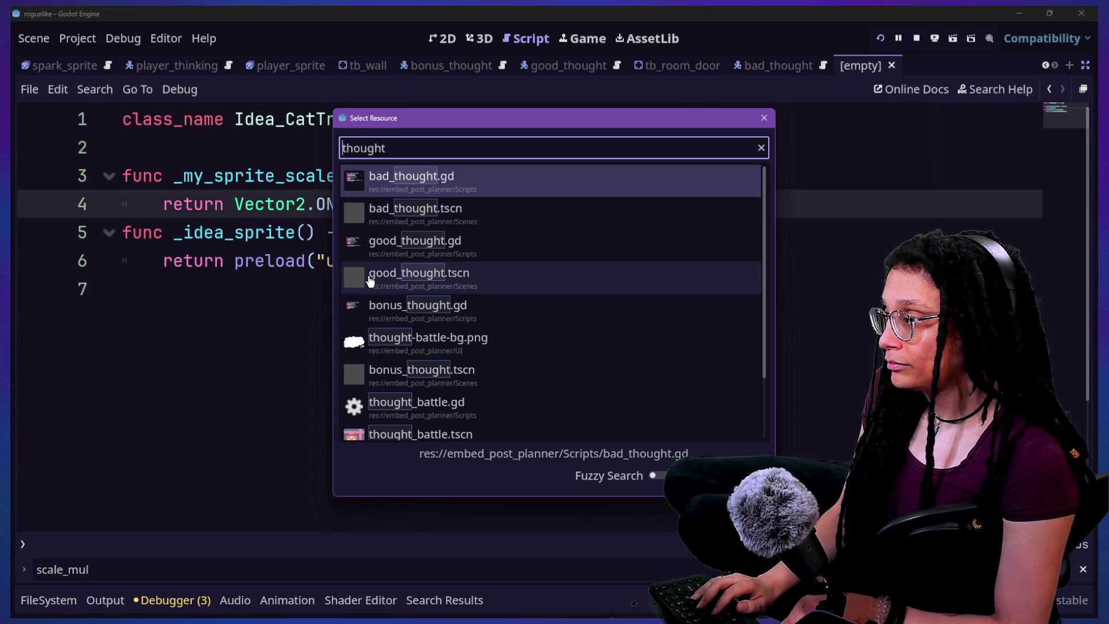
key("Home")
type("abstract_")
key("Return")
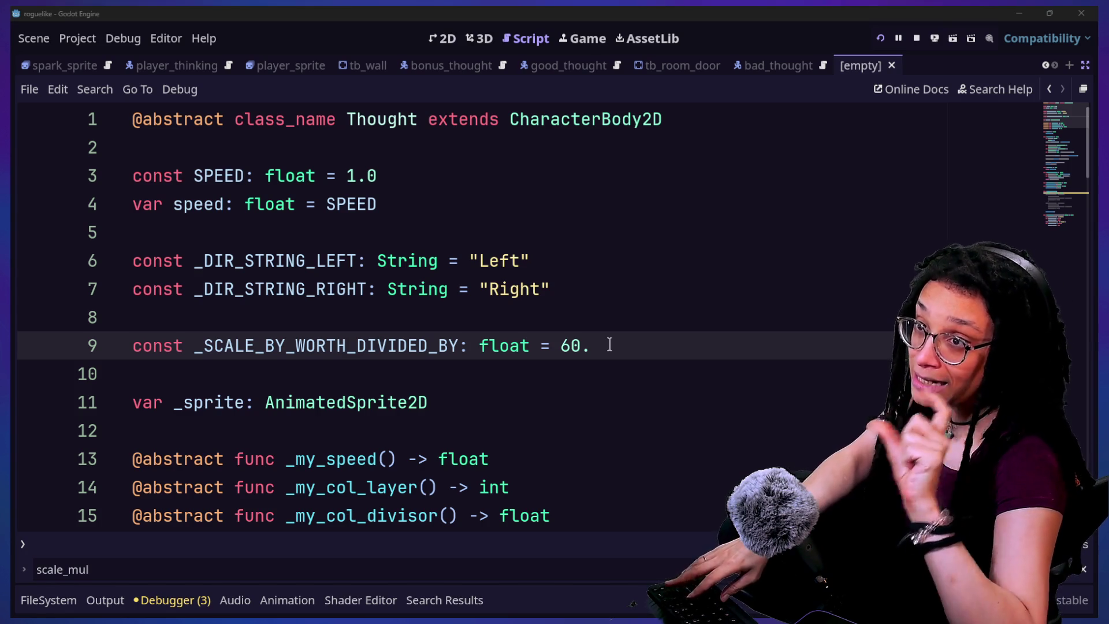
Step: Switch from Godot to the Canva design in the browser
key("alt+Tab")
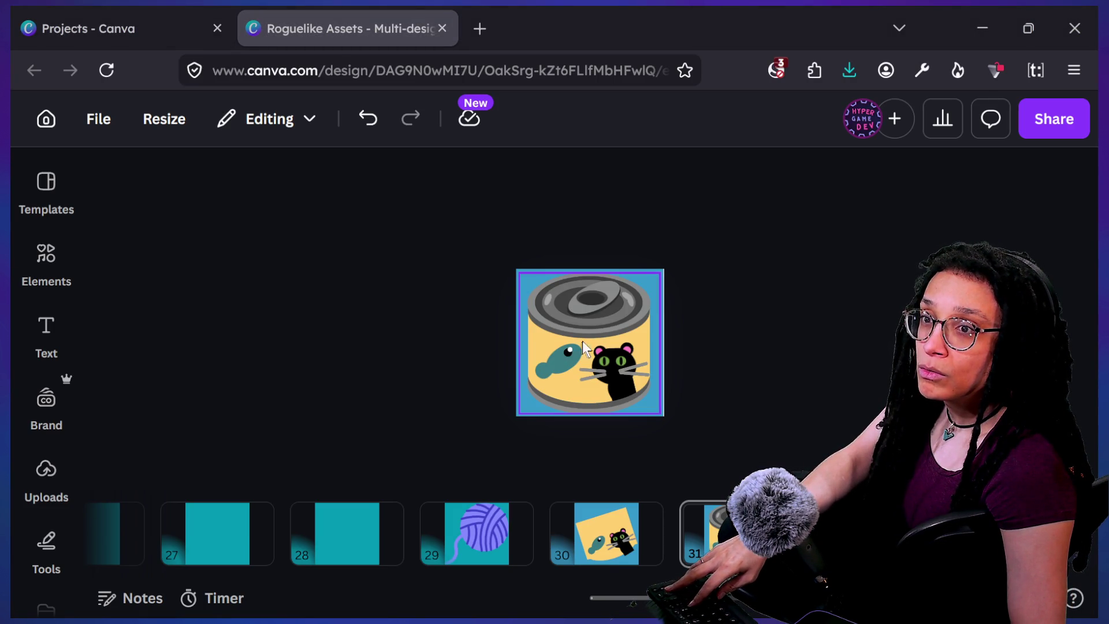
Step: On the Excalidraw board, move the orange star scribble up and left
key("alt+Tab")
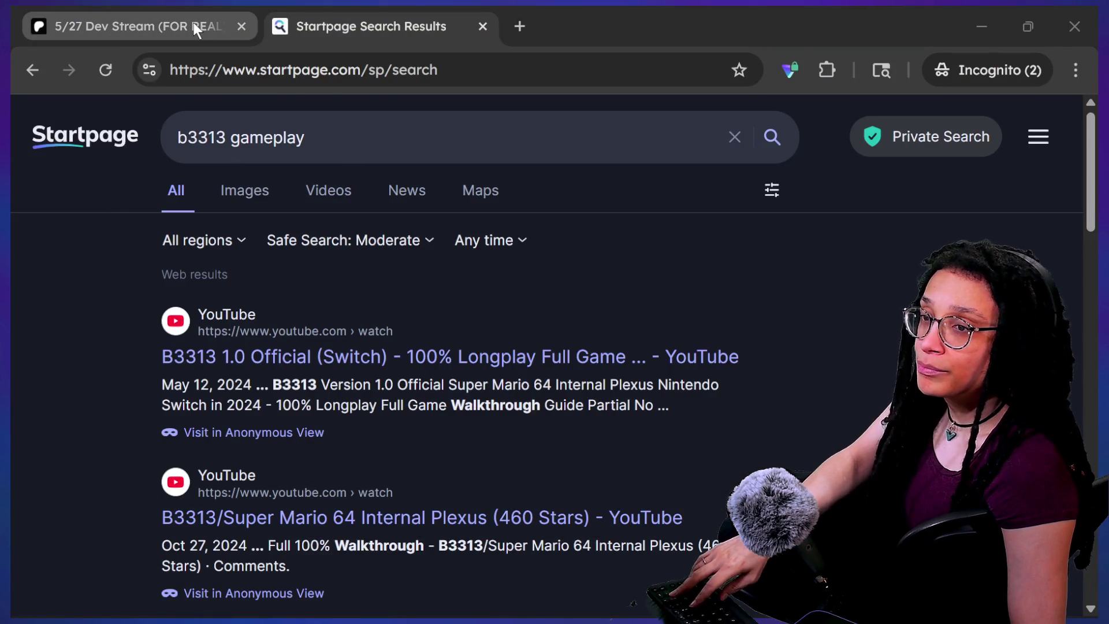
key("alt+Tab")
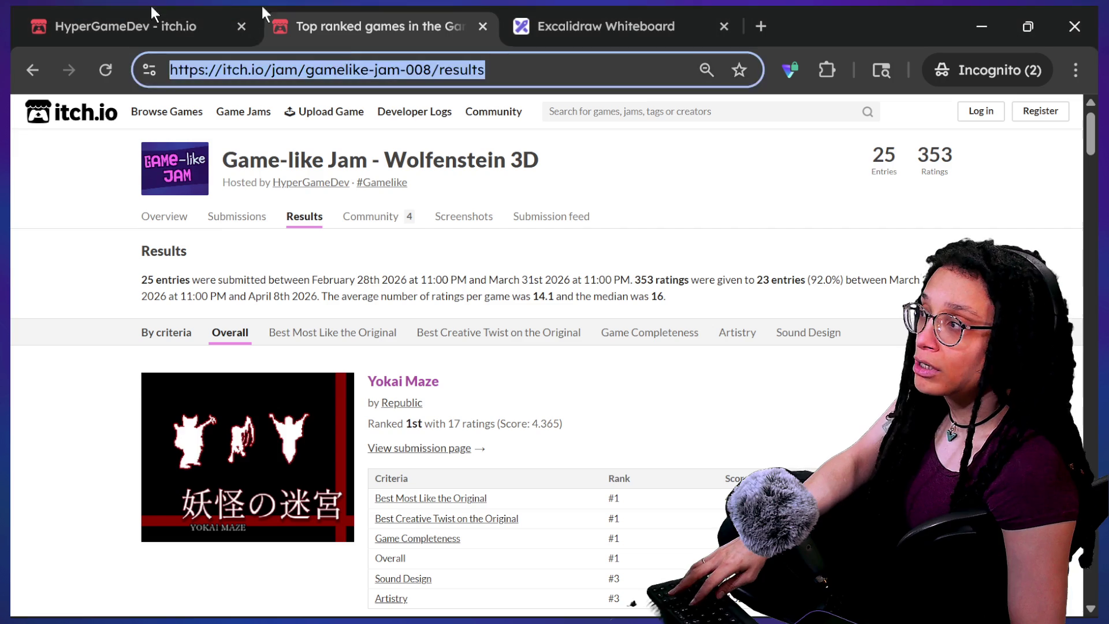
left_click(578, 26)
mouse_move(453, 301)
left_mouse_down()
mouse_move(448, 285)
mouse_move(308, 235)
mouse_move(431, 248)
left_mouse_up()
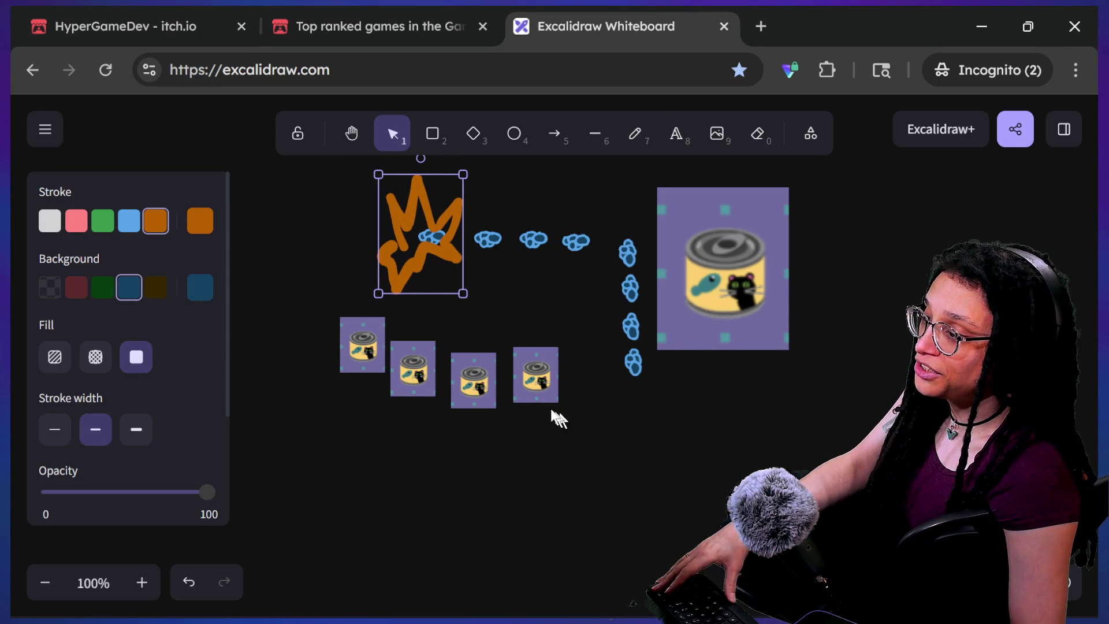
Step: Group the four small cat-food cans with the large can, trying and undoing a scale-up
left_click(362, 347)
left_click(413, 369, "shift")
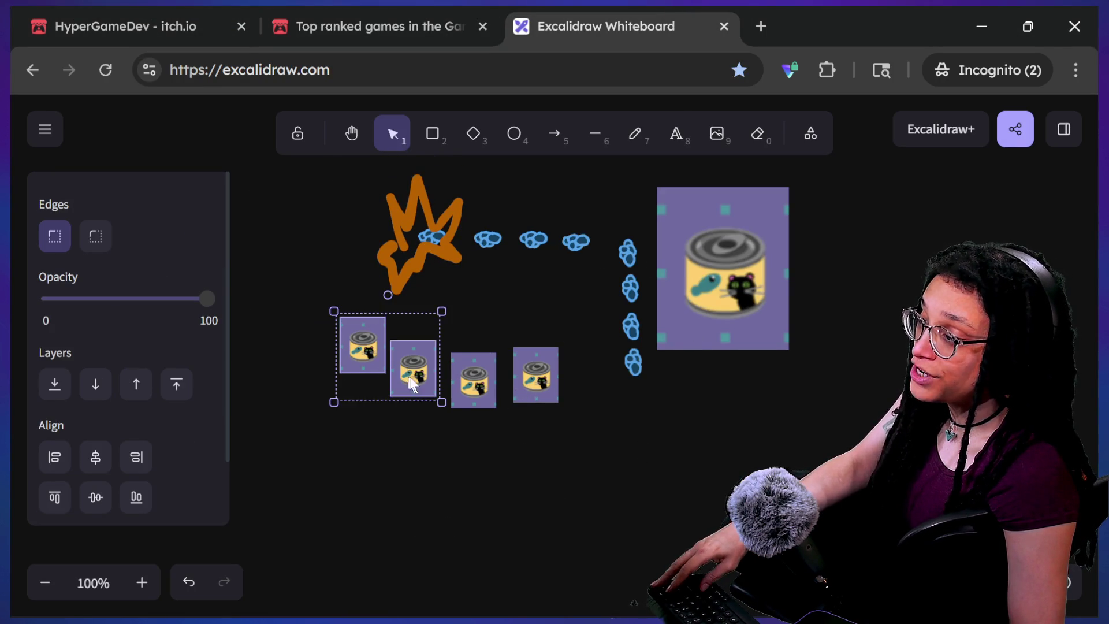
left_click(474, 381, "shift")
left_click(559, 372, "shift")
left_click(762, 295, "shift")
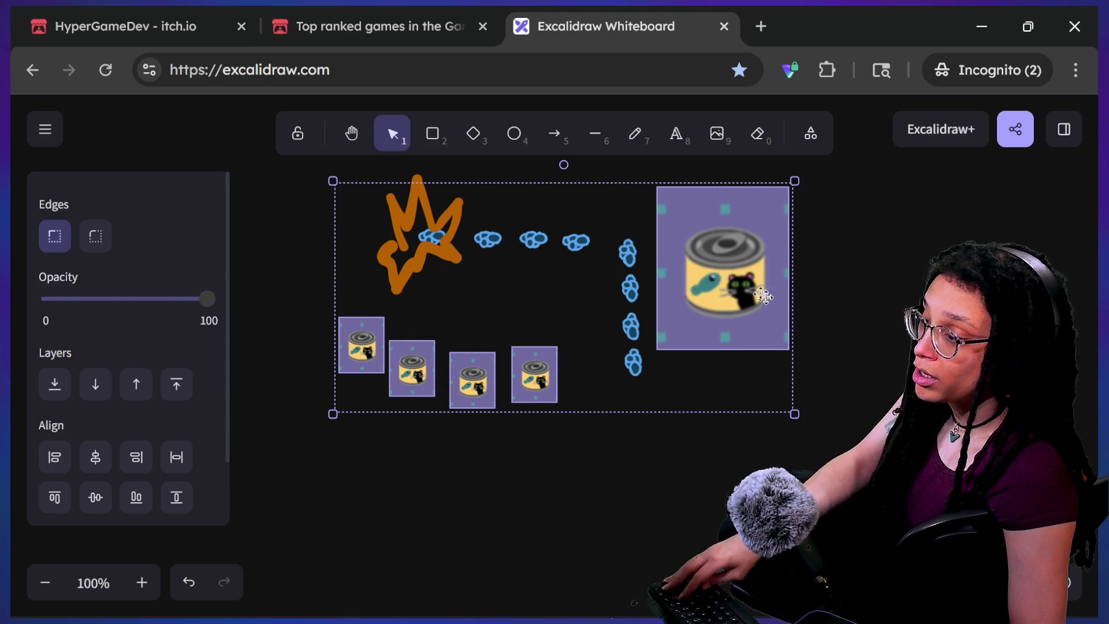
key("ctrl+g")
left_click_drag(797, 410, 912, 471)
key("ctrl+z")
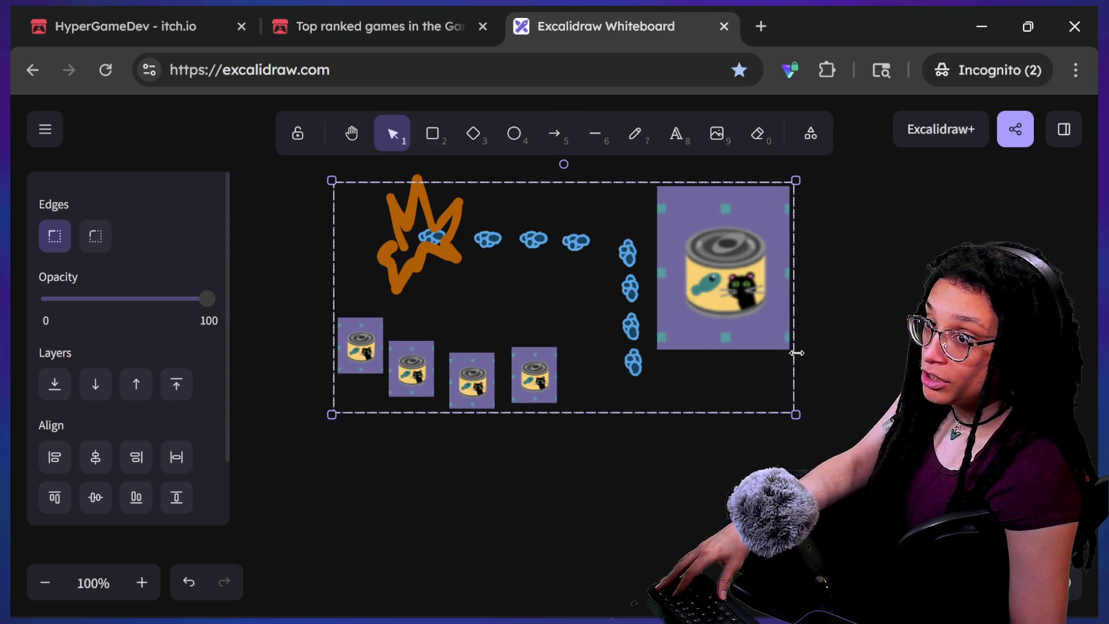
key("ctrl+z")
key("ctrl+z")
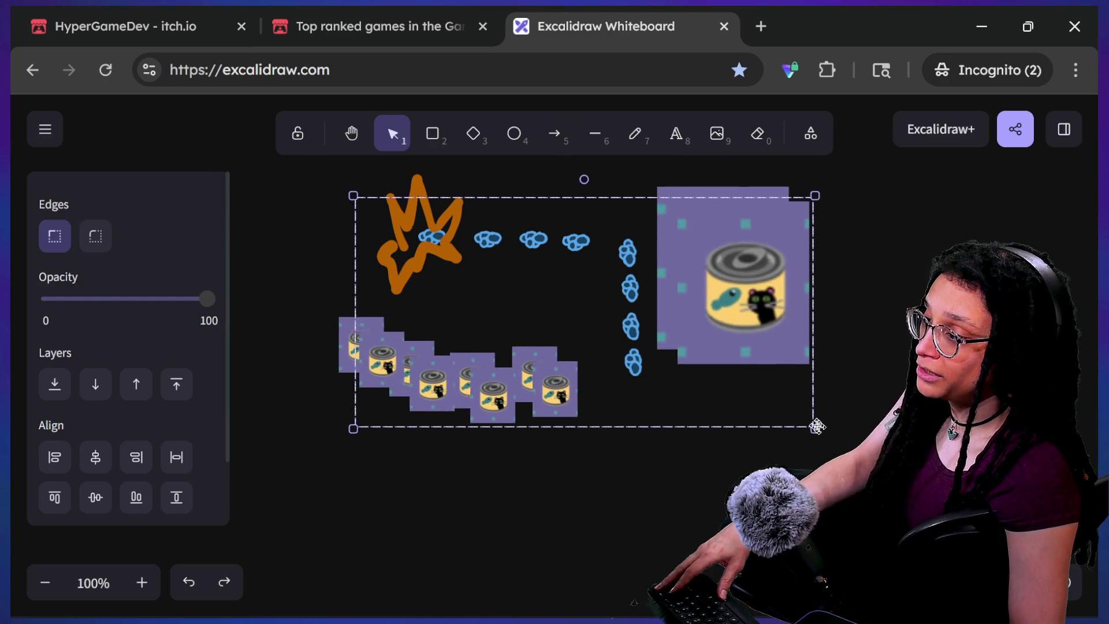
key("ctrl+shift+z")
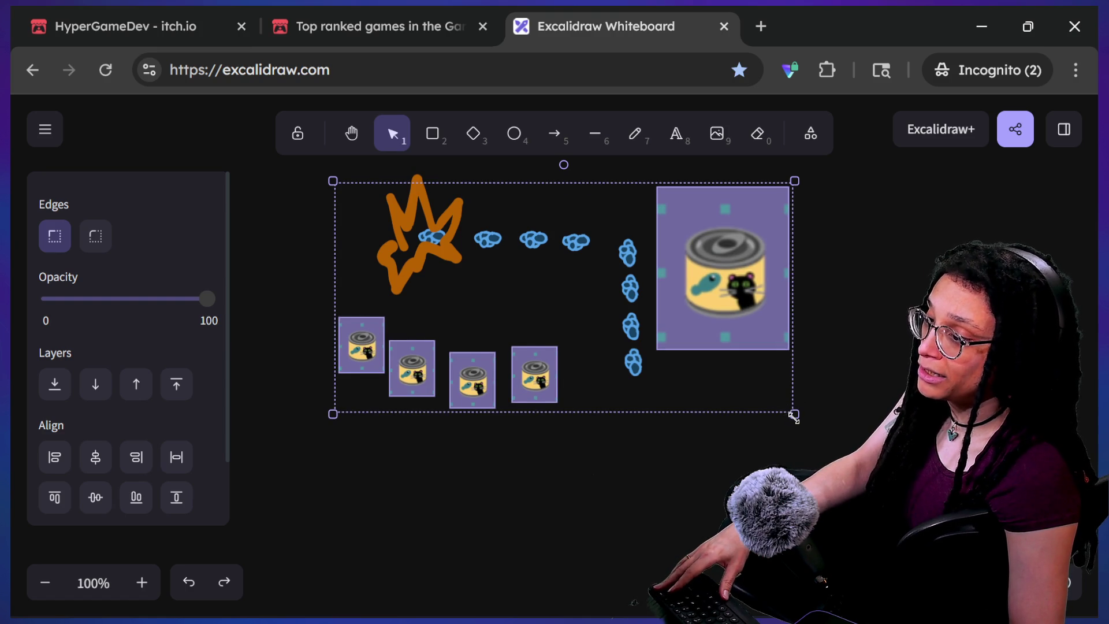
key("ctrl+z")
key("ctrl+shift+z")
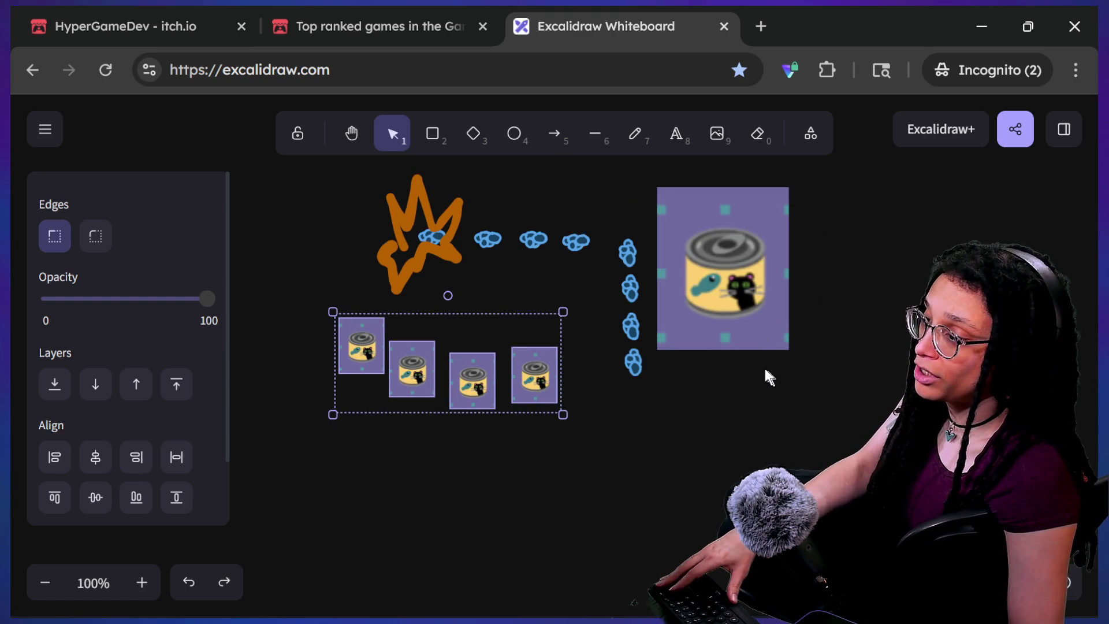
Step: Enlarge the five cans in two passes and shift them up and left
left_click(750, 334, "shift")
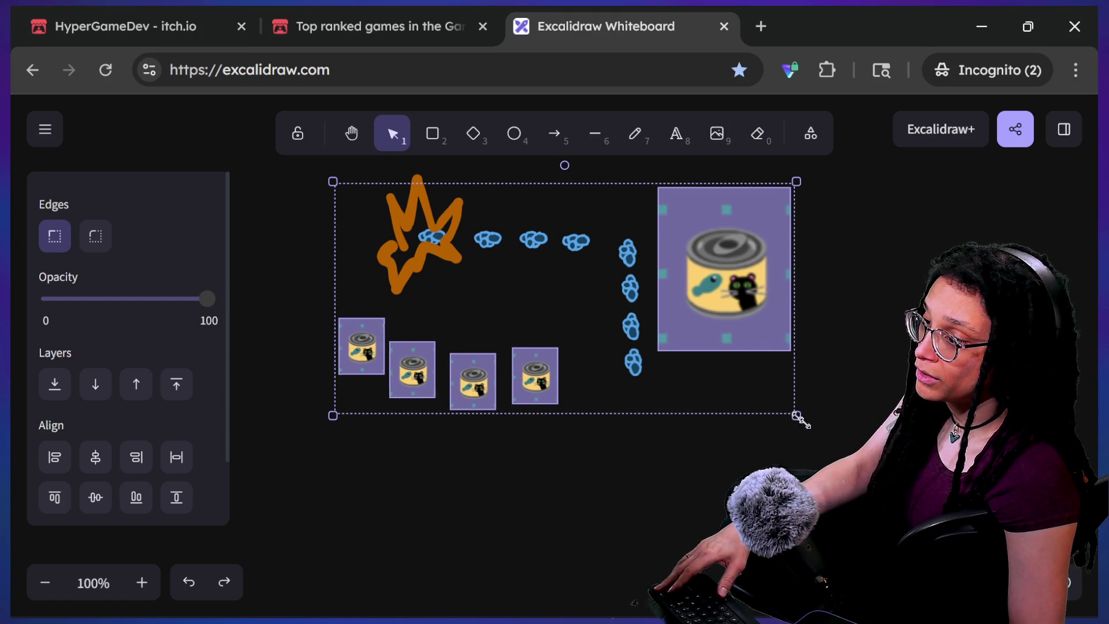
left_click_drag(795, 415, 874, 453)
left_click_drag(629, 428, 613, 418)
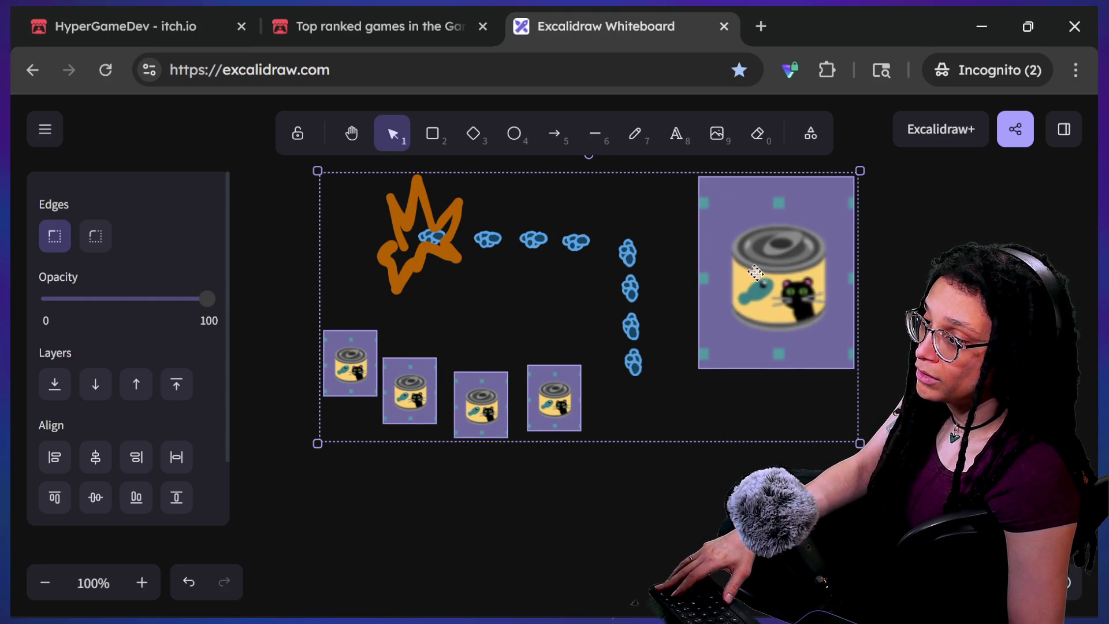
left_click_drag(862, 434, 930, 477)
left_click_drag(810, 416, 765, 396)
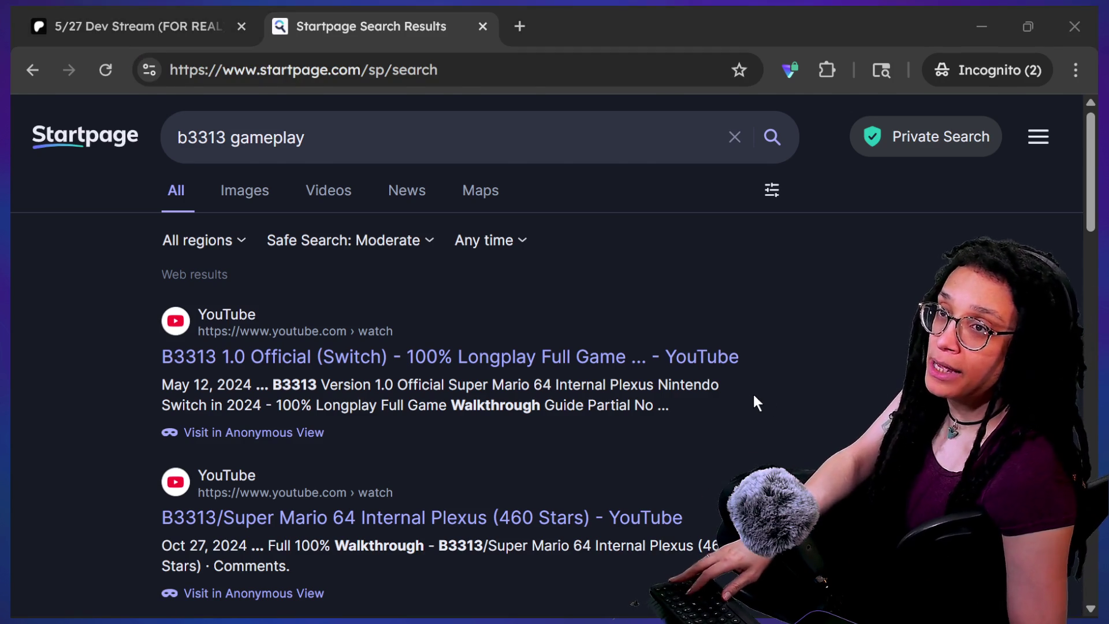
Step: Delete the _SCALE_BY_WORTH_DIVIDED_BY constant line from the Thought script
key("alt+Tab")
left_click(617, 286)
left_click(639, 325)
triple_click(639, 337)
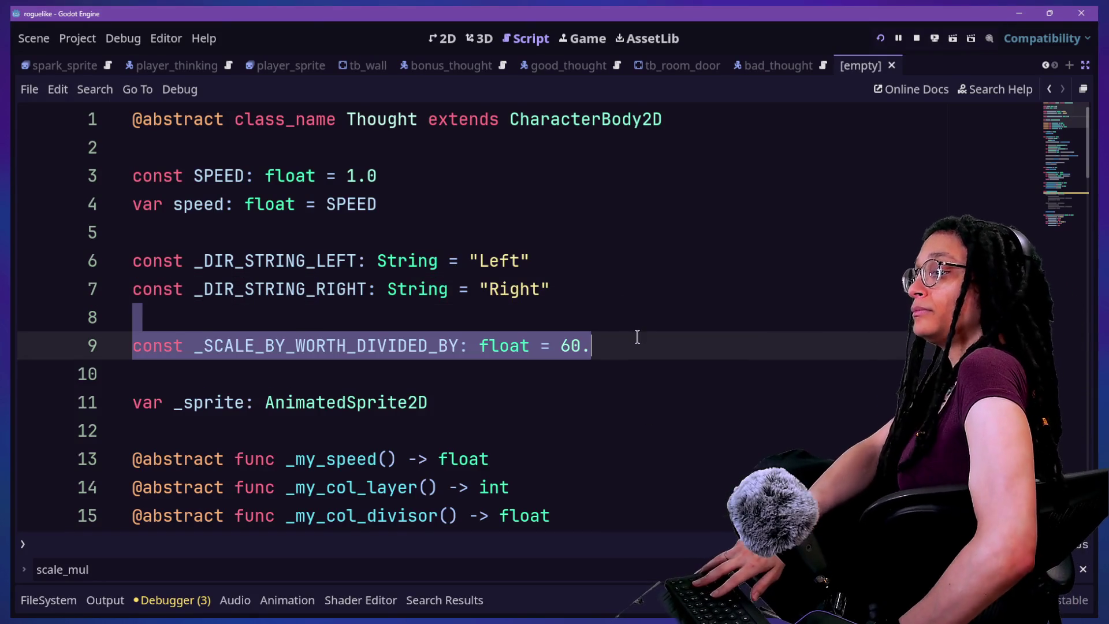
left_click(638, 337)
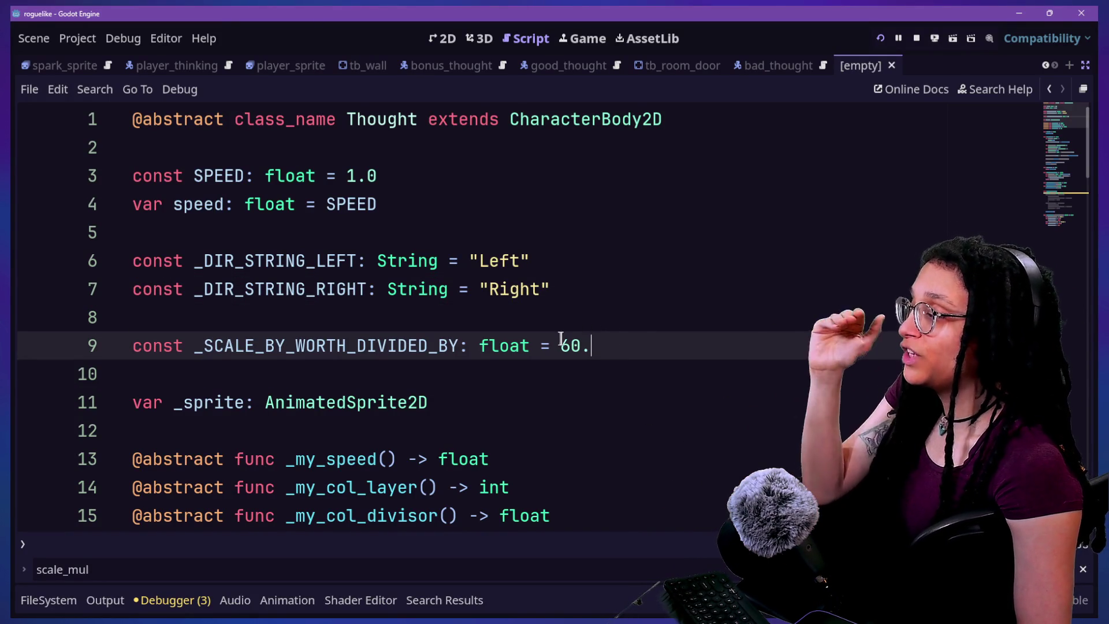
left_click_drag(629, 346, 628, 330)
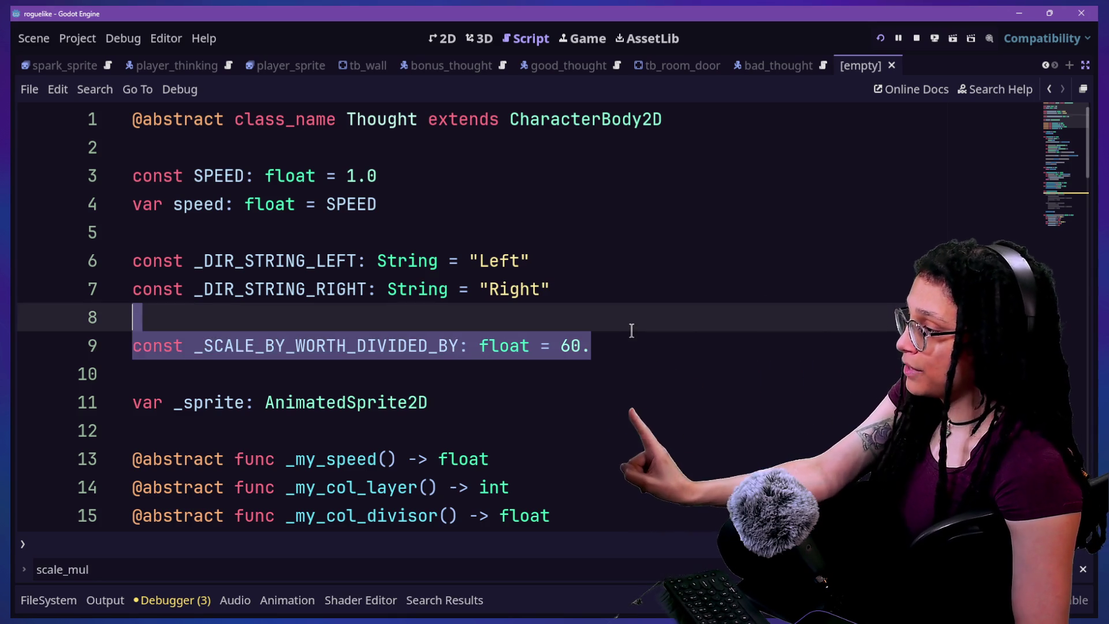
key("BackSpace")
key("BackSpace")
Step: Start an abstract declaration after _my_worth, then undo to restore the _my_sprite_scale_ratio function
left_click(557, 184)
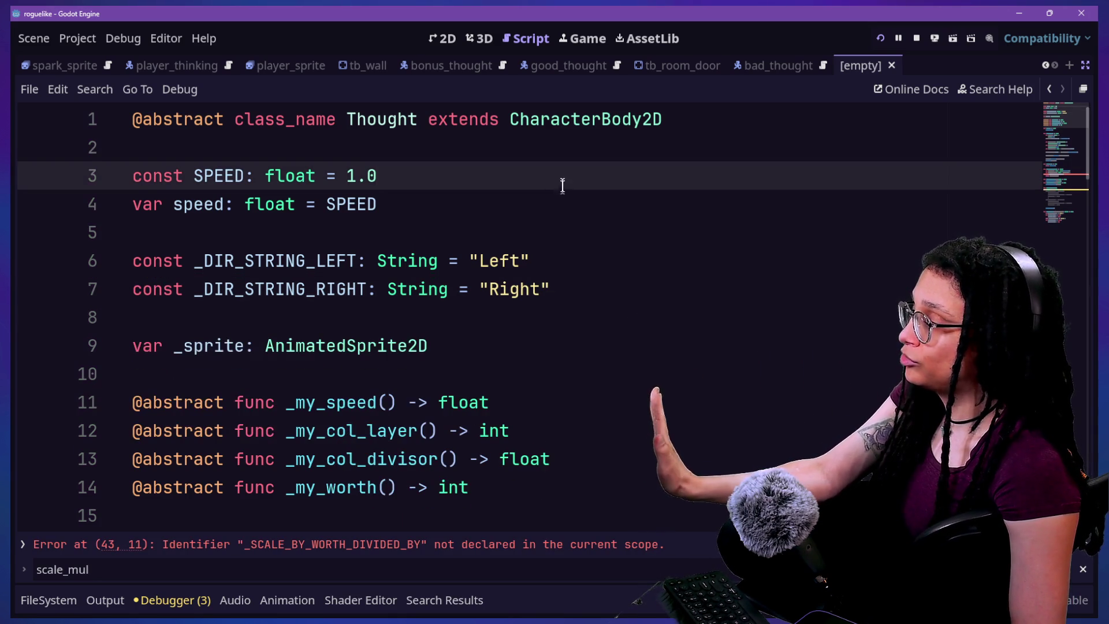
left_click(567, 194)
left_click(587, 155)
left_click(661, 361)
scroll(661, 362, "down", 2)
left_click(578, 402)
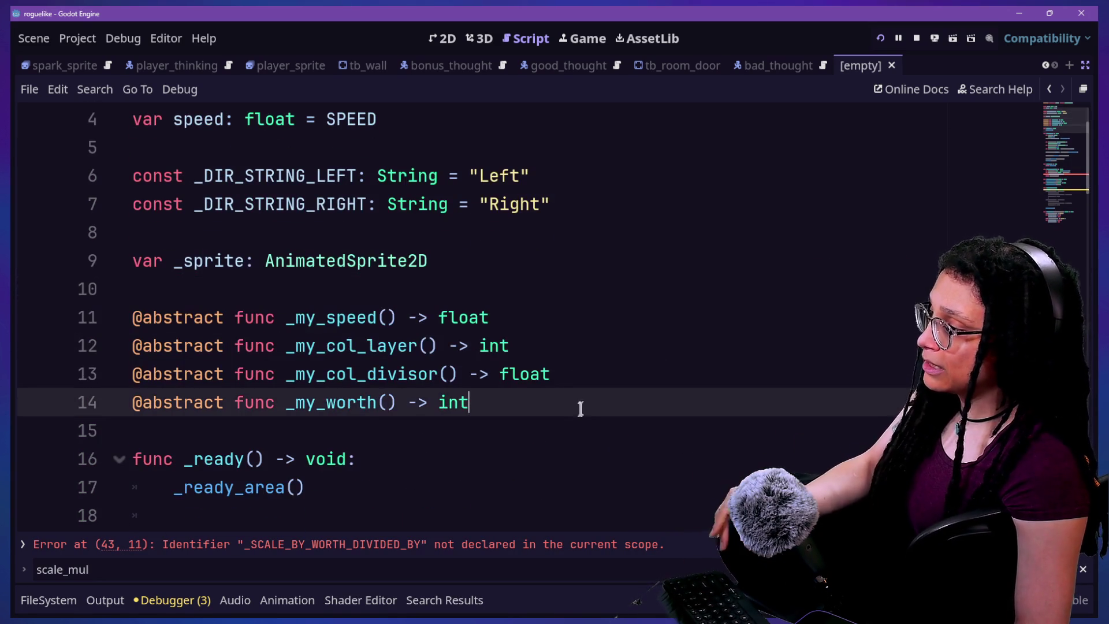
key("Return")
type("@abstrac")
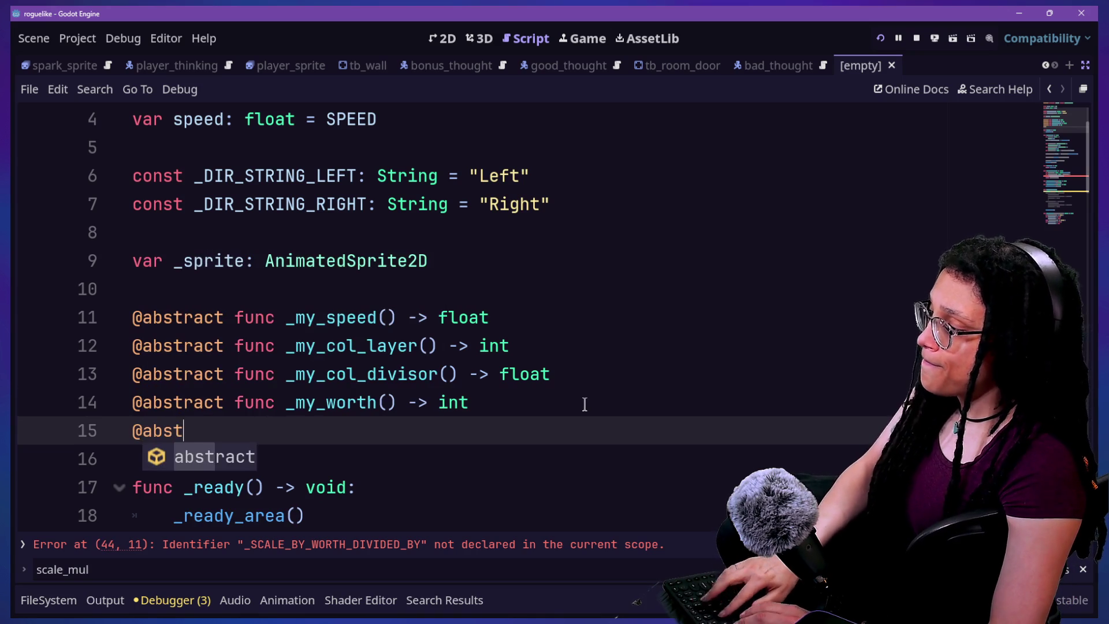
type("t func _m")
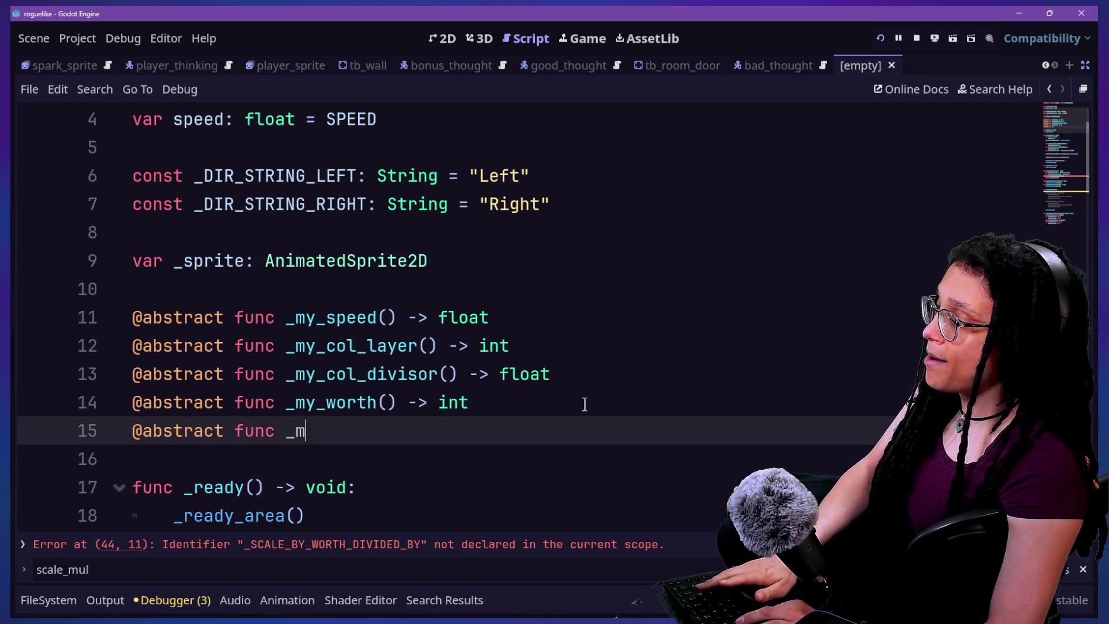
type("t_")
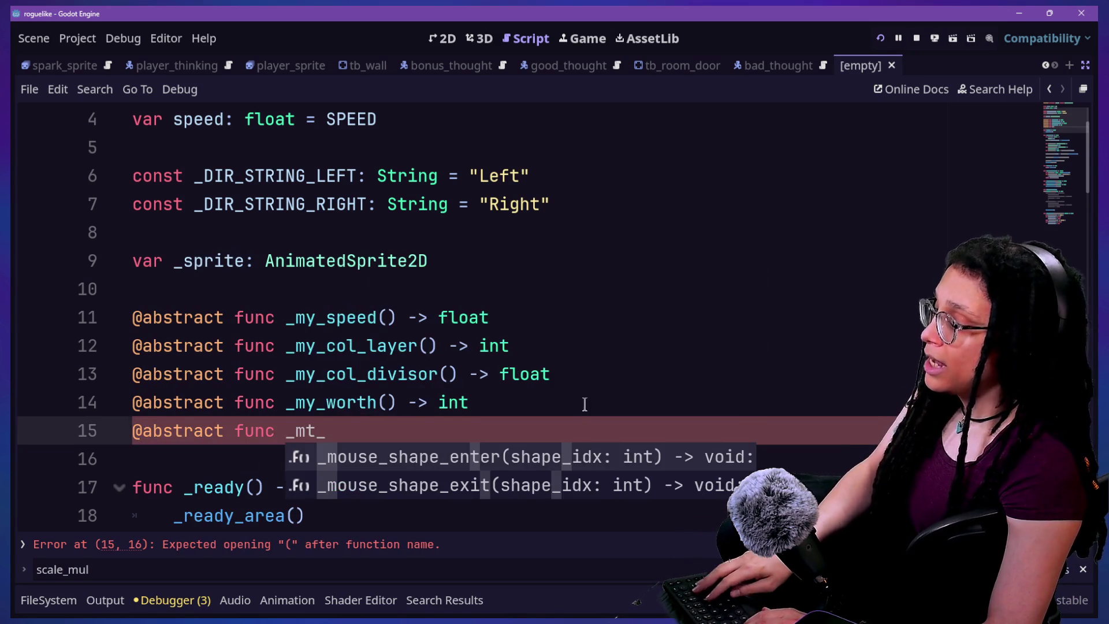
key("BackSpace")
key("BackSpace")
key("BackSpace")
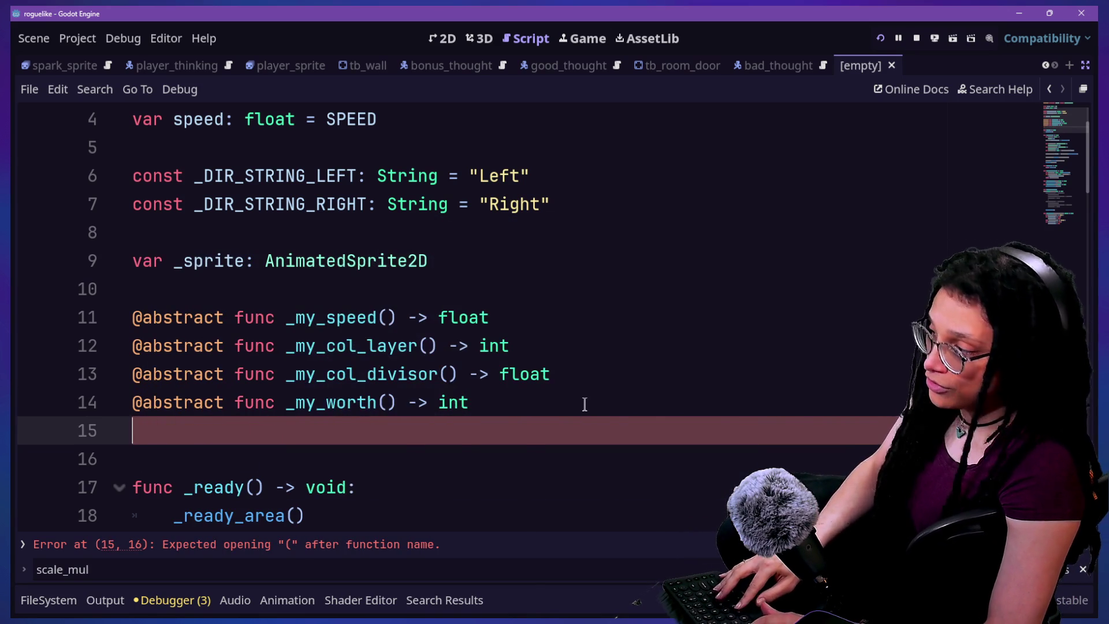
key("ctrl+z")
key("ctrl+z")
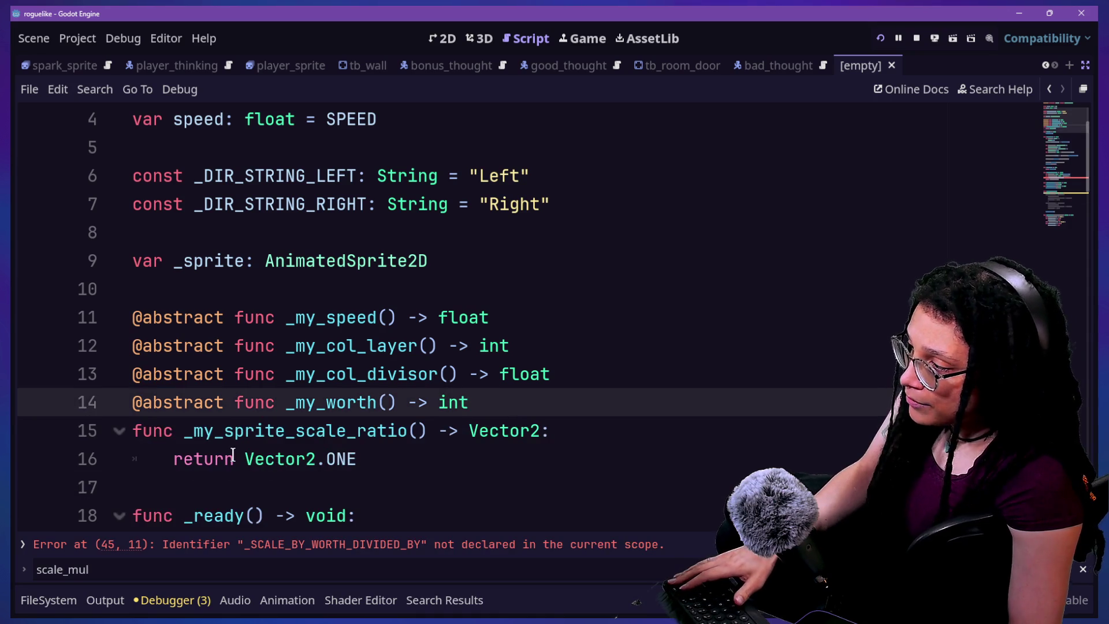
double_click(126, 432)
type("@abstr")
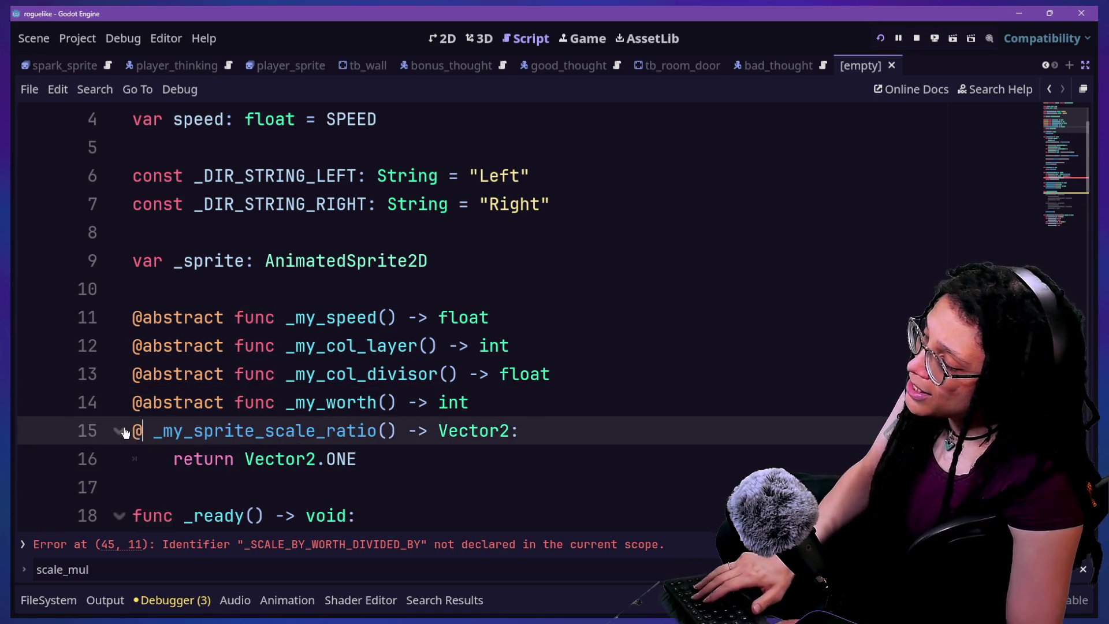
key("Return")
left_click(414, 251)
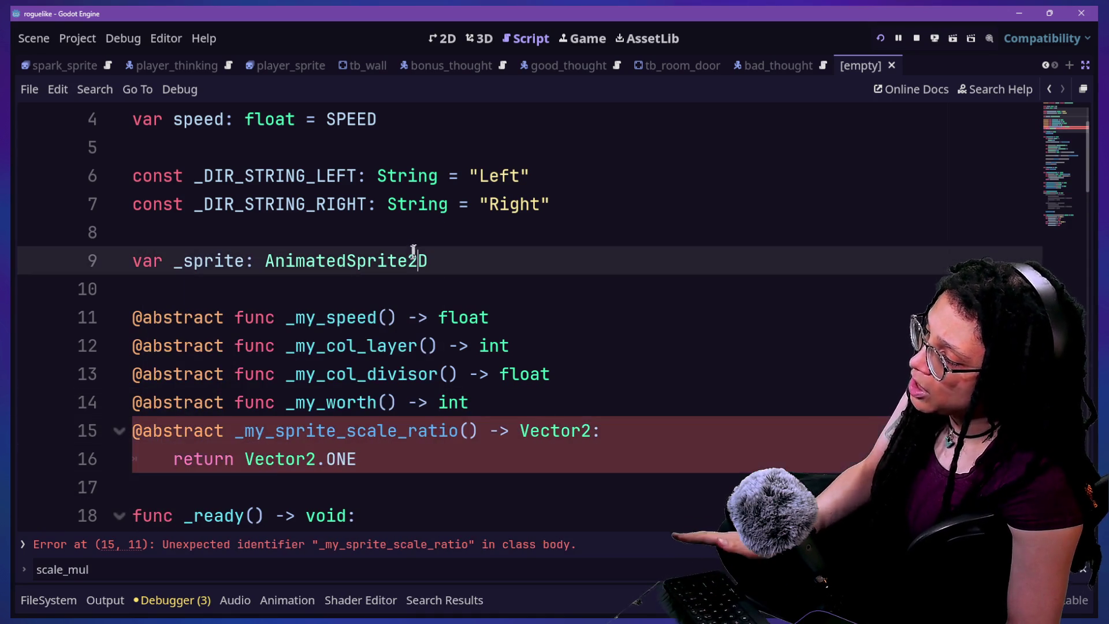
left_click(257, 427)
type("func")
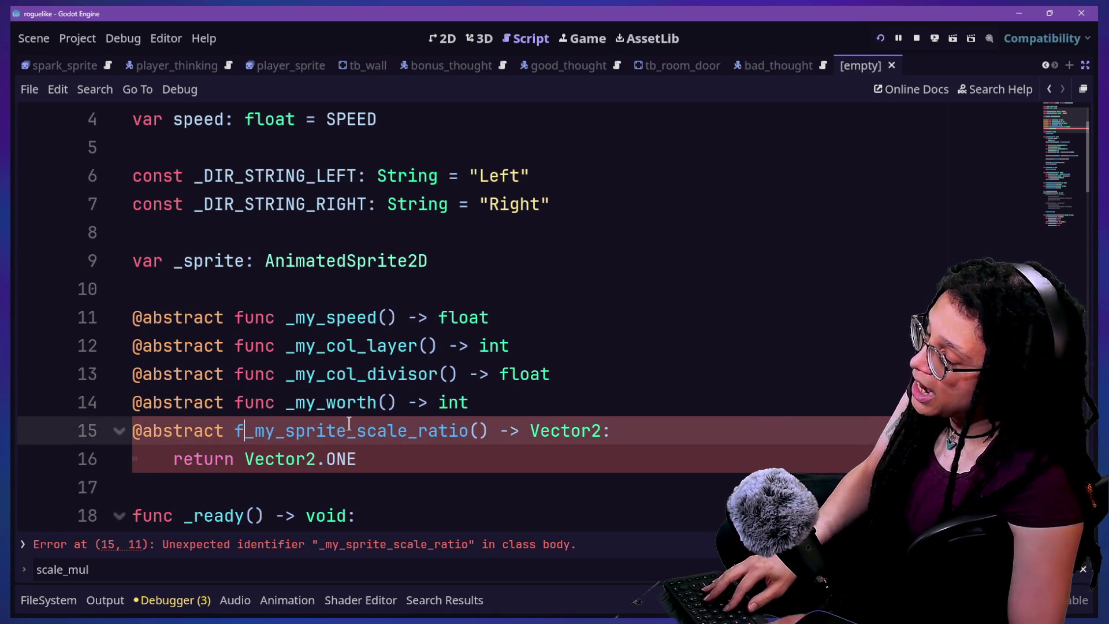
key("Escape")
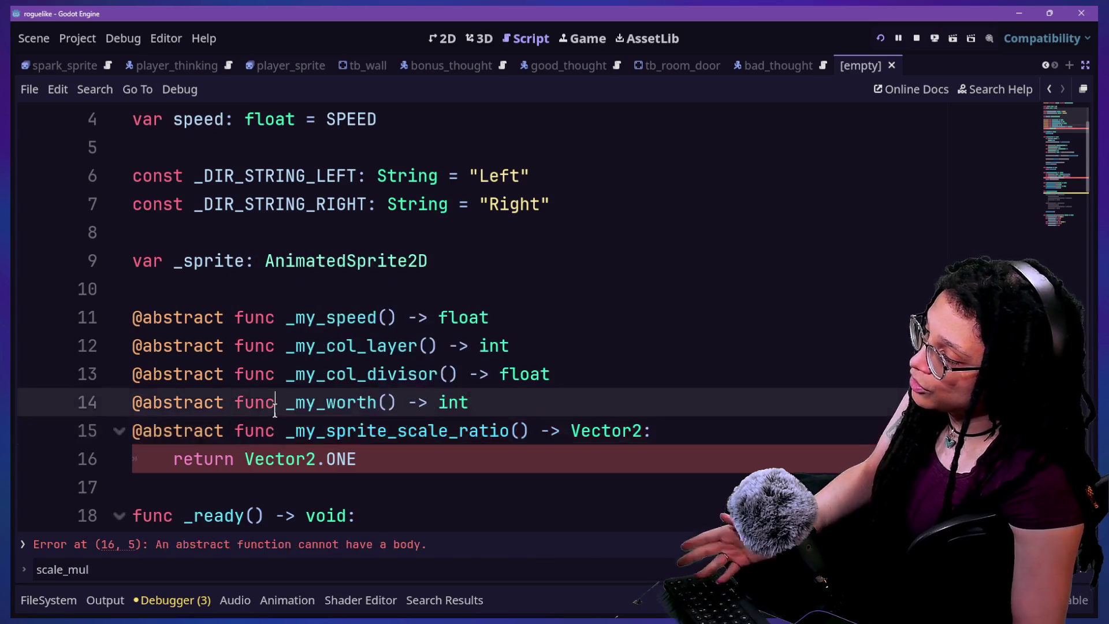
Step: Rename _my_sprite_scale_ratio to _my_thought_scale_ratio
left_click_drag(286, 430, 458, 466)
left_click(425, 471)
left_click(335, 431)
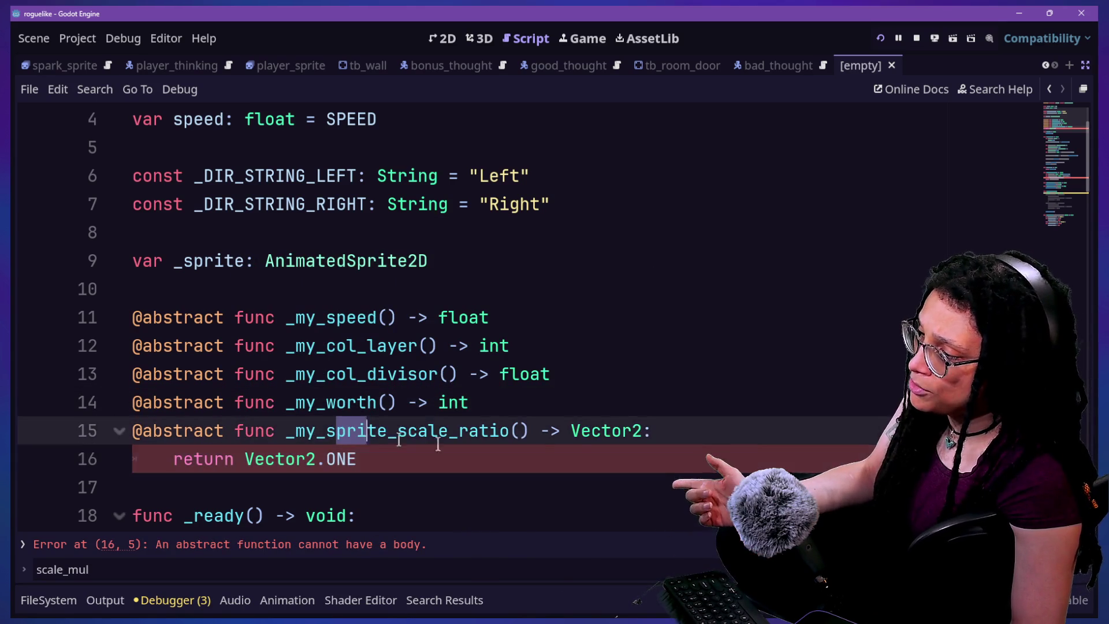
left_click(557, 456)
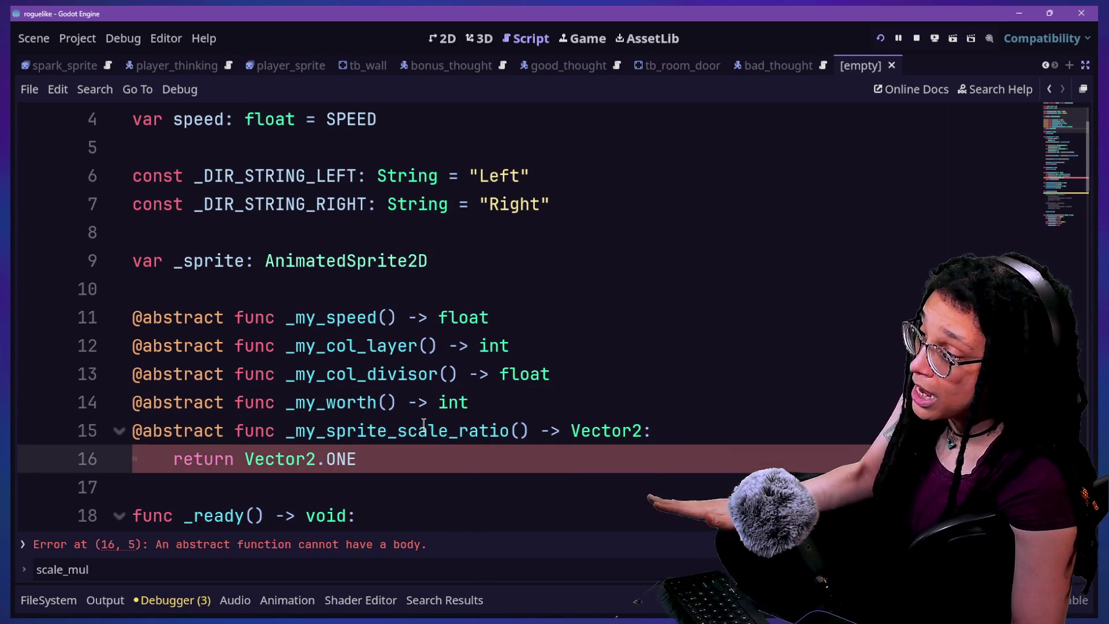
left_click(373, 431)
key("Up")
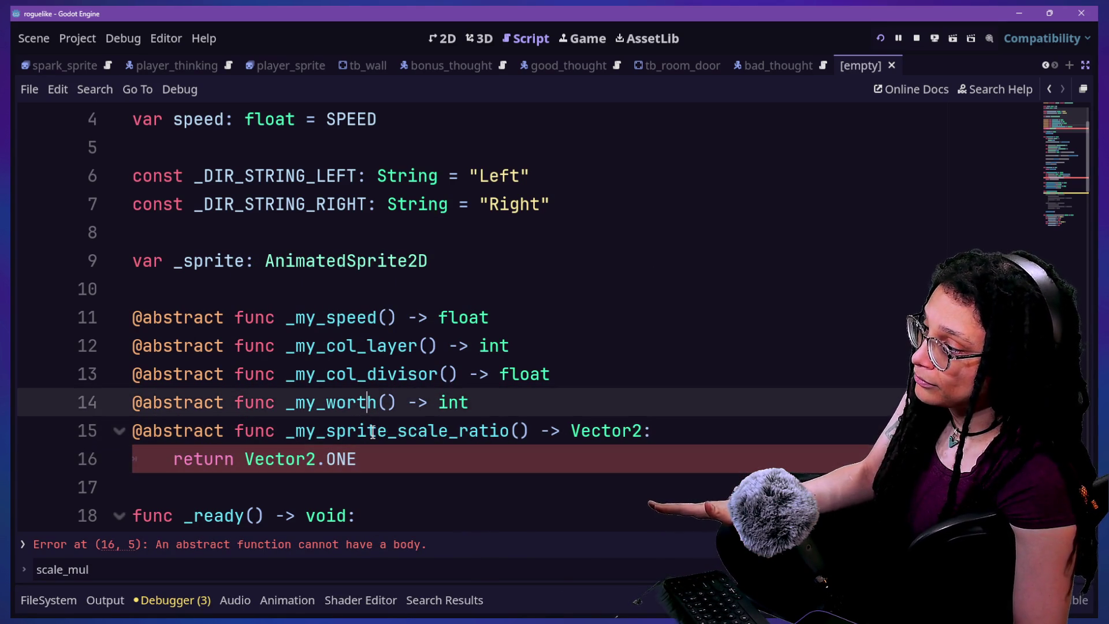
scroll(373, 431, "up", 2)
scroll(345, 442, "down", 2)
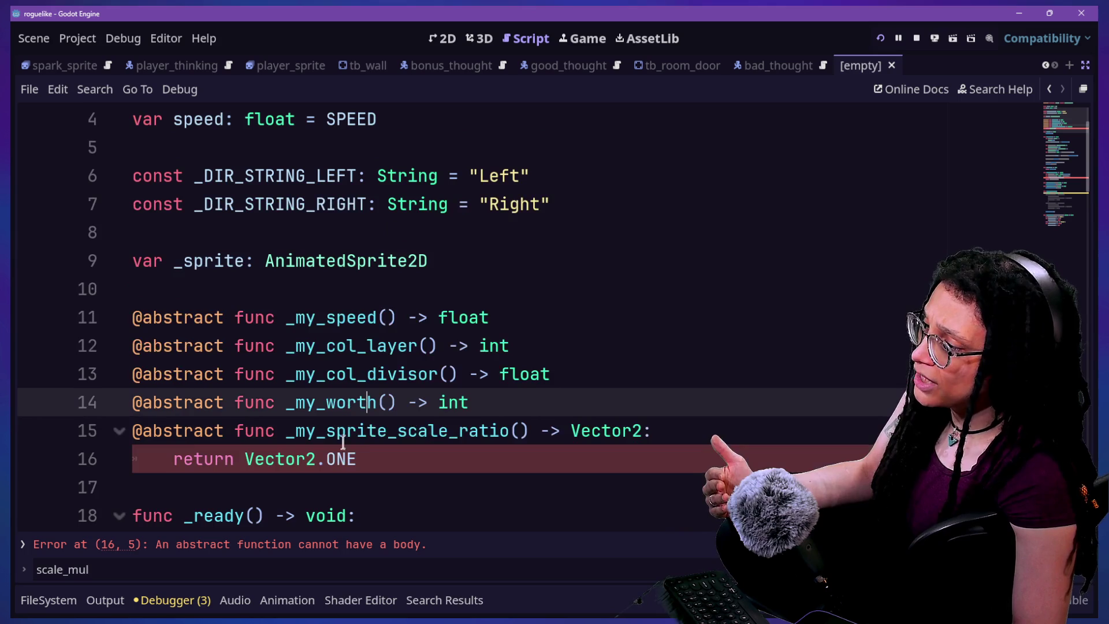
left_click(304, 432)
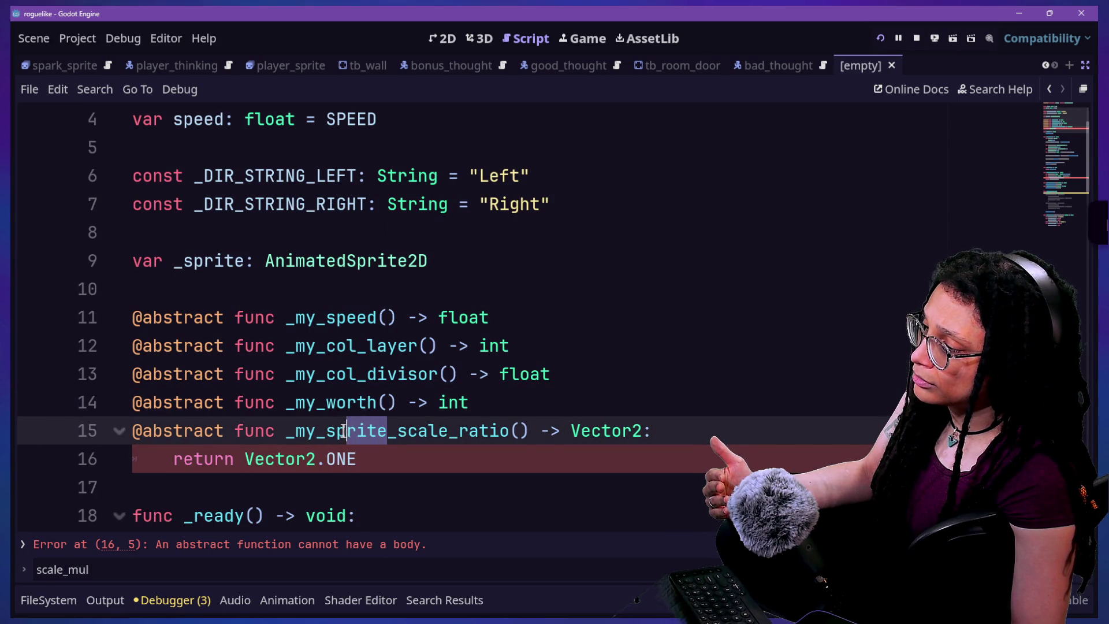
left_click_drag(345, 431, 328, 431)
type("thought")
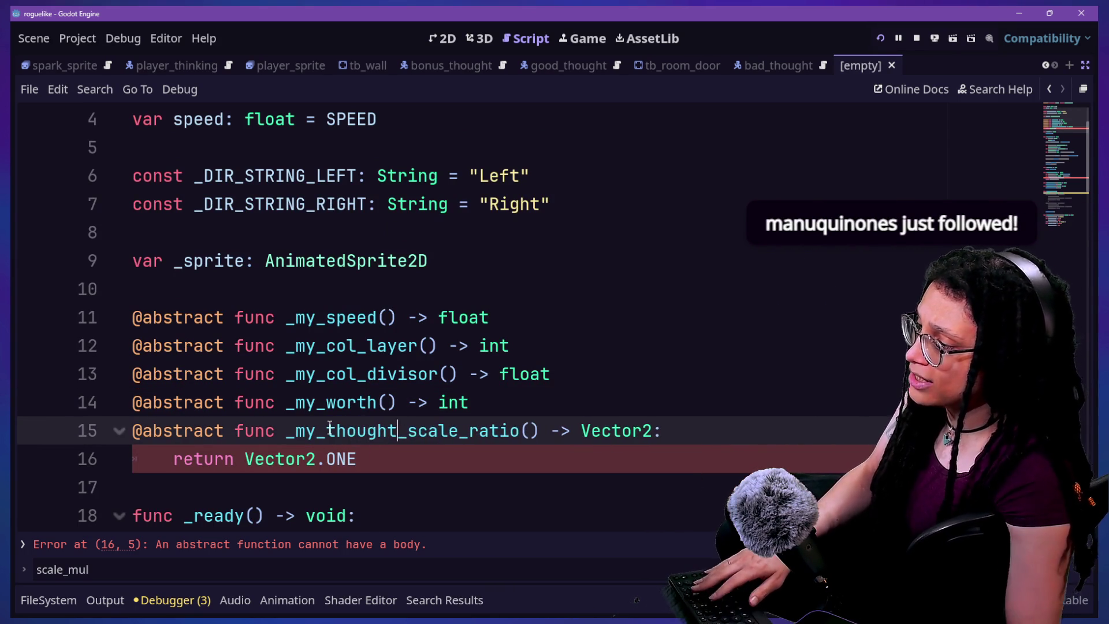
left_click(296, 265)
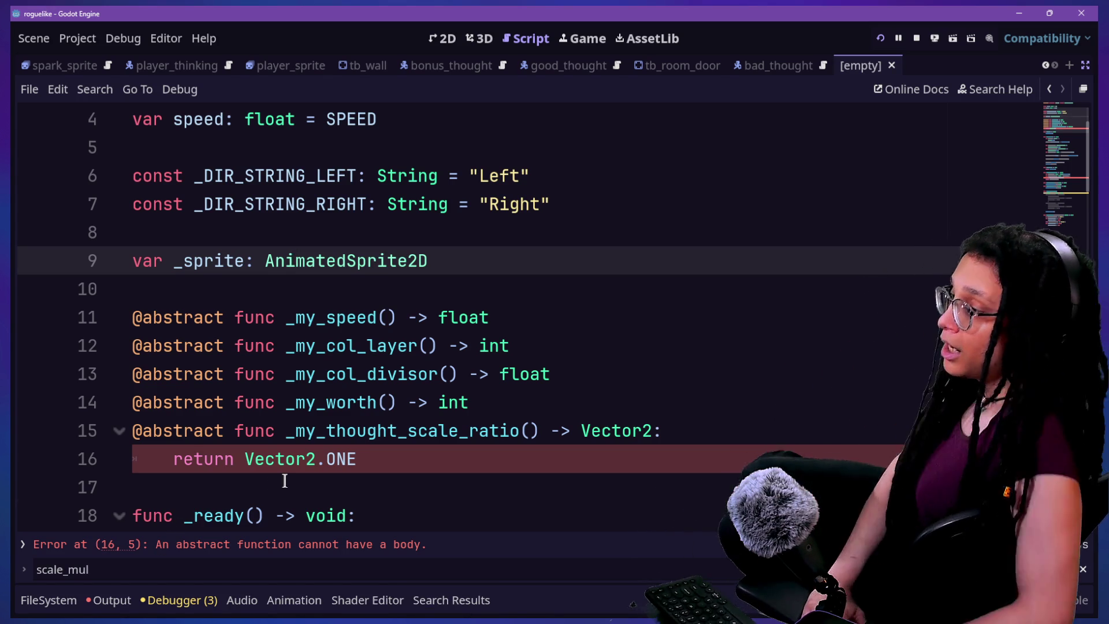
Step: Delete the ': return Vector2.ONE' body so the abstract function only declares its Vector2 return
left_click(359, 475)
left_click_drag(390, 474, 653, 434)
key("BackSpace")
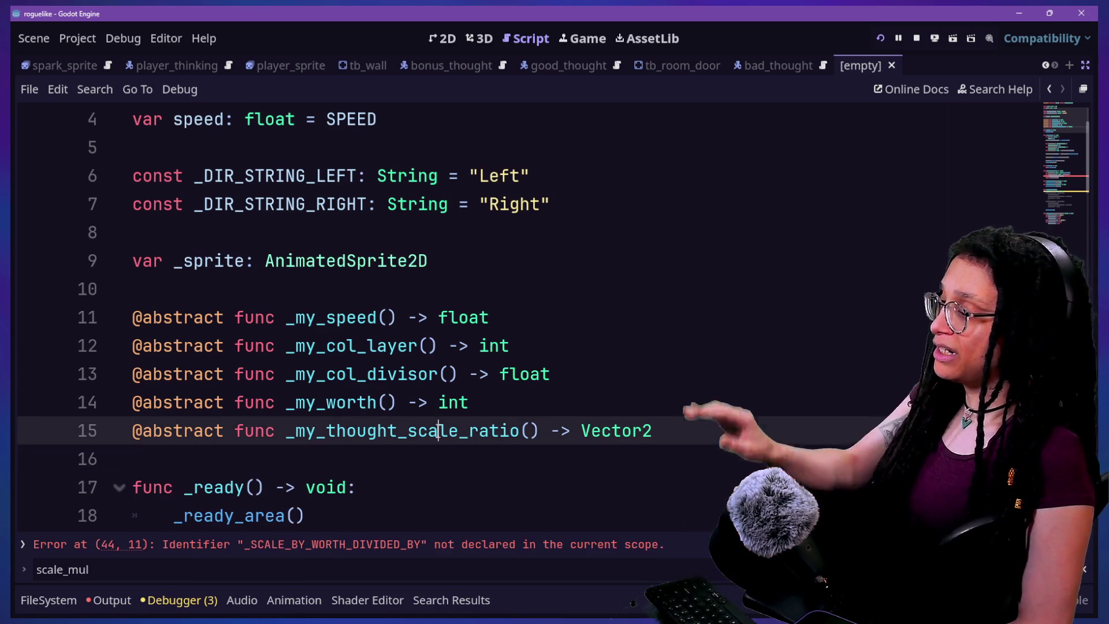
scroll(445, 436, "down", 1)
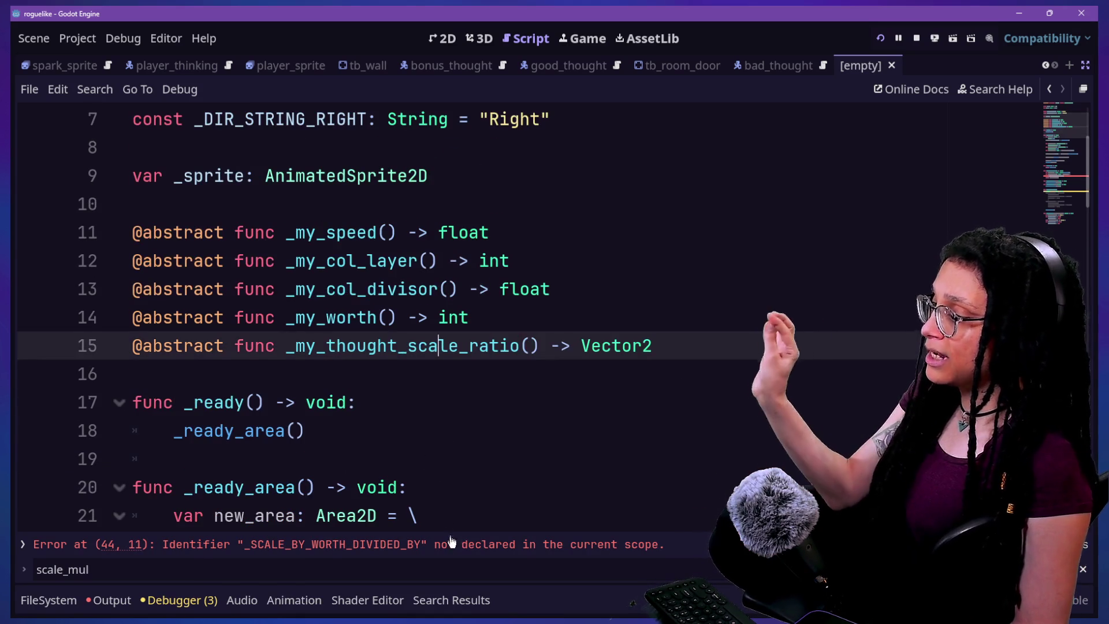
Step: Jump to the undeclared-identifier error and delete the get_worth_as_scale function
left_click(490, 543)
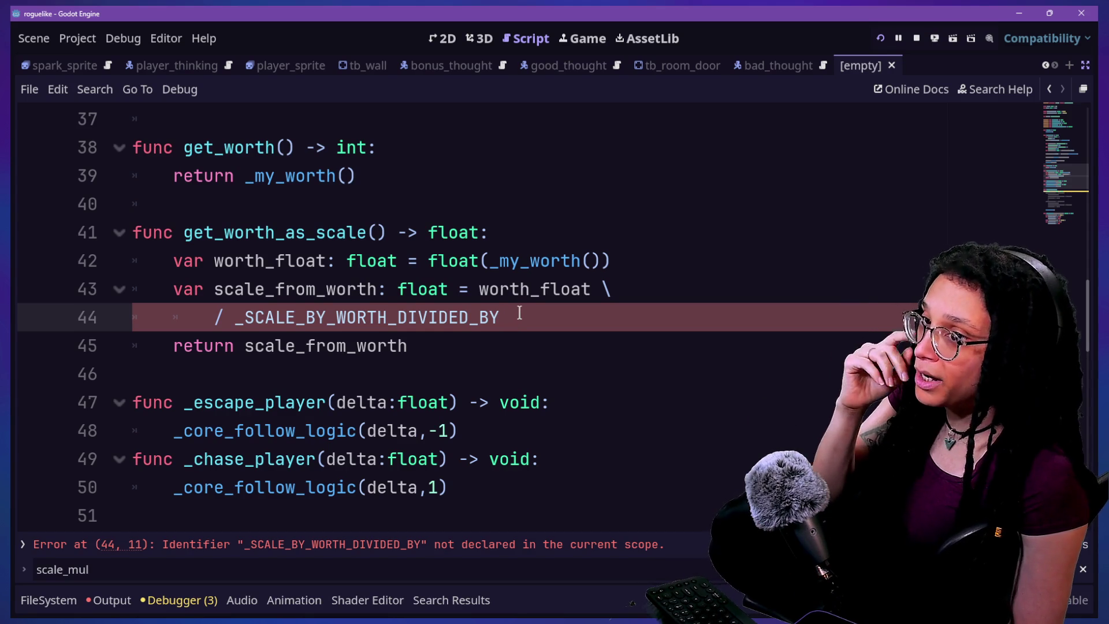
mouse_move(422, 346)
left_mouse_down()
mouse_move(405, 317)
mouse_move(404, 205)
left_mouse_up()
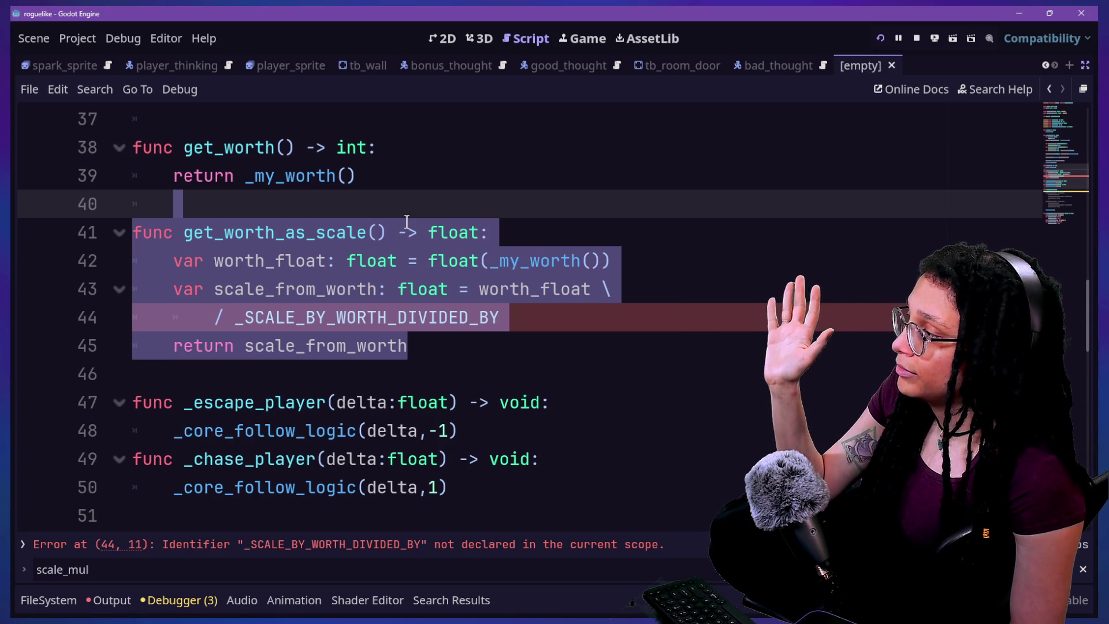
left_click(404, 287)
mouse_move(422, 354)
left_mouse_down()
mouse_move(229, 212)
mouse_move(224, 231)
left_mouse_up()
key("BackSpace")
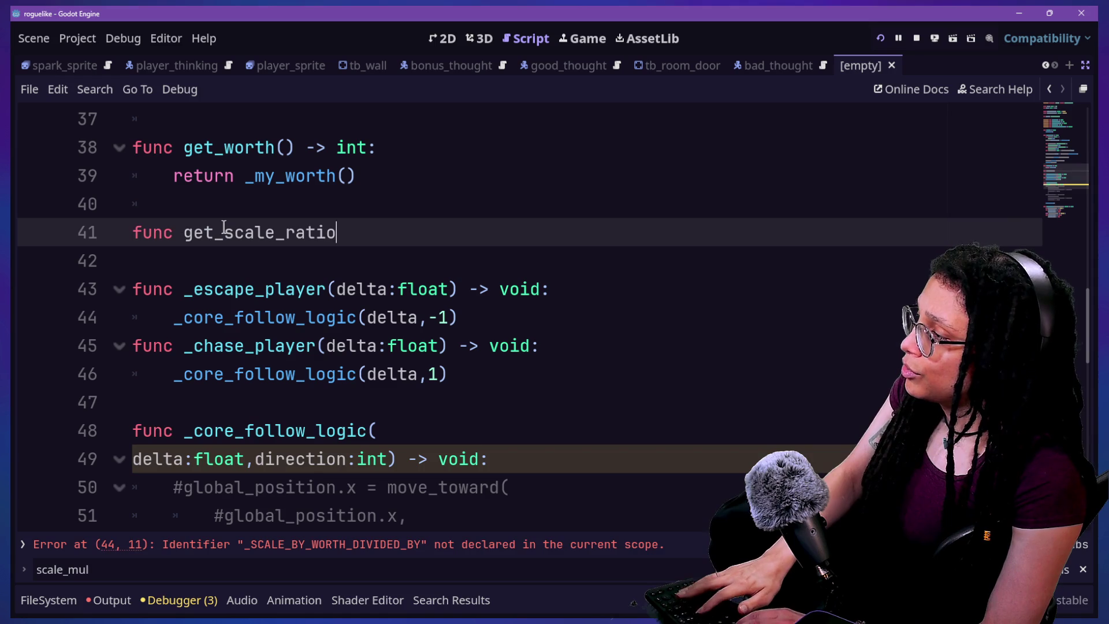
Step: Write get_scale_ratio() -> Vector2 returning _my_thought_scale_ratio()
type("(")
key("BackSpace")
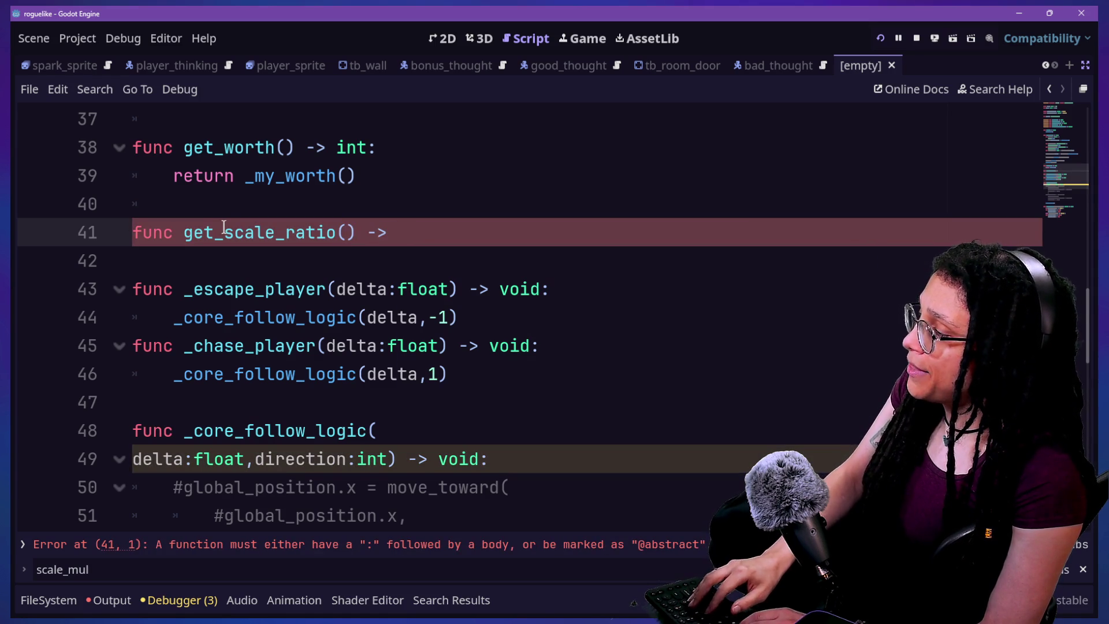
type("Vector2")
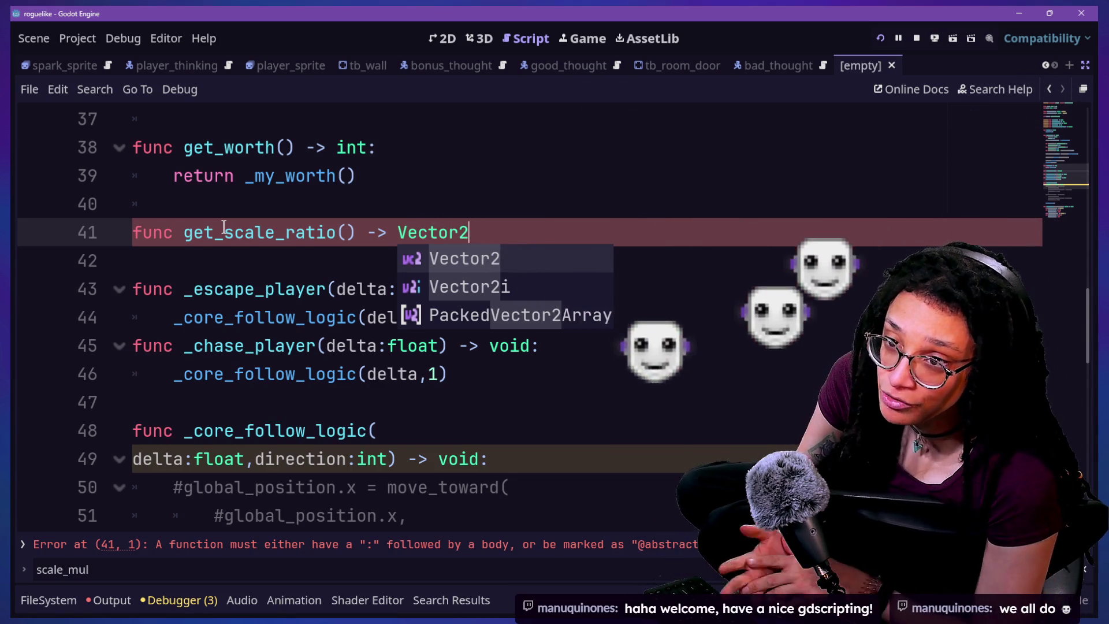
type("v")
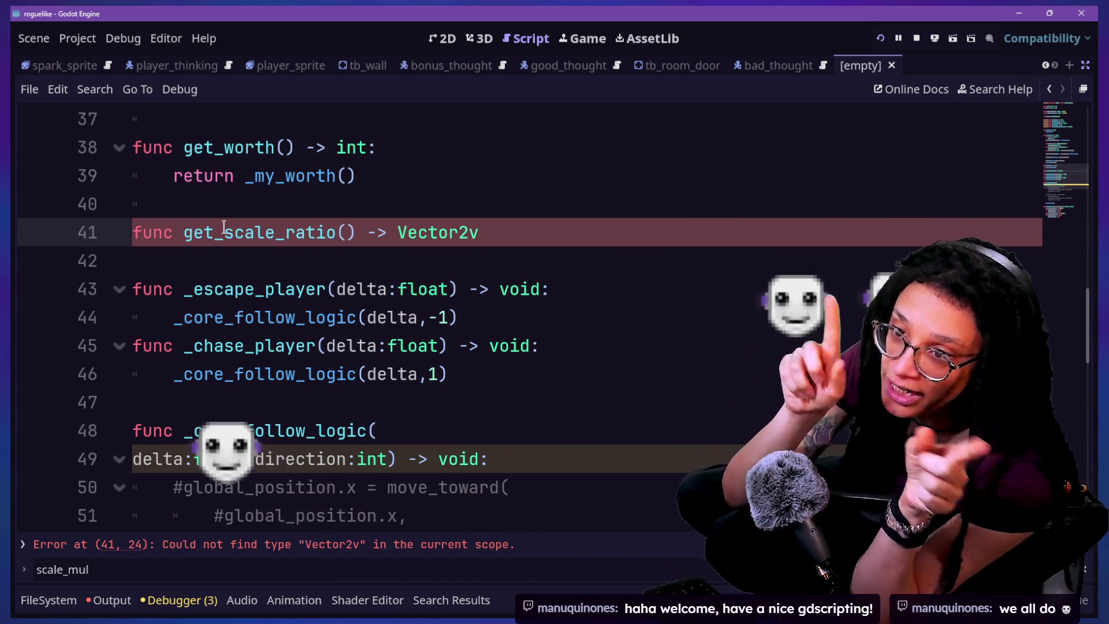
key("BackSpace")
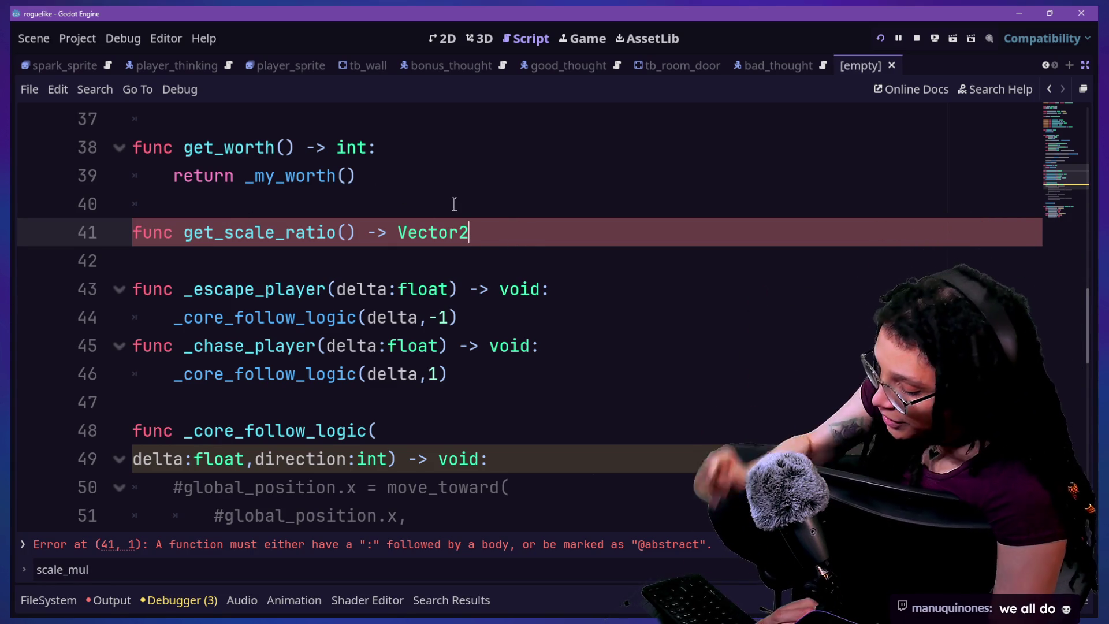
key("Return")
type("rn _")
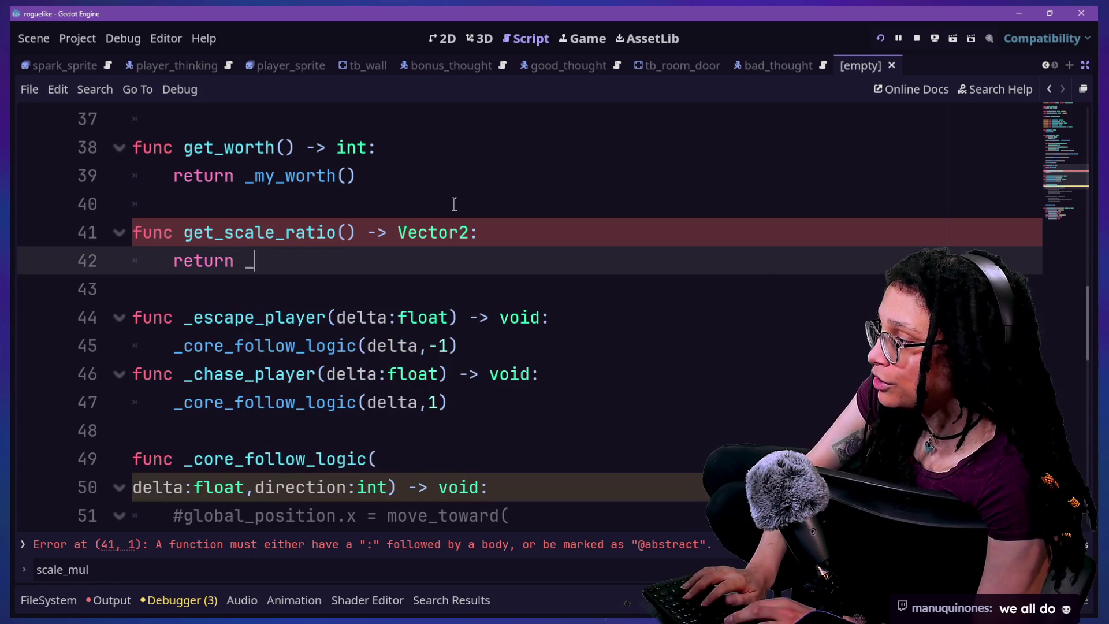
type("my")
key("Down")
key("Down")
key("Down")
key("Return")
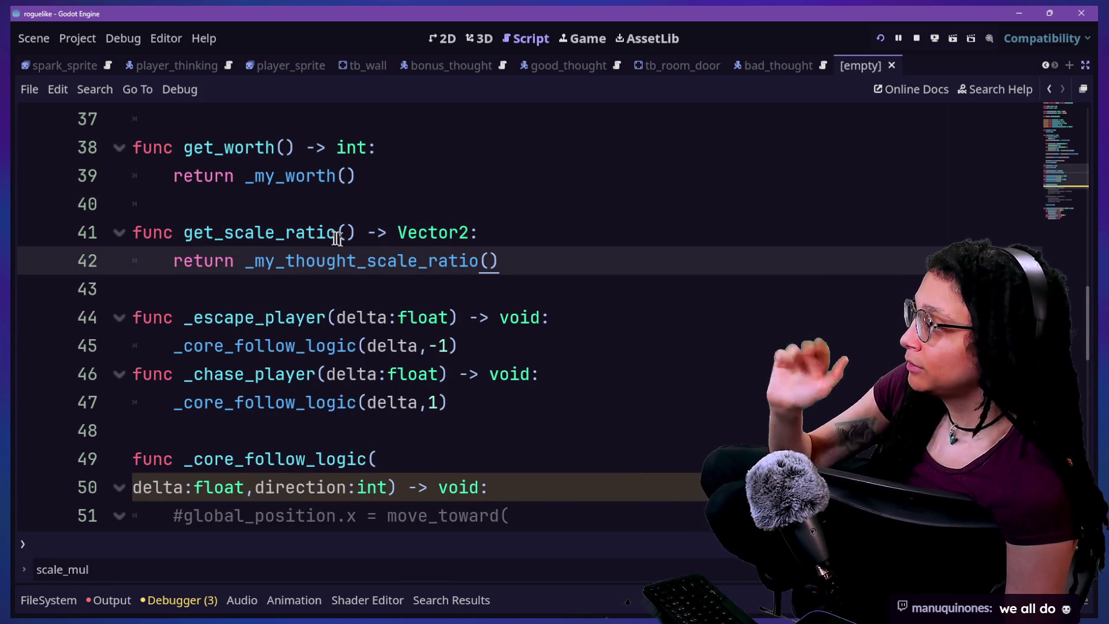
left_click(482, 226)
Step: Run the project with F5, stop it, and hide the debugger panel in good_thought.gd
key("F5")
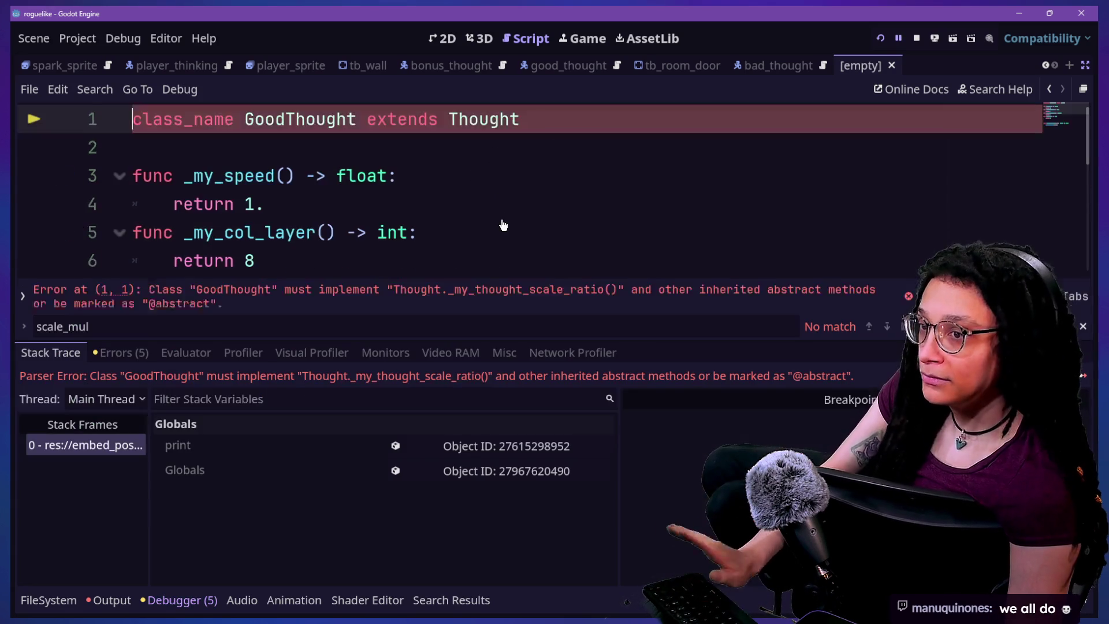
left_click(919, 38)
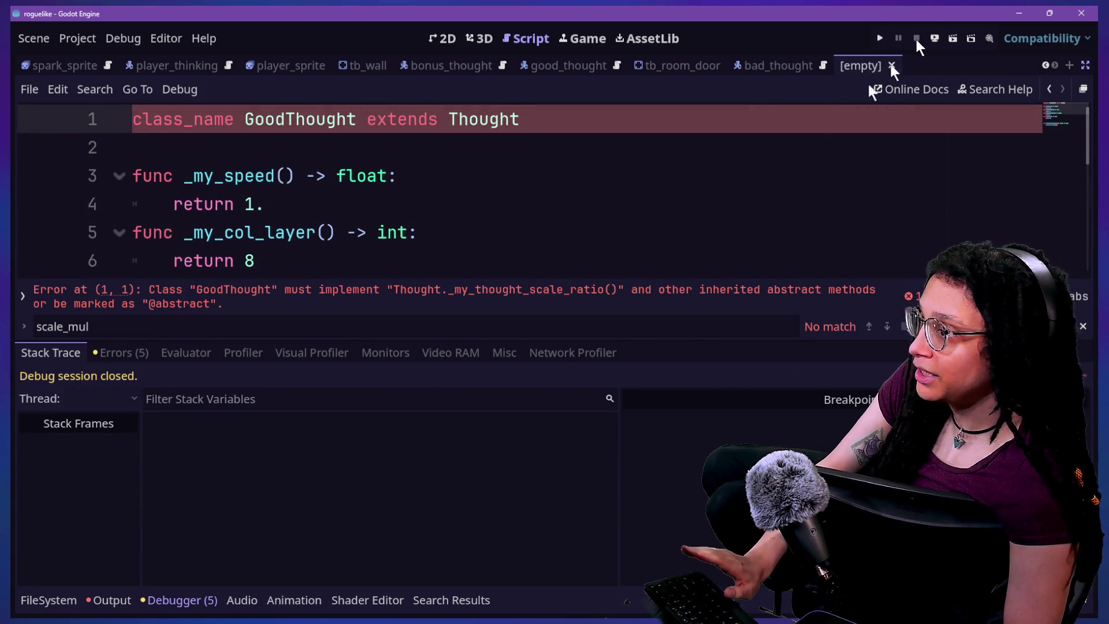
left_click(807, 150)
key("ctrl+j")
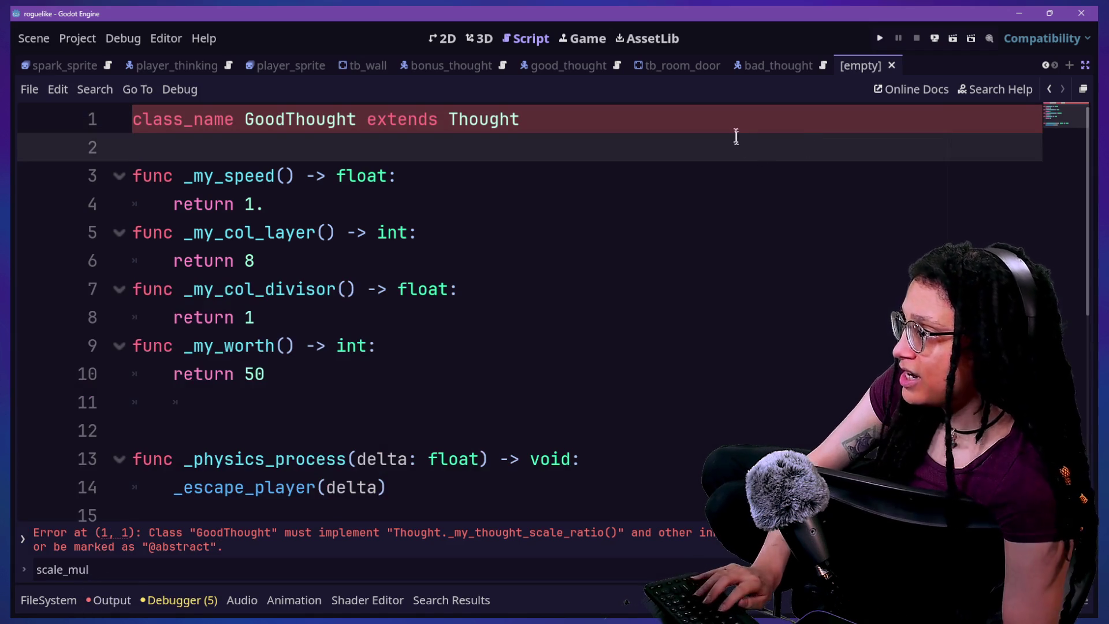
key("Return")
key("BackSpace")
Step: Add a _my_thought_scale_ratio override after the worth function with a return Vector2 line
left_click(462, 366)
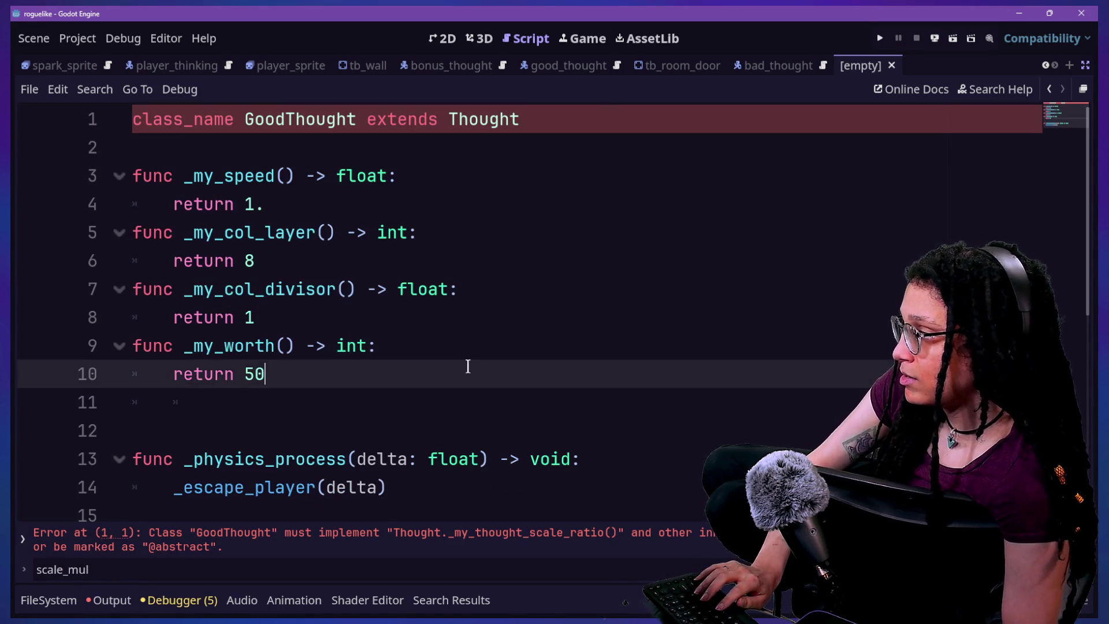
key("Return")
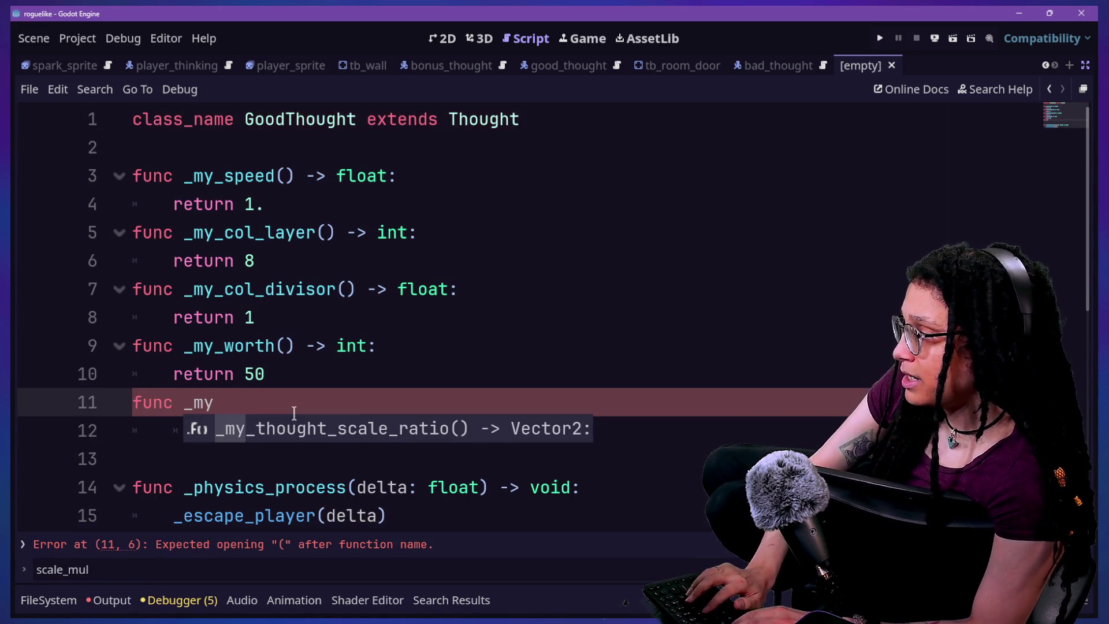
key("Return")
key("Return")
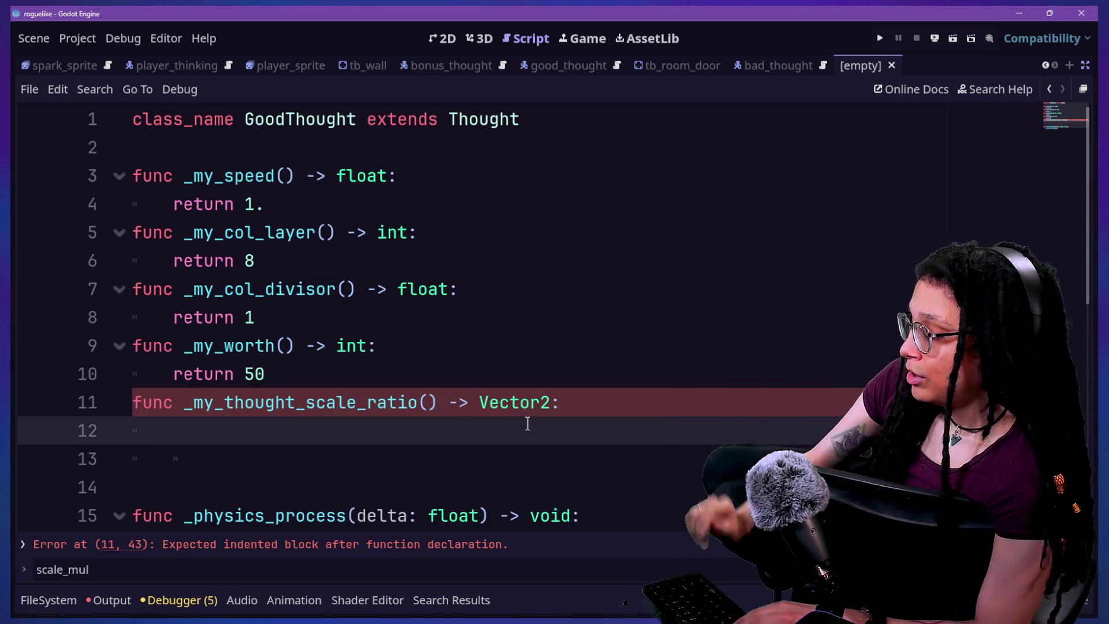
type("return")
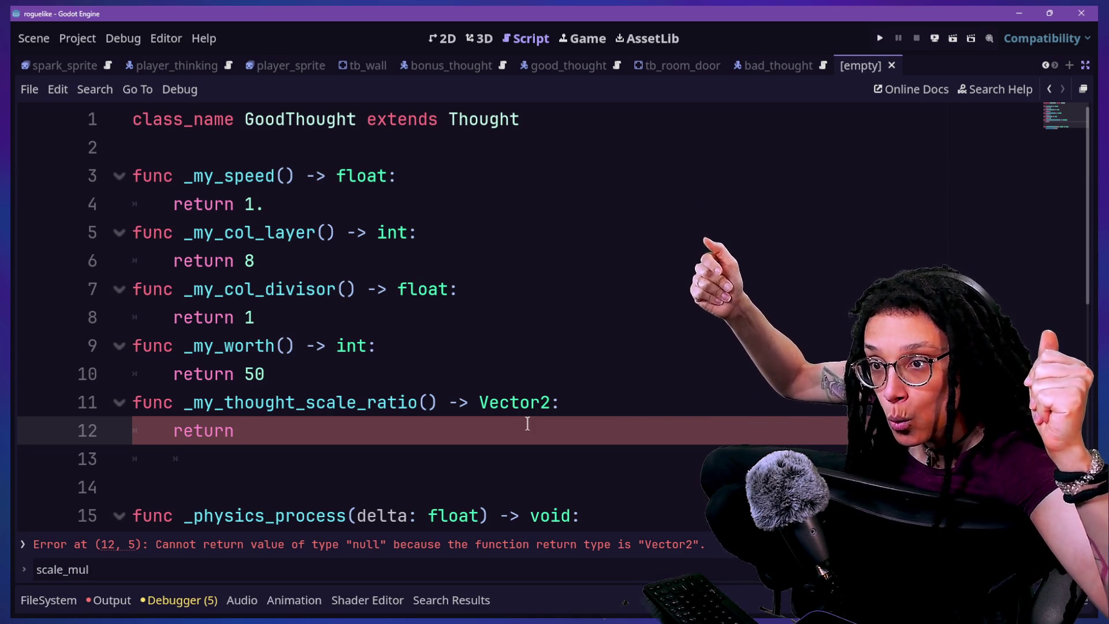
type("Vect")
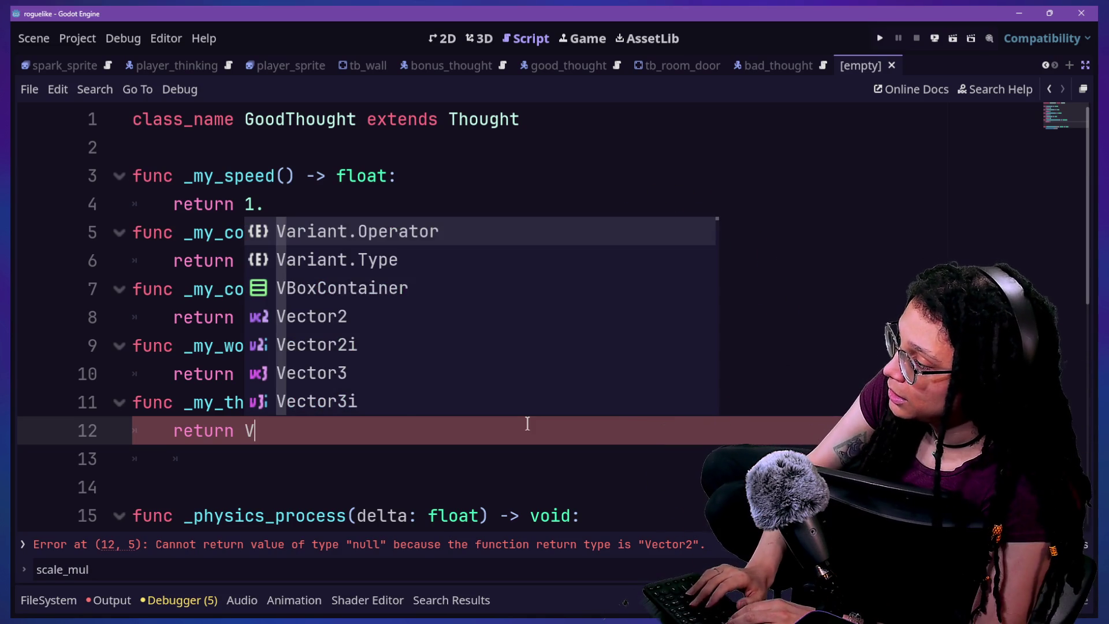
type("or2(")
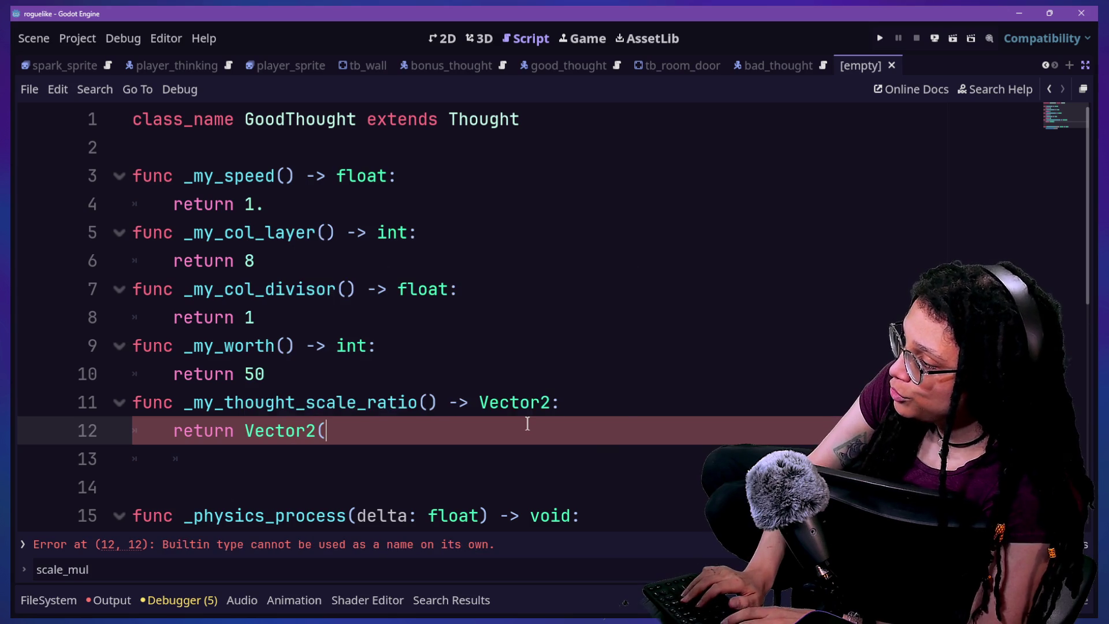
key("BackSpace")
type(".ONE")
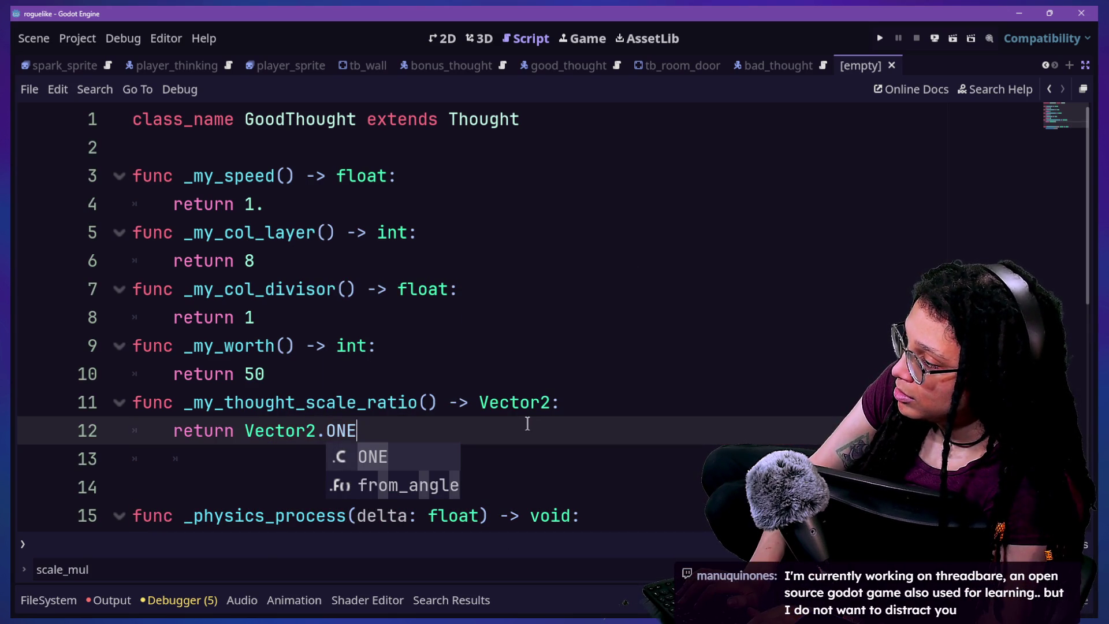
key("Left")
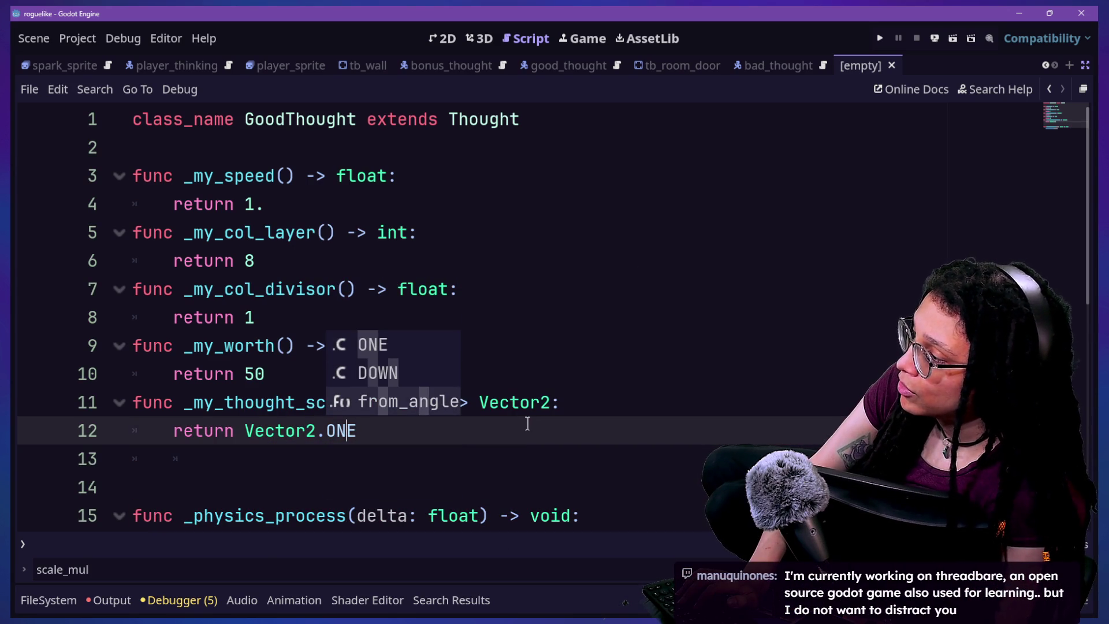
key("Down")
key("Down")
key("Tab")
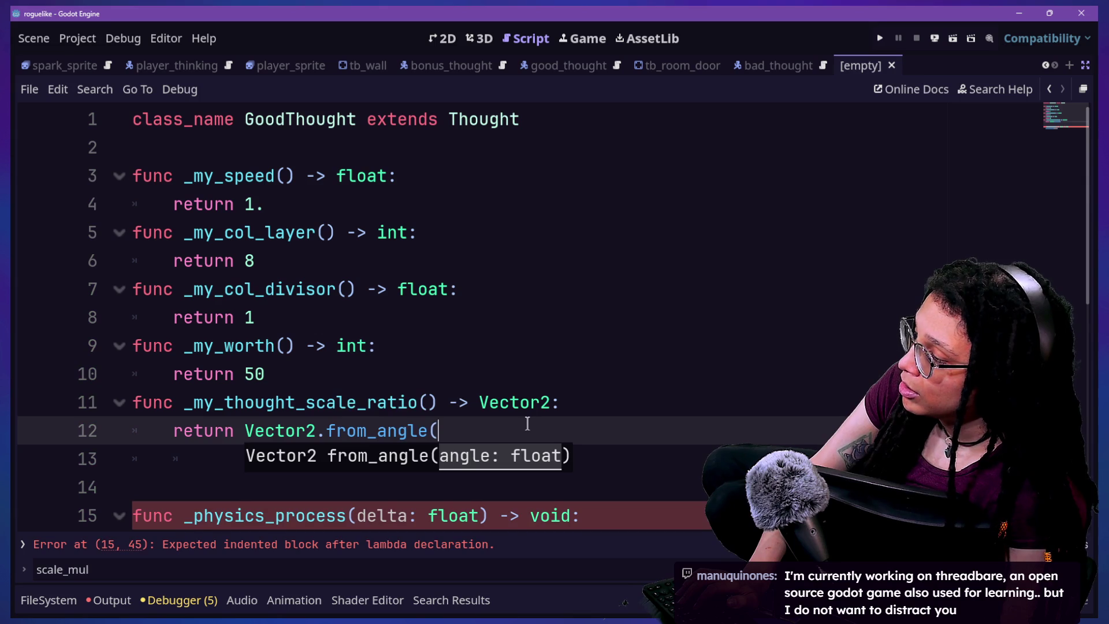
Step: Replace the from_angle call so the function returns Vector2.ONE
key("BackSpace")
key("BackSpace")
key("BackSpace")
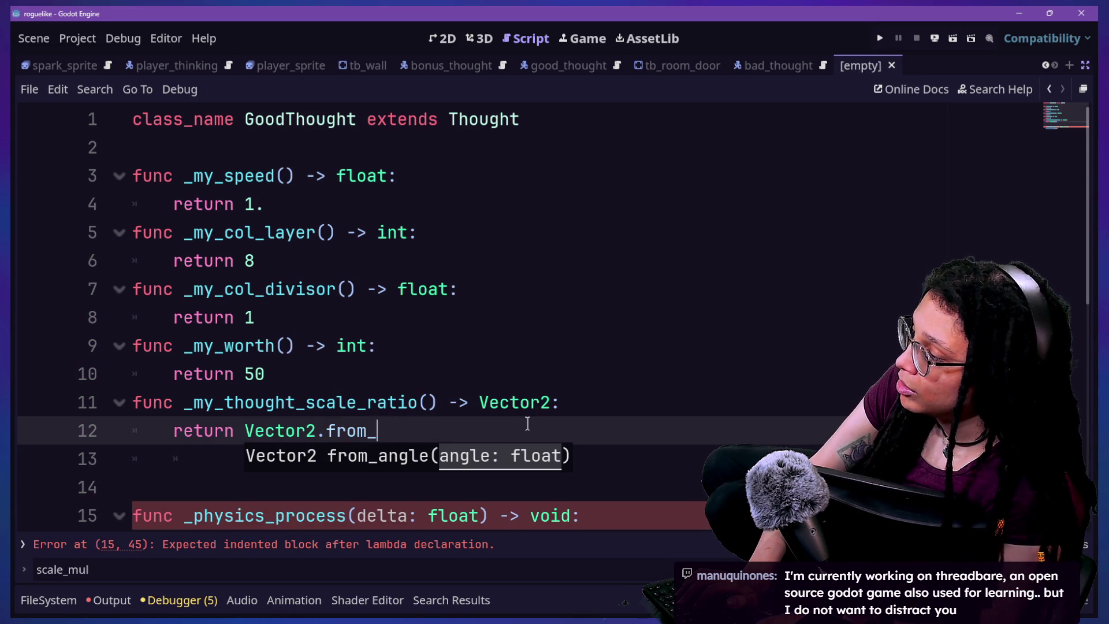
type(".")
key("Down")
key("Down")
key("Down")
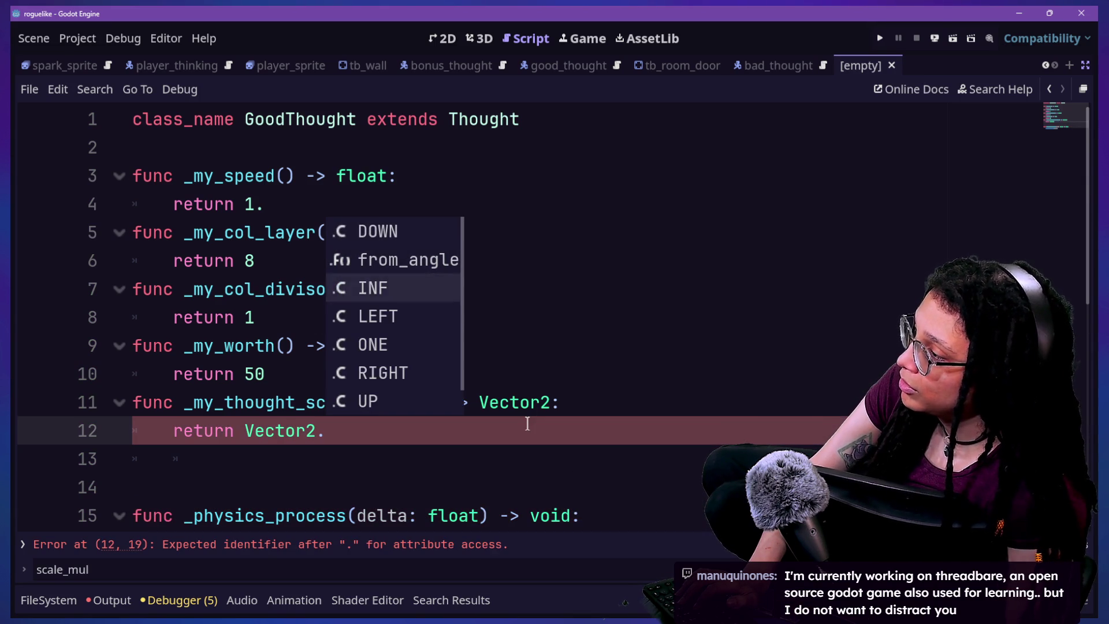
key("Up")
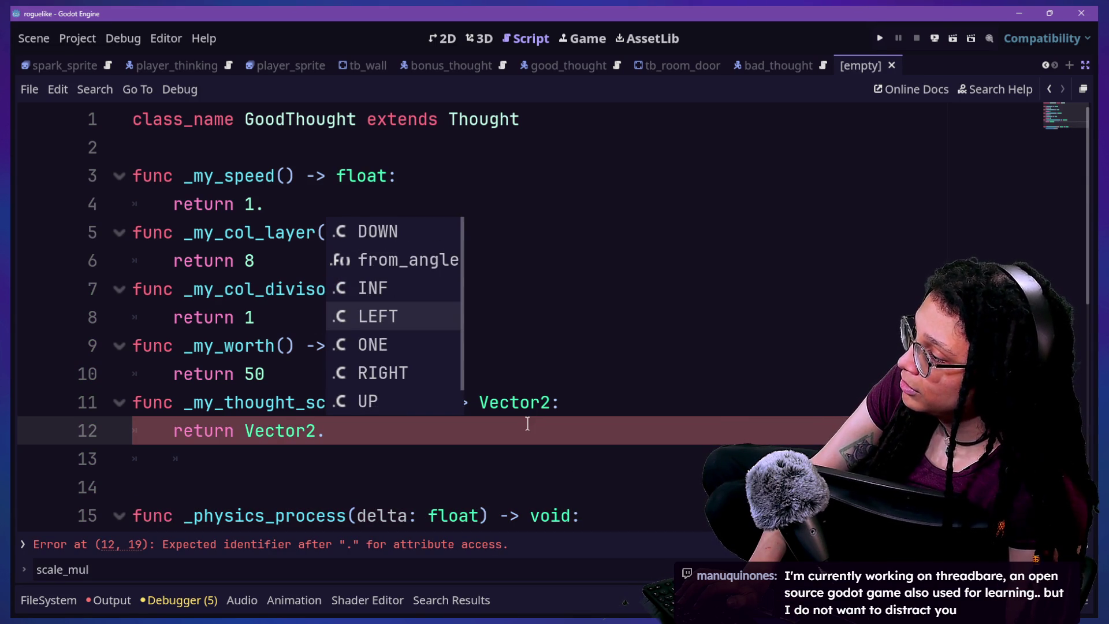
key("Down")
key("Down")
key("Down")
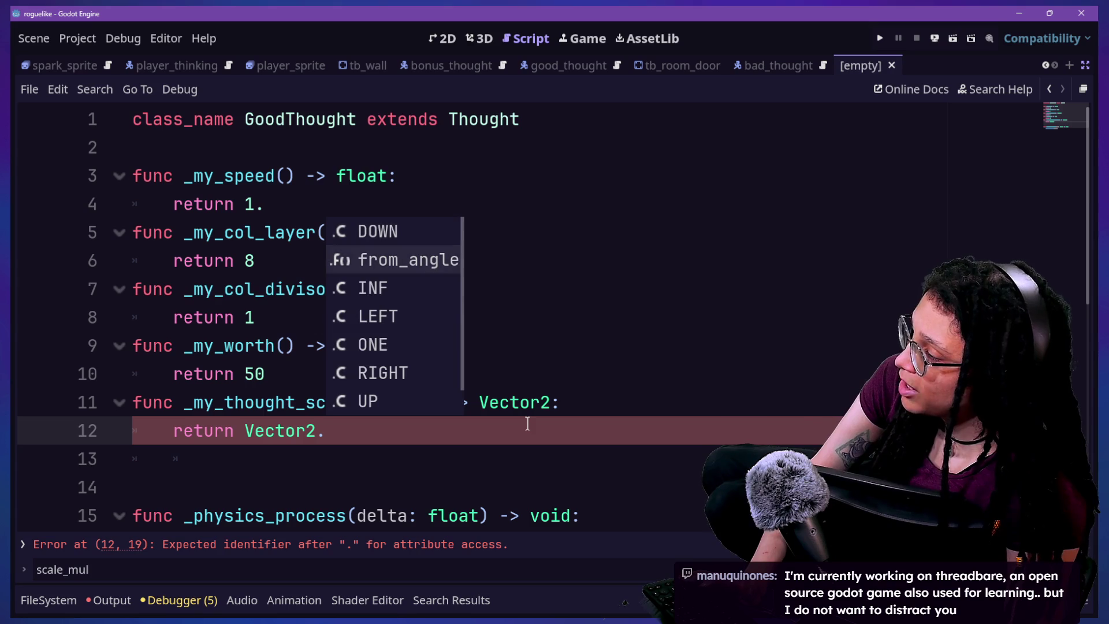
key("Down")
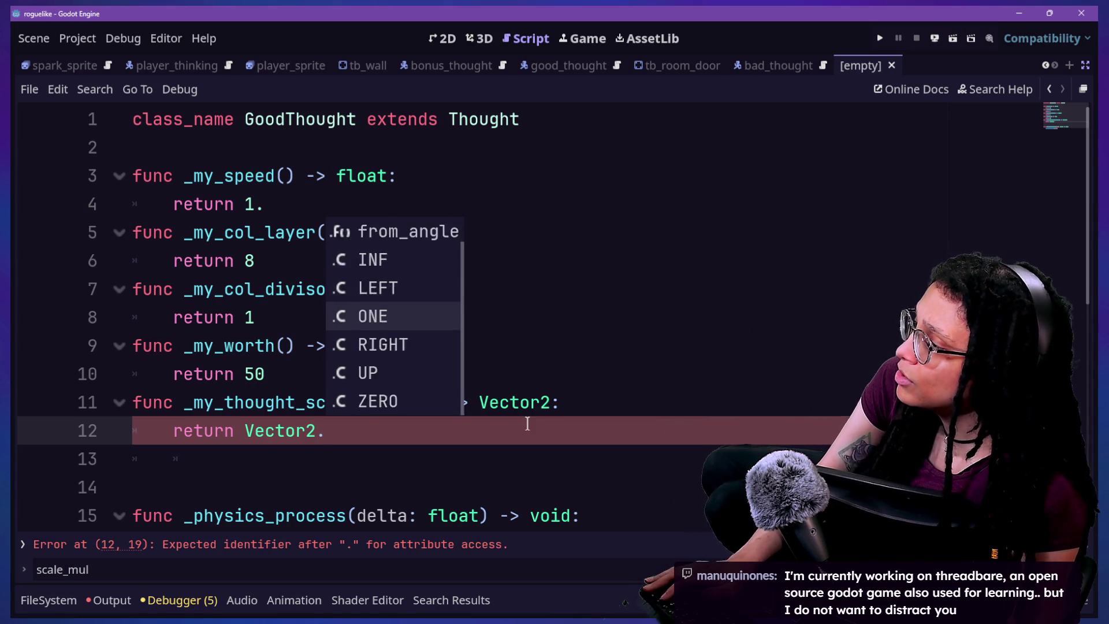
key("Up")
key("Up")
key("Up")
key("Up")
key("Down")
key("Down")
key("Down")
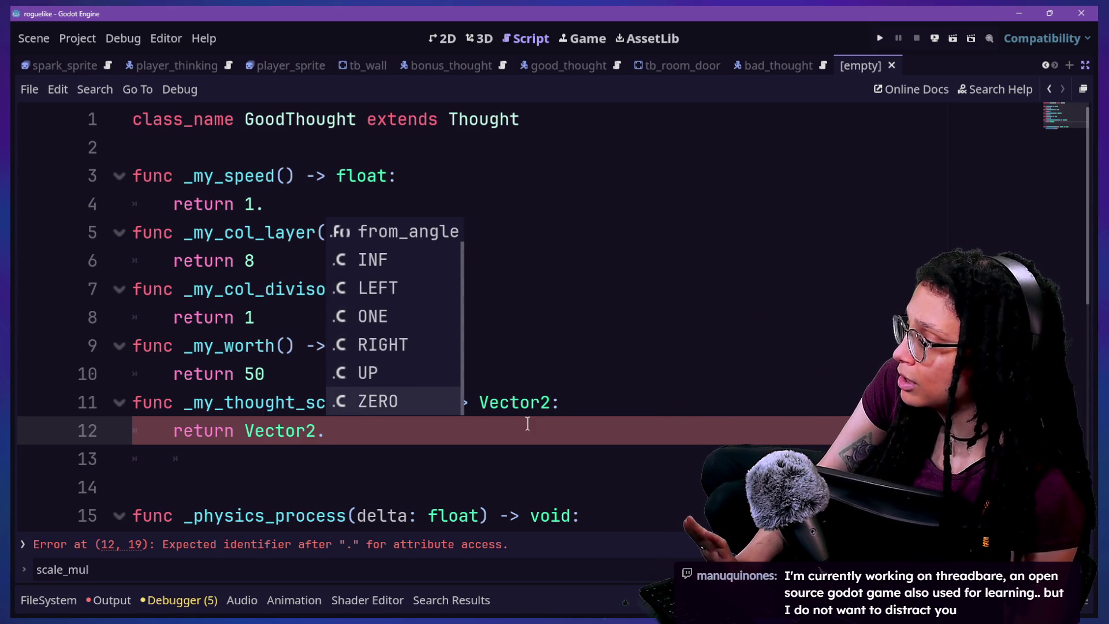
key("Up")
key("Down")
key("Down")
key("Down")
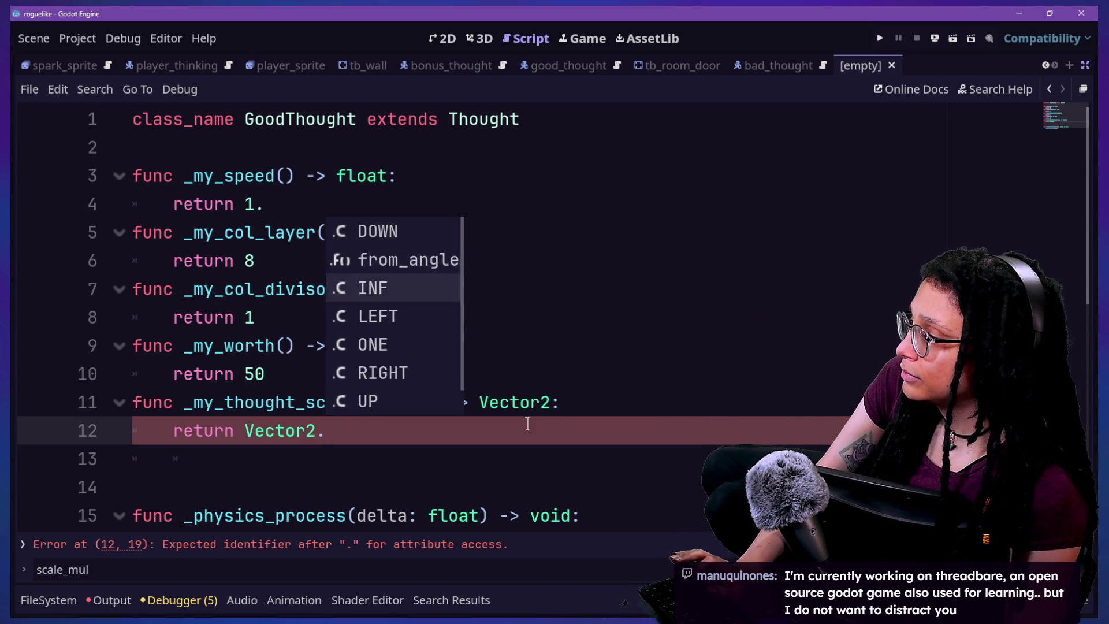
key("Return")
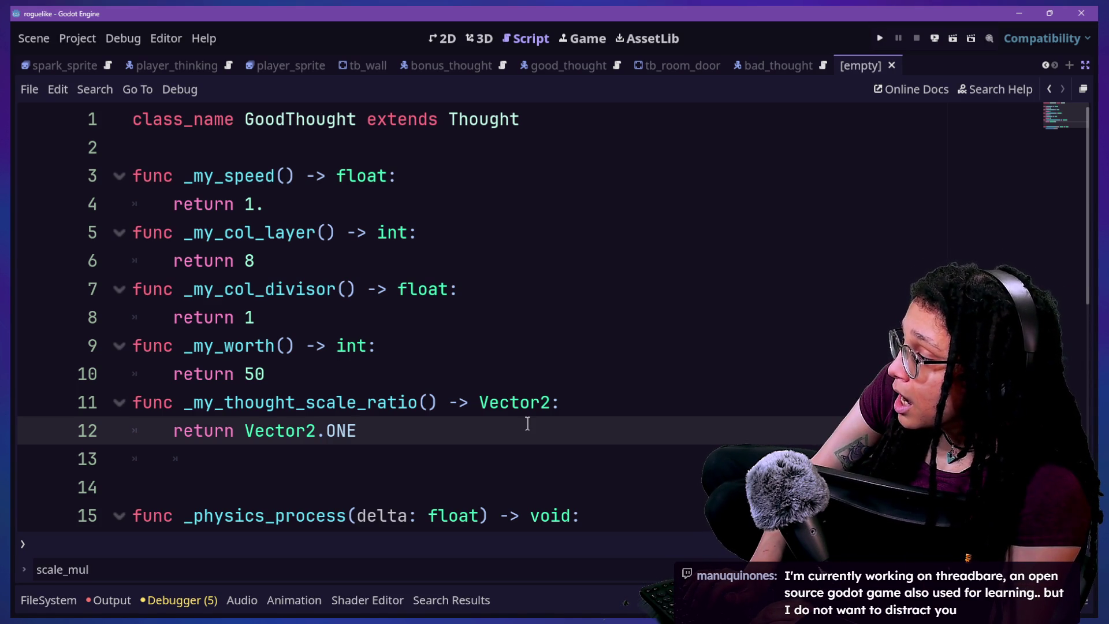
Step: Append /2 * 3 so the return value is Vector2.ONE/2 * 3
type(".")
key("BackSpace")
type("/2")
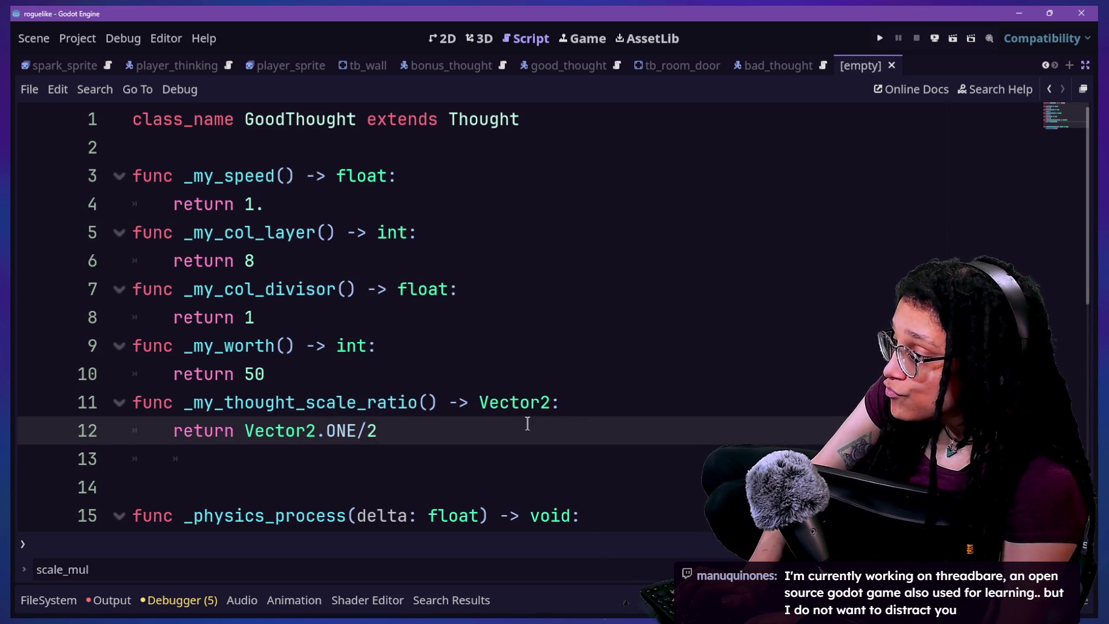
type(" * 2")
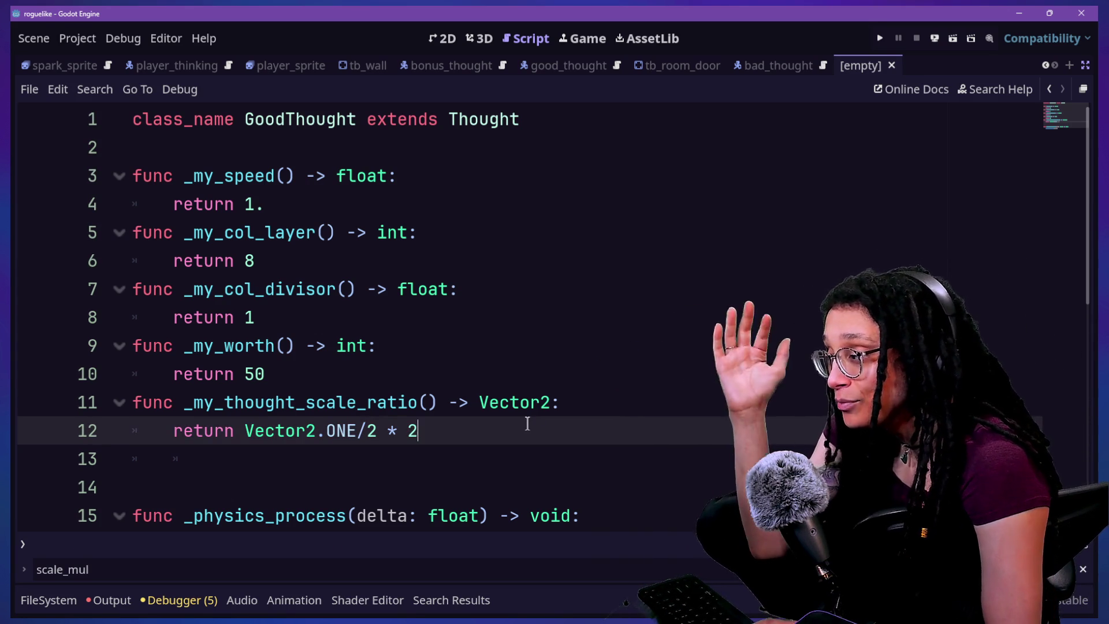
key("BackSpace")
key("BackSpace")
type("3")
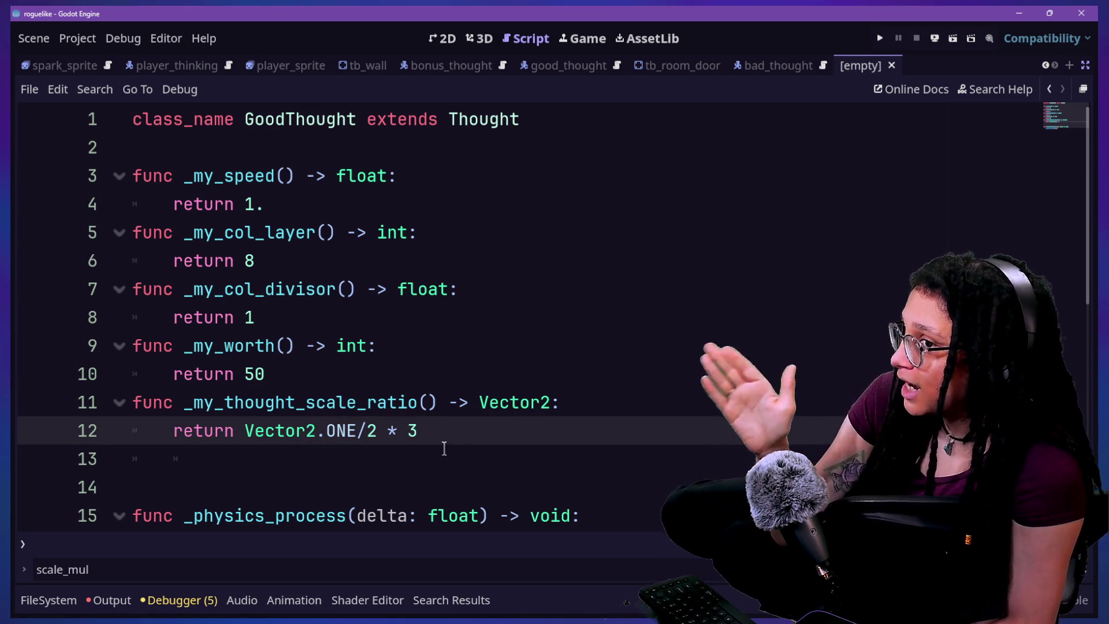
Step: Select and copy the _my_thought_scale_ratio function
left_click(415, 456)
left_click(458, 429)
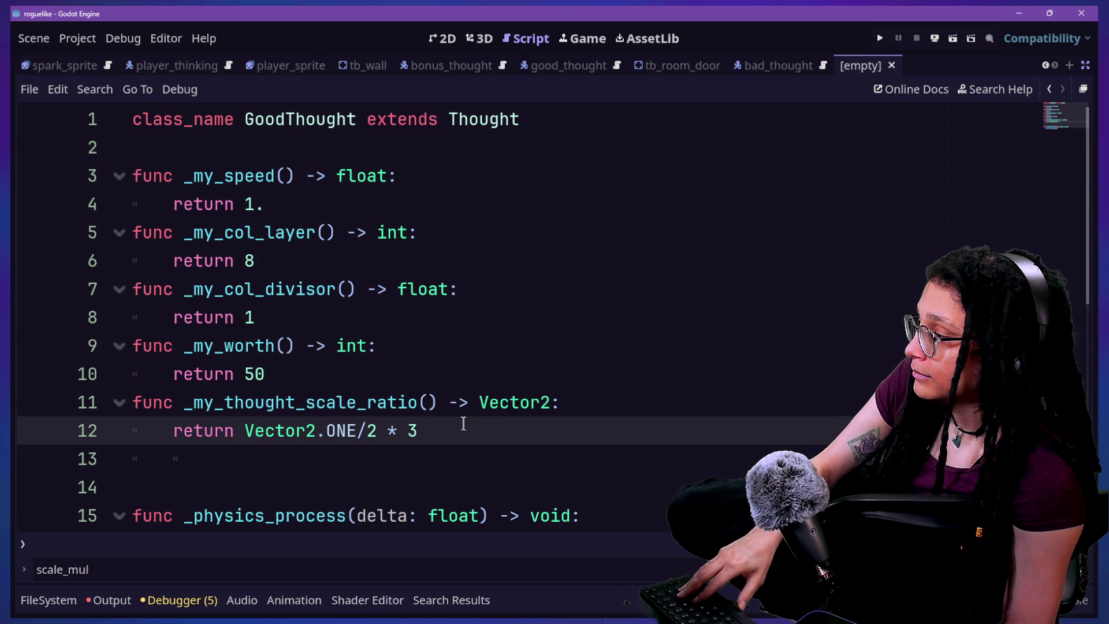
mouse_move(462, 424)
left_mouse_down()
mouse_move(49, 428)
mouse_move(42, 392)
left_mouse_up()
key("ctrl+c")
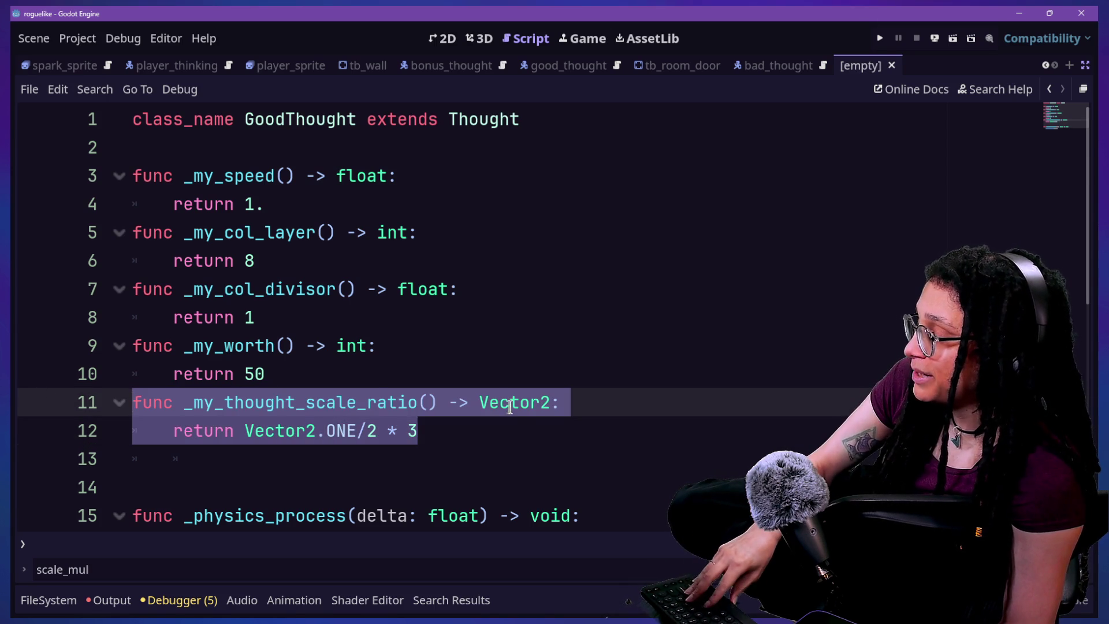
left_click(474, 435)
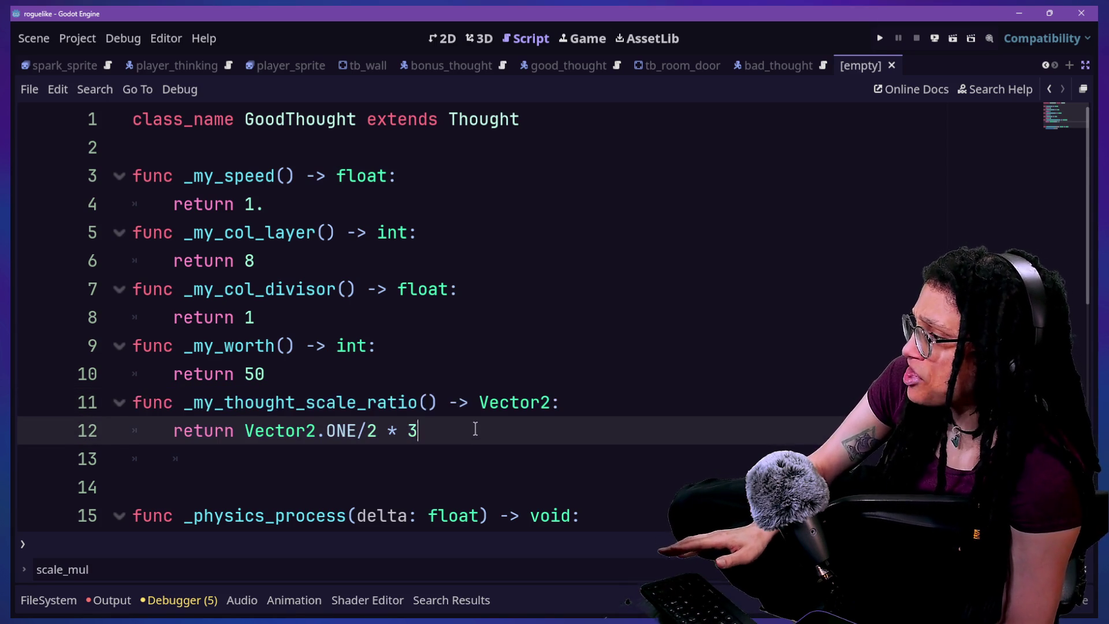
left_click_drag(475, 429, 470, 403)
left_click(462, 375)
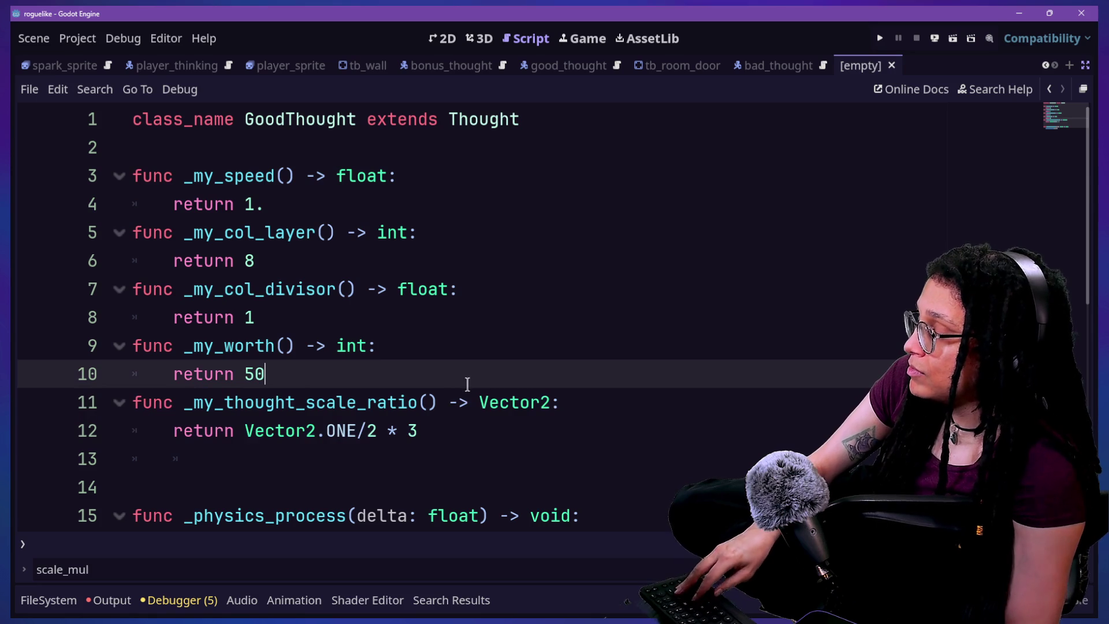
Step: Open bad_thought.gd and paste the unindented scale-ratio function after return 5
key("shift+alt+o")
type("bad_t")
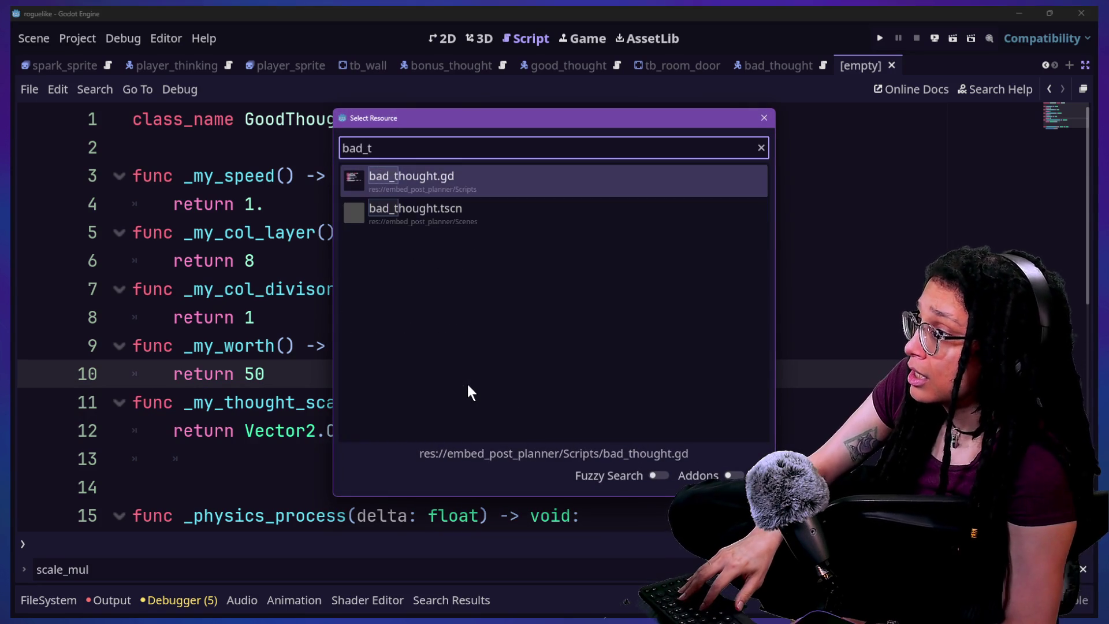
key("Return")
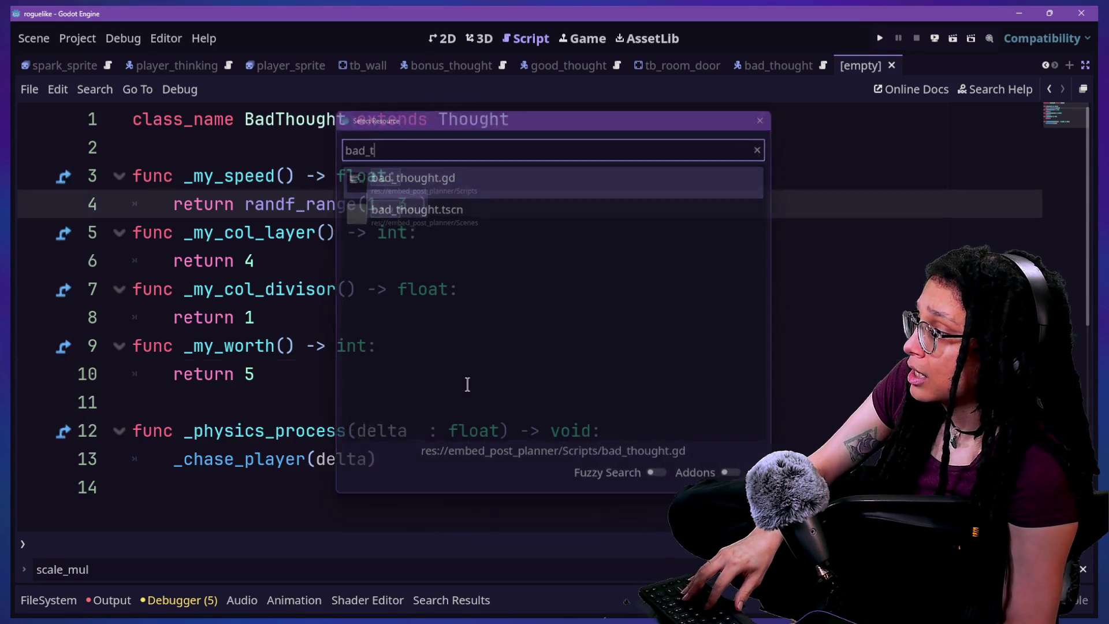
left_click(393, 366)
key("ctrl+v")
key("ctrl+z")
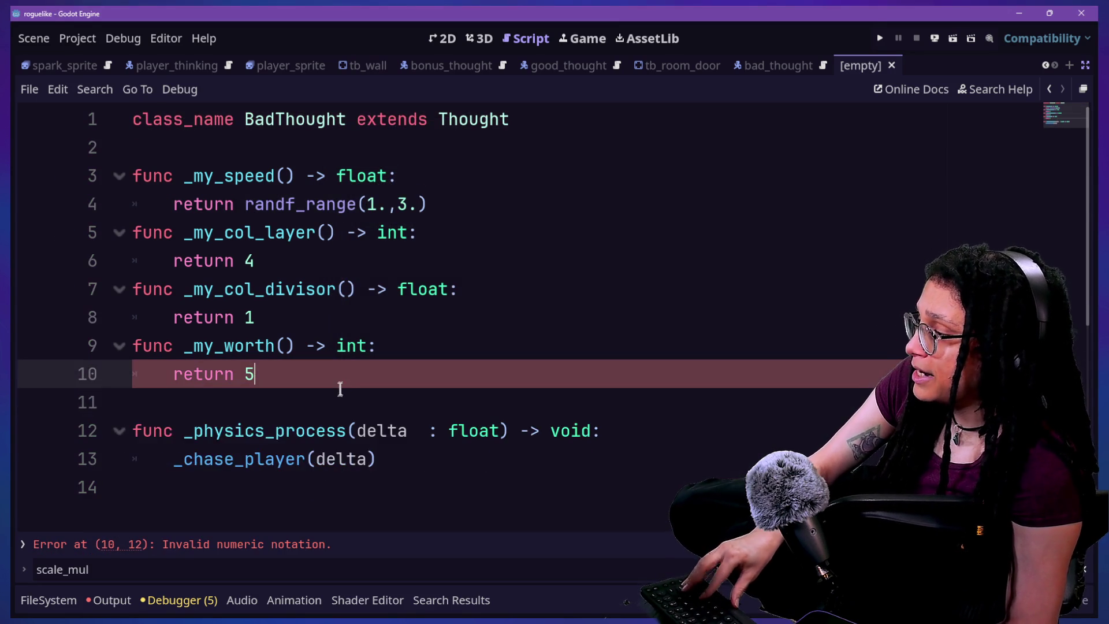
key("Return")
key("ctrl+v")
left_click(225, 408)
key("shift+Tab")
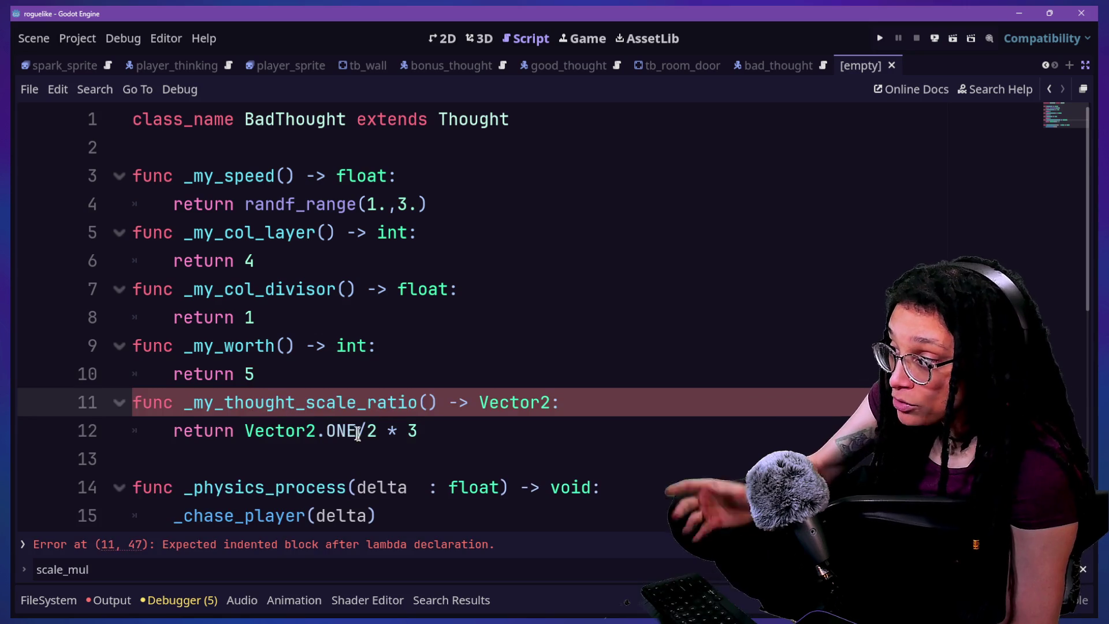
Step: Trim the ' * 3' multiplier so it returns Vector2.ONE/2
left_click(428, 433)
key("BackSpace")
key("BackSpace")
key("BackSpace")
key("BackSpace")
left_click(411, 399)
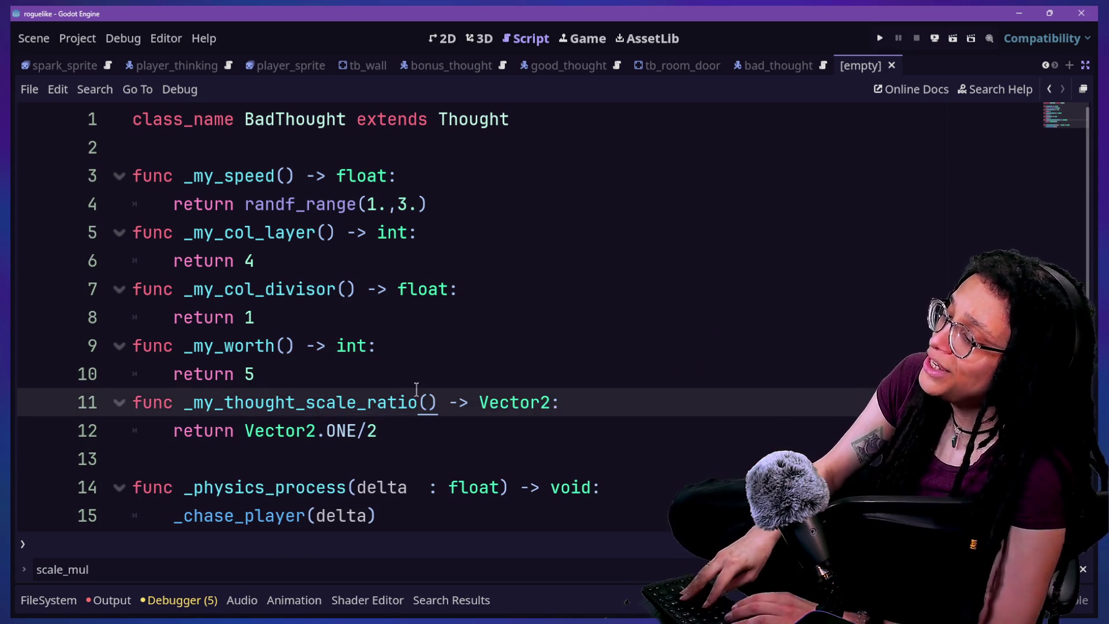
key("ctrl+alt+o")
Step: Open bonus_thought.gd, paste the unindented scale-ratio function after return 1, and trim its multiplier
type("bonu")
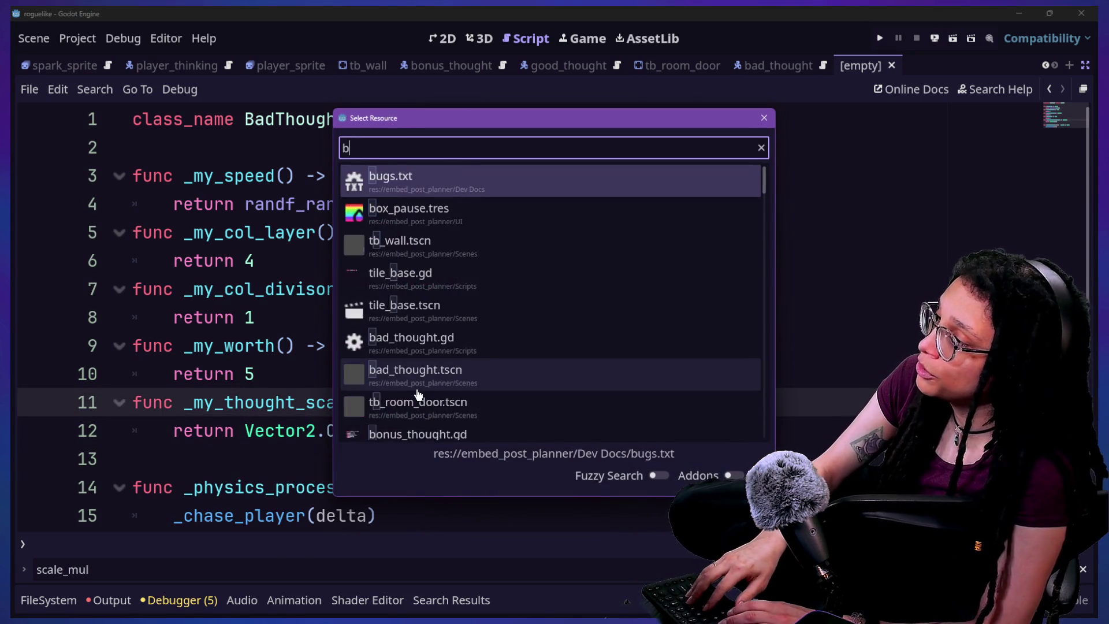
key("Return")
left_click_drag(397, 379, 390, 347)
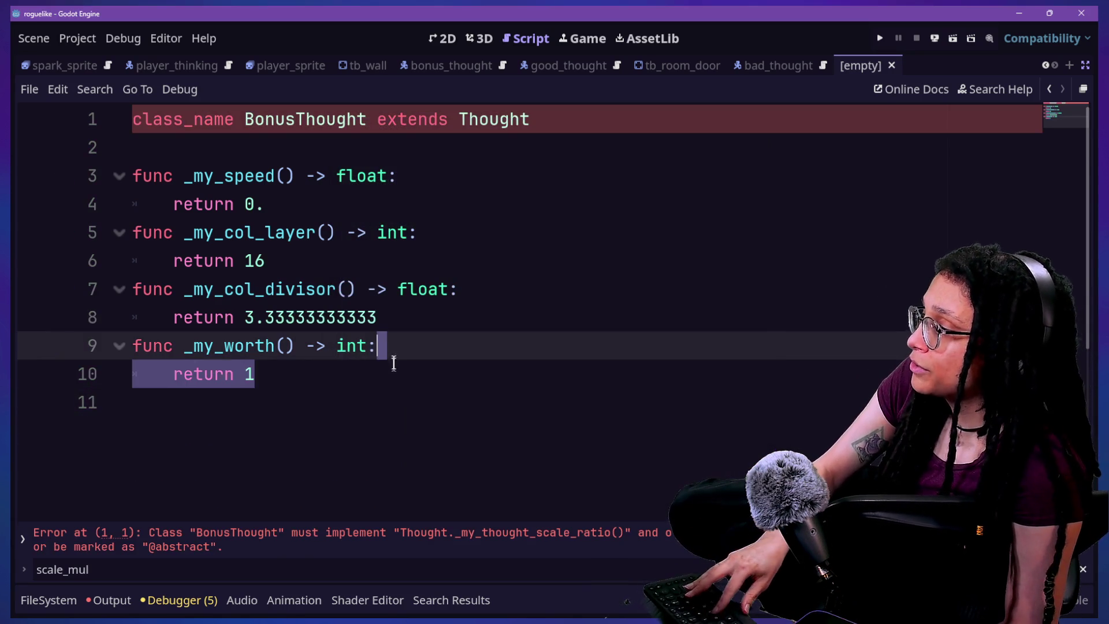
left_click(392, 379)
key("Return")
key("ctrl+v")
left_click(233, 403)
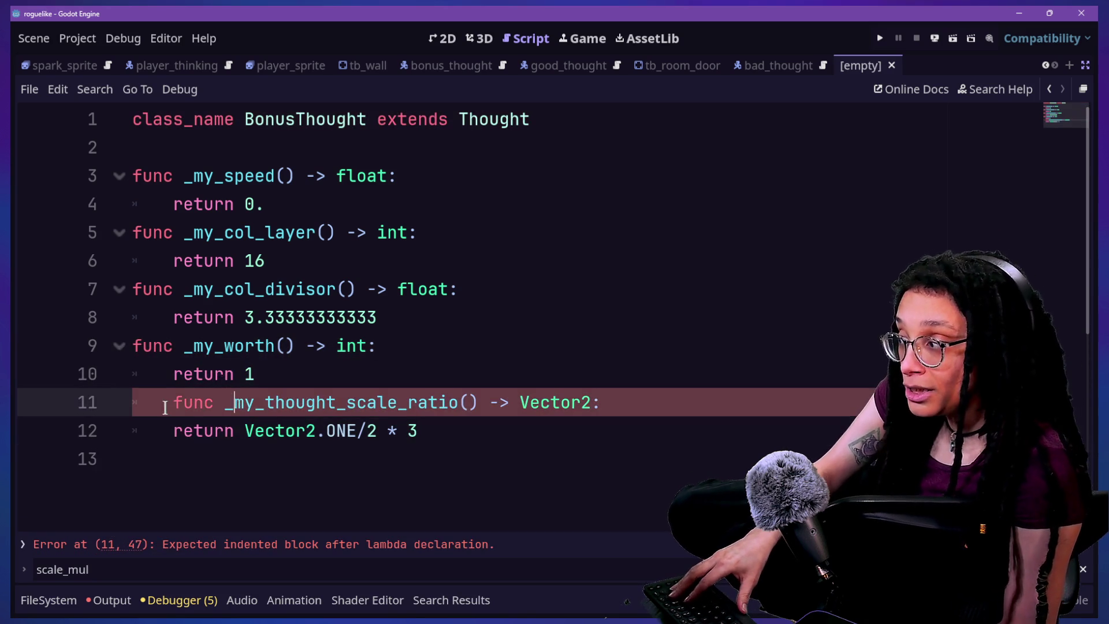
key("BackSpace")
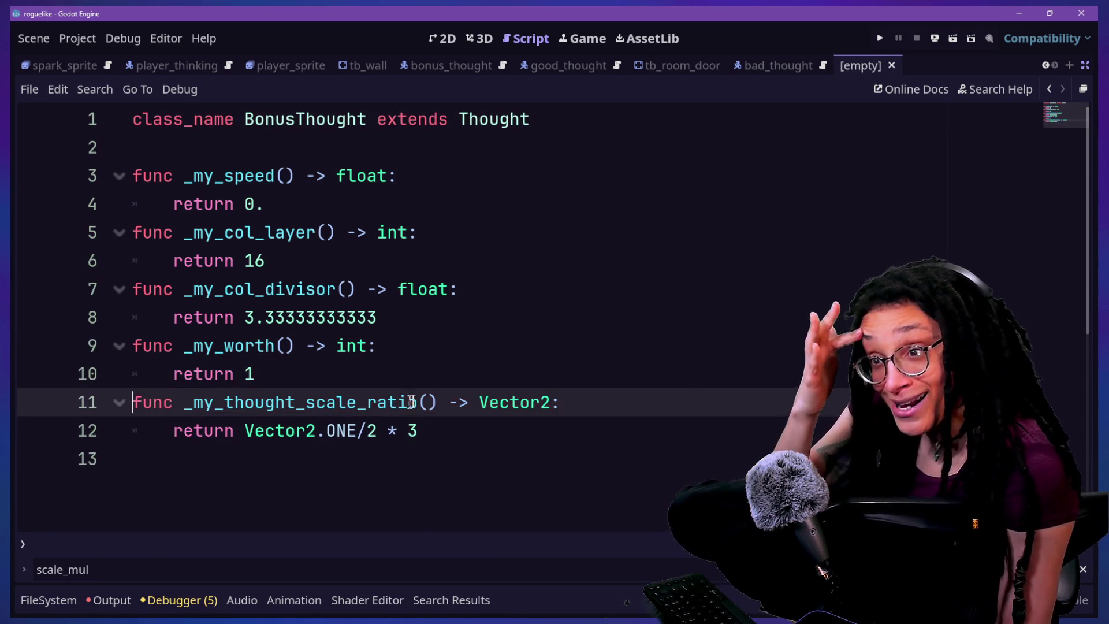
left_click(435, 432)
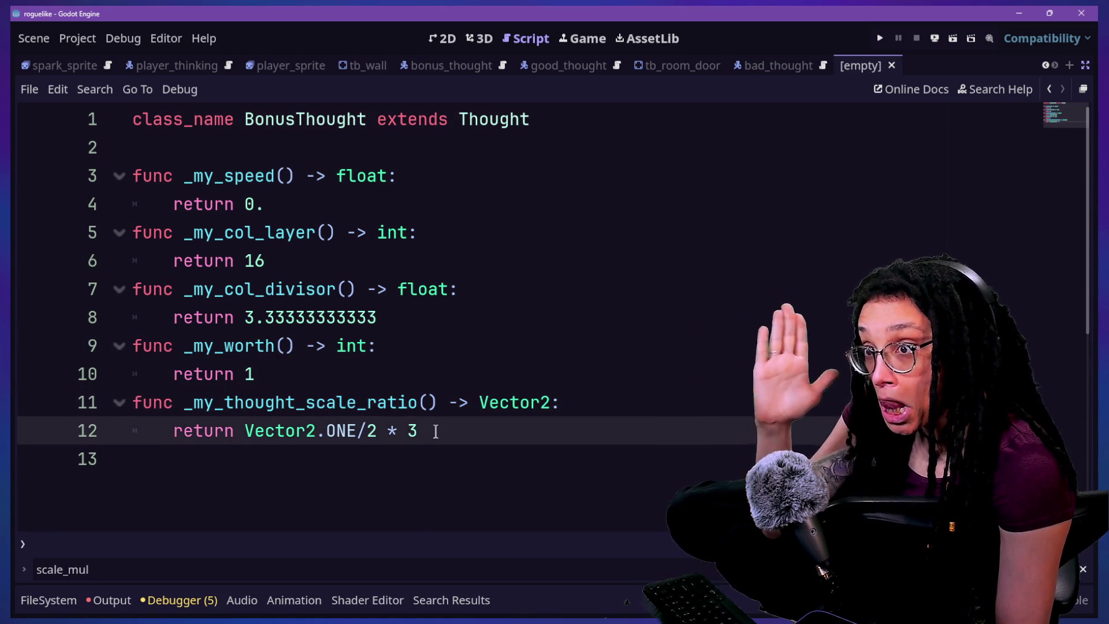
key("BackSpace")
key("BackSpace")
key("BackSpace")
key("BackSpace")
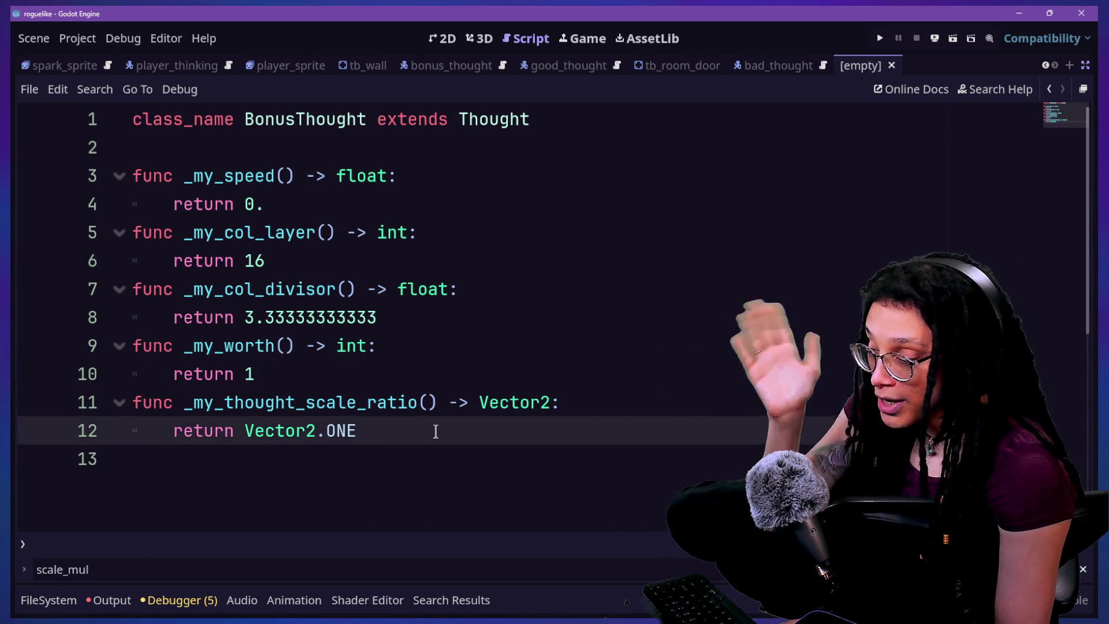